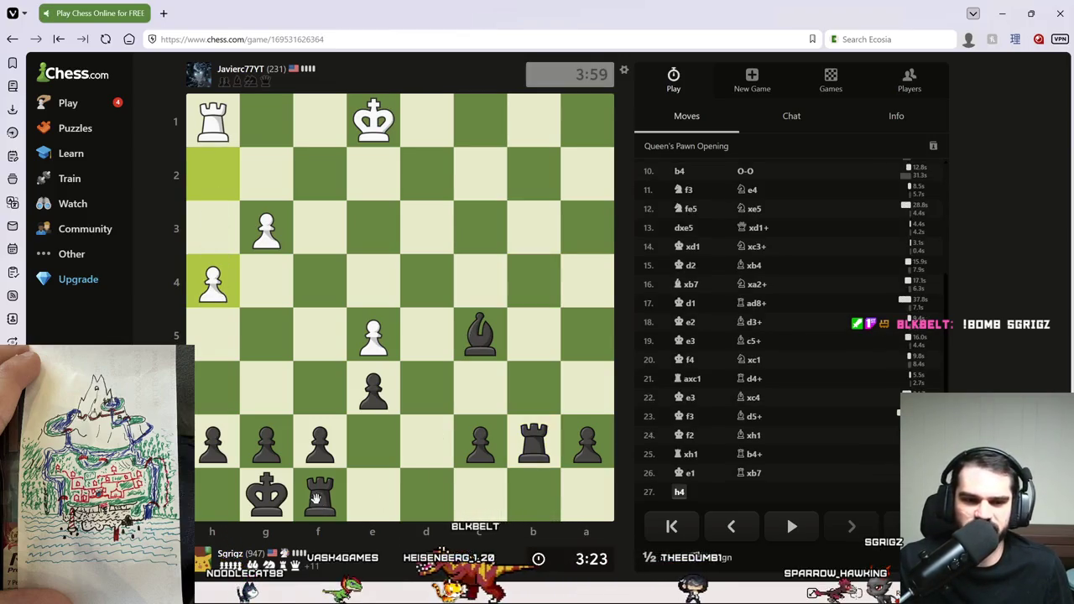
Check the white king with rooks on b1 and d8, premoving a rook to h1.
{"action": "mouse_move", "coordinate": [541, 449]}
{"action": "left_mouse_down"}
{"action": "mouse_move", "coordinate": [549, 94]}
{"action": "mouse_move", "coordinate": [529, 99]}
{"action": "left_mouse_up"}
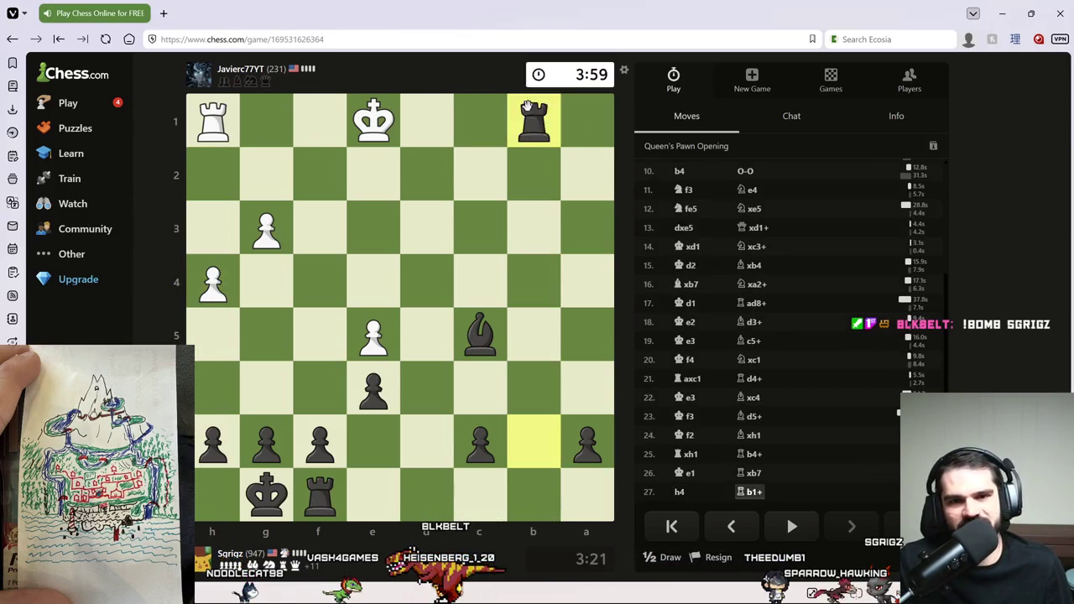
{"action": "left_click_drag", "start_coordinate": [191, 109], "coordinate": [205, 116]}
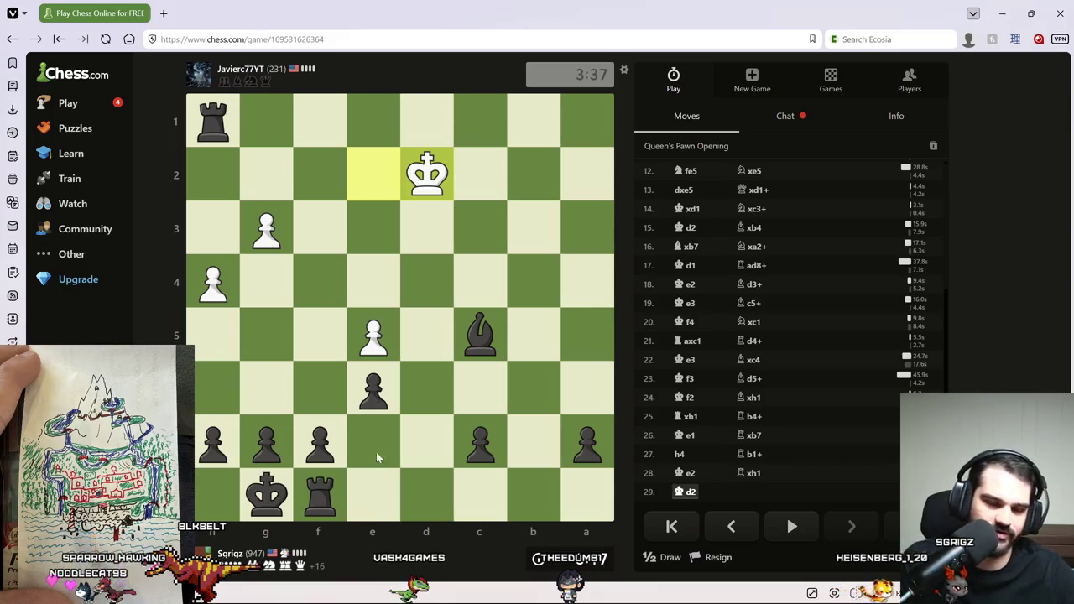
{"action": "left_click_drag", "start_coordinate": [308, 512], "coordinate": [440, 497]}
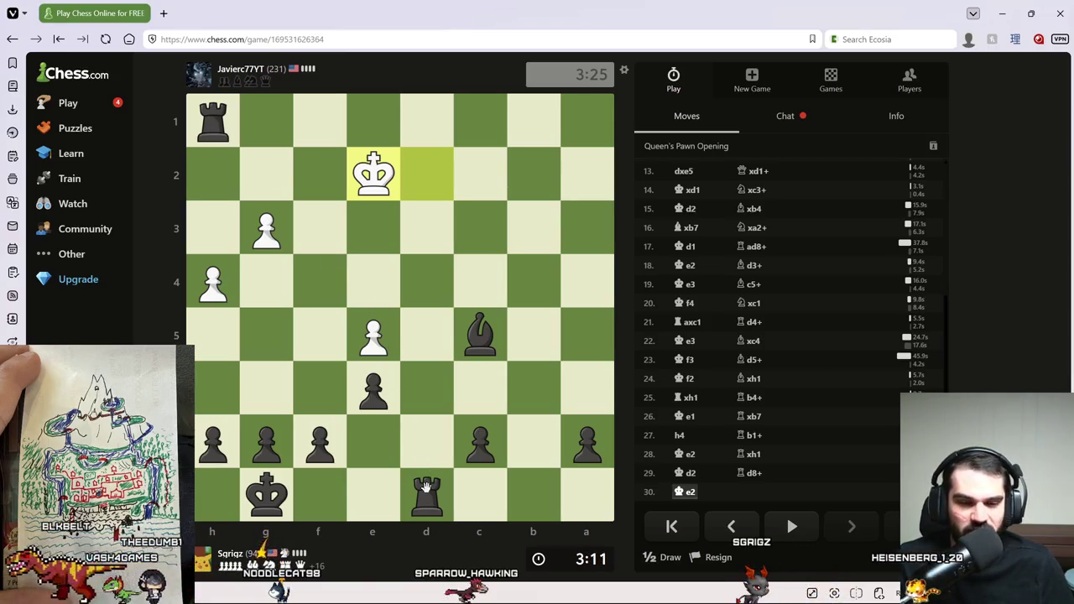
Bring the rook to d4, then capture the h4 pawn with check and glance at chat.
{"action": "mouse_move", "coordinate": [450, 501]}
{"action": "left_mouse_down"}
{"action": "mouse_move", "coordinate": [423, 496]}
{"action": "mouse_move", "coordinate": [407, 267]}
{"action": "mouse_move", "coordinate": [396, 278]}
{"action": "mouse_move", "coordinate": [420, 275]}
{"action": "mouse_move", "coordinate": [456, 451]}
{"action": "mouse_move", "coordinate": [426, 493]}
{"action": "left_mouse_up"}
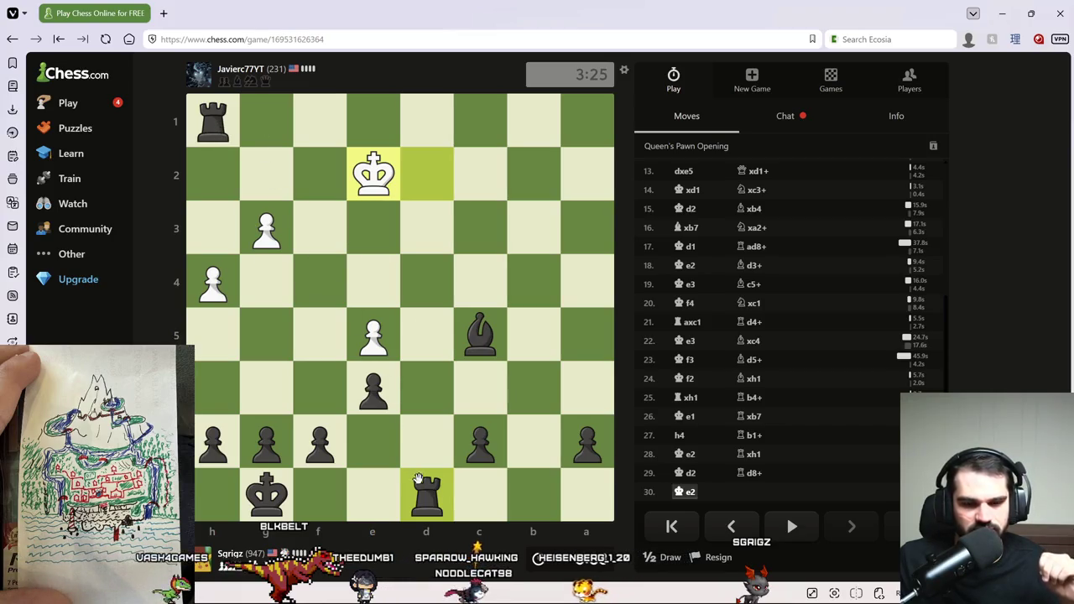
{"action": "mouse_move", "coordinate": [445, 125]}
{"action": "left_mouse_down"}
{"action": "mouse_move", "coordinate": [412, 235]}
{"action": "mouse_move", "coordinate": [420, 286]}
{"action": "left_mouse_up"}
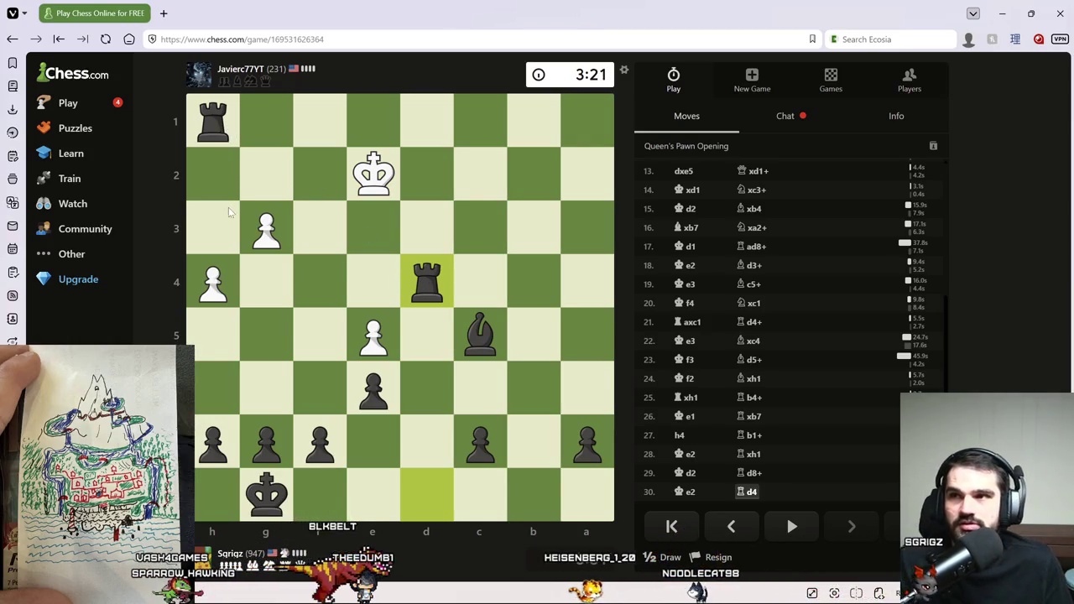
{"action": "mouse_move", "coordinate": [212, 122]}
{"action": "left_mouse_down"}
{"action": "mouse_move", "coordinate": [220, 221]}
{"action": "mouse_move", "coordinate": [212, 122]}
{"action": "left_mouse_up"}
{"action": "left_click_drag", "start_coordinate": [426, 281], "coordinate": [223, 273]}
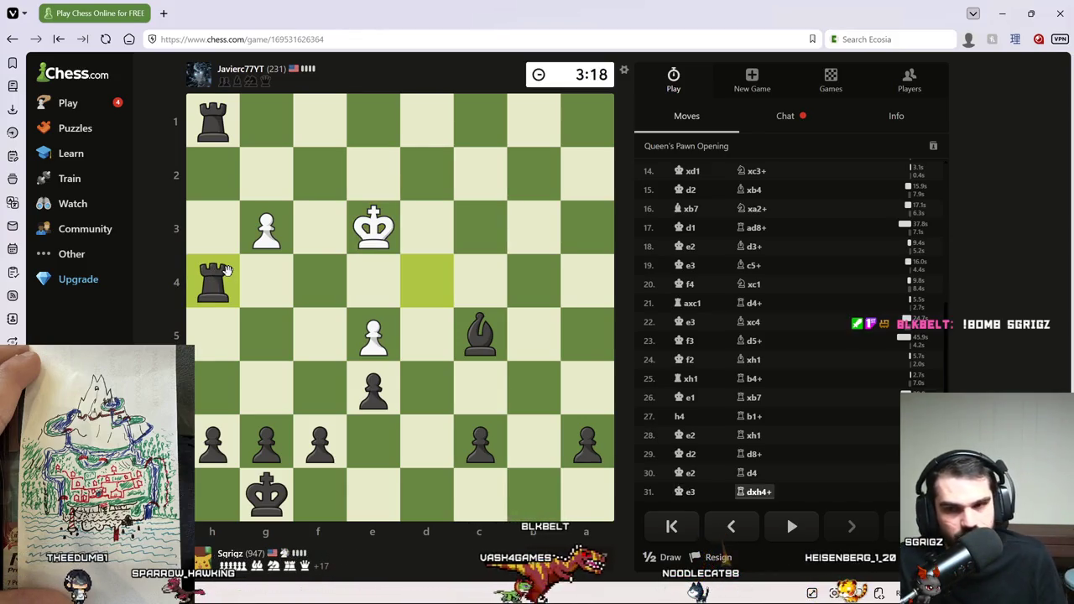
{"action": "left_click", "coordinate": [773, 126]}
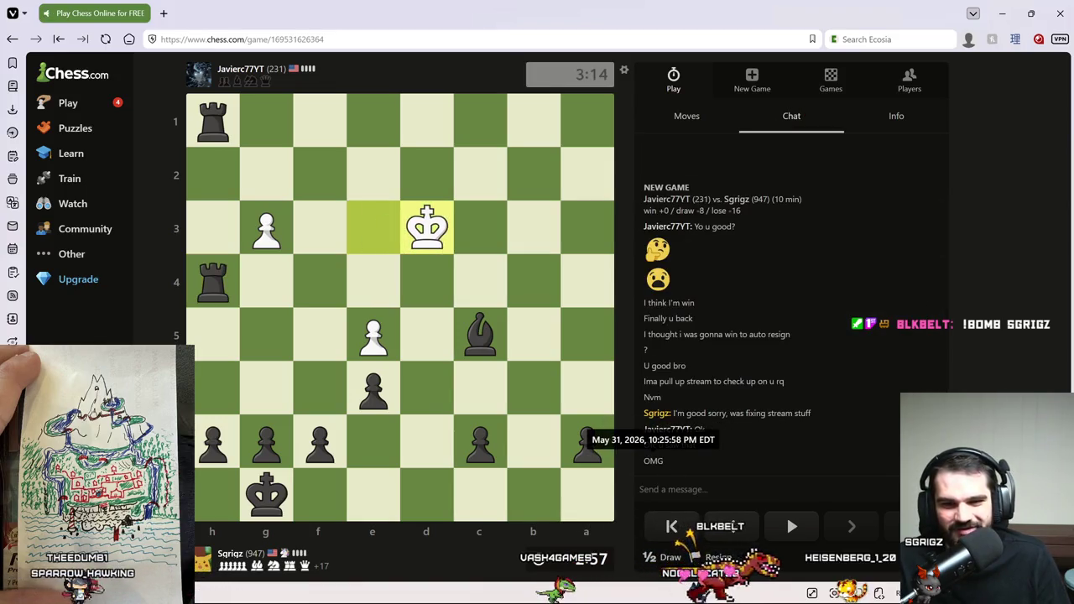
Reroute the h4 rook via g3 to d3, check on c1 and b3, and step the king to f8.
{"action": "left_click", "coordinate": [683, 116]}
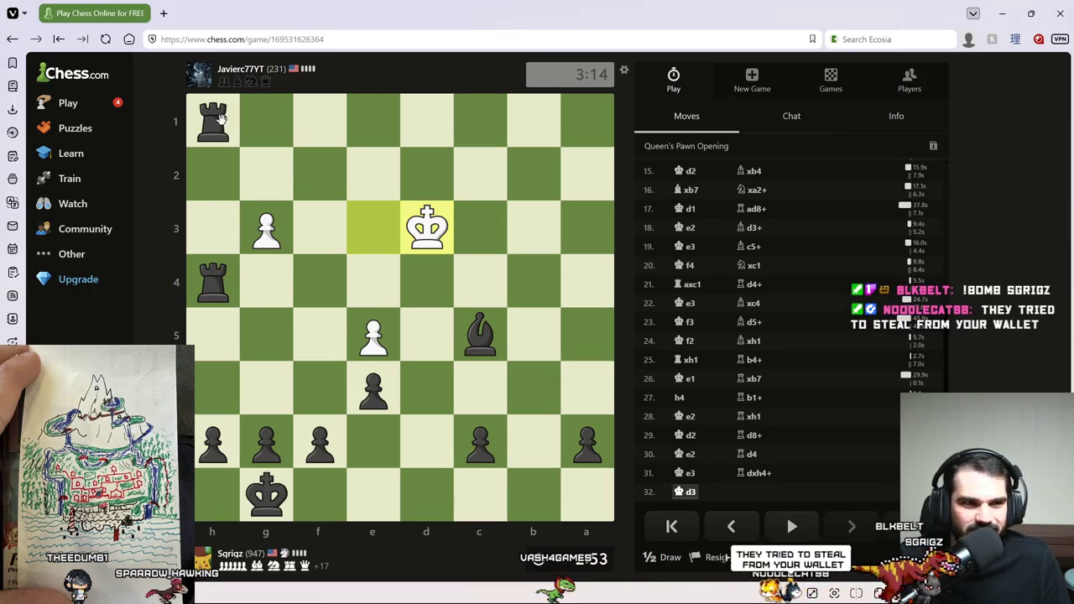
{"action": "mouse_move", "coordinate": [214, 285]}
{"action": "left_mouse_down"}
{"action": "mouse_move", "coordinate": [407, 287]}
{"action": "mouse_move", "coordinate": [213, 283]}
{"action": "mouse_move", "coordinate": [214, 239]}
{"action": "mouse_move", "coordinate": [266, 228]}
{"action": "left_mouse_up"}
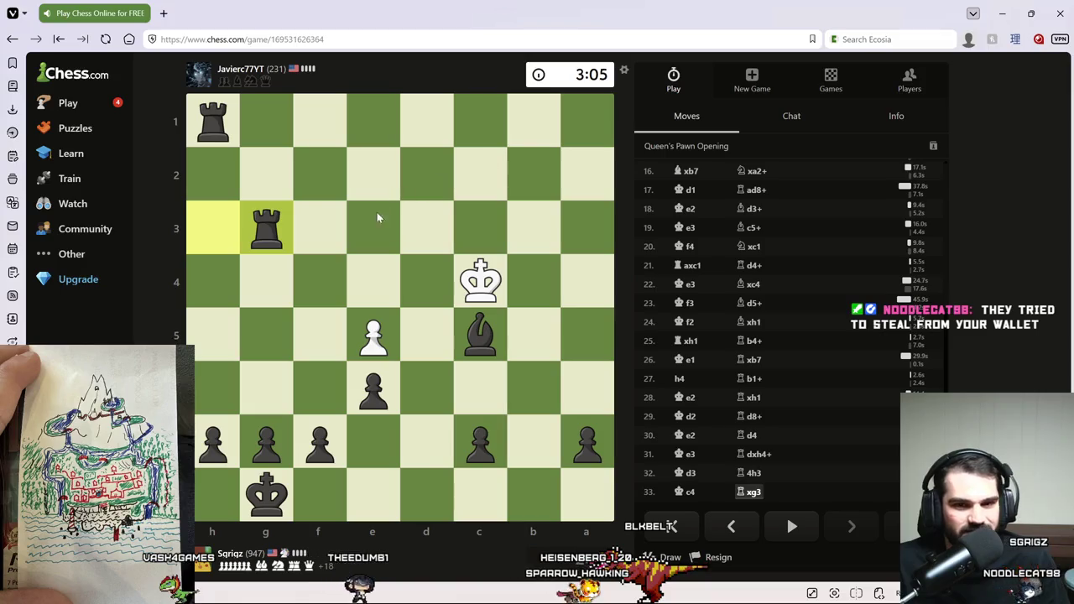
{"action": "left_click", "coordinate": [260, 220]}
{"action": "left_click", "coordinate": [415, 234]}
{"action": "left_click_drag", "start_coordinate": [212, 121], "coordinate": [475, 120]}
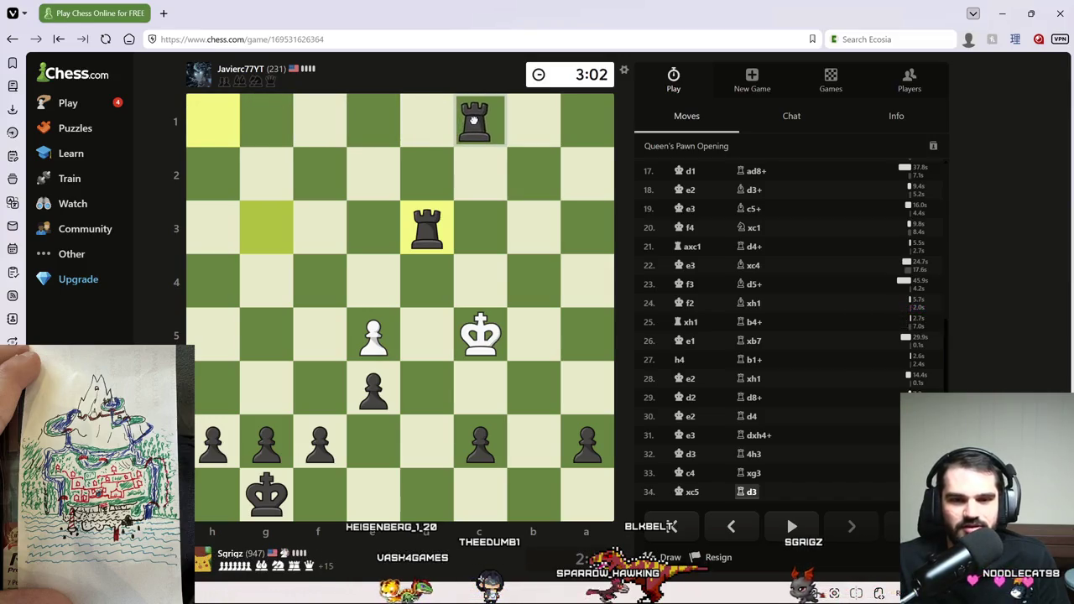
{"action": "left_click_drag", "start_coordinate": [426, 228], "coordinate": [528, 224]}
{"action": "mouse_move", "coordinate": [480, 122]}
{"action": "left_mouse_down"}
{"action": "mouse_move", "coordinate": [583, 120]}
{"action": "mouse_move", "coordinate": [480, 122]}
{"action": "left_mouse_up"}
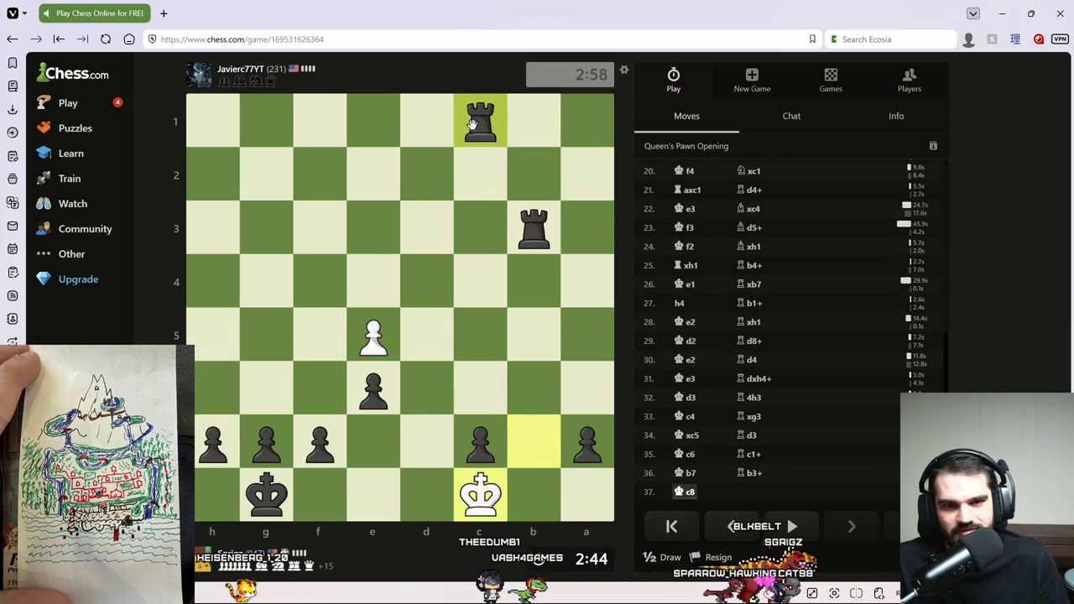
{"action": "mouse_move", "coordinate": [281, 513]}
{"action": "left_mouse_down"}
{"action": "mouse_move", "coordinate": [276, 504]}
{"action": "mouse_move", "coordinate": [335, 495]}
{"action": "mouse_move", "coordinate": [265, 495]}
{"action": "mouse_move", "coordinate": [336, 485]}
{"action": "left_mouse_up"}
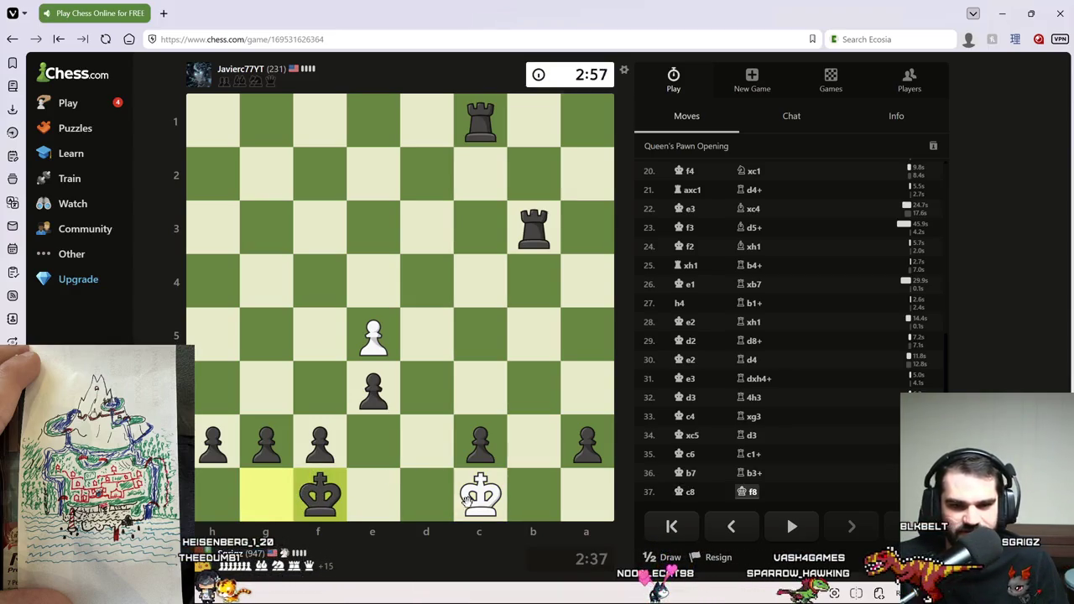
Chase the king with Rd1+, Rc3+, Rb1+, Rc8+ and premove the mating rook move to a2.
{"action": "right_click", "coordinate": [447, 435]}
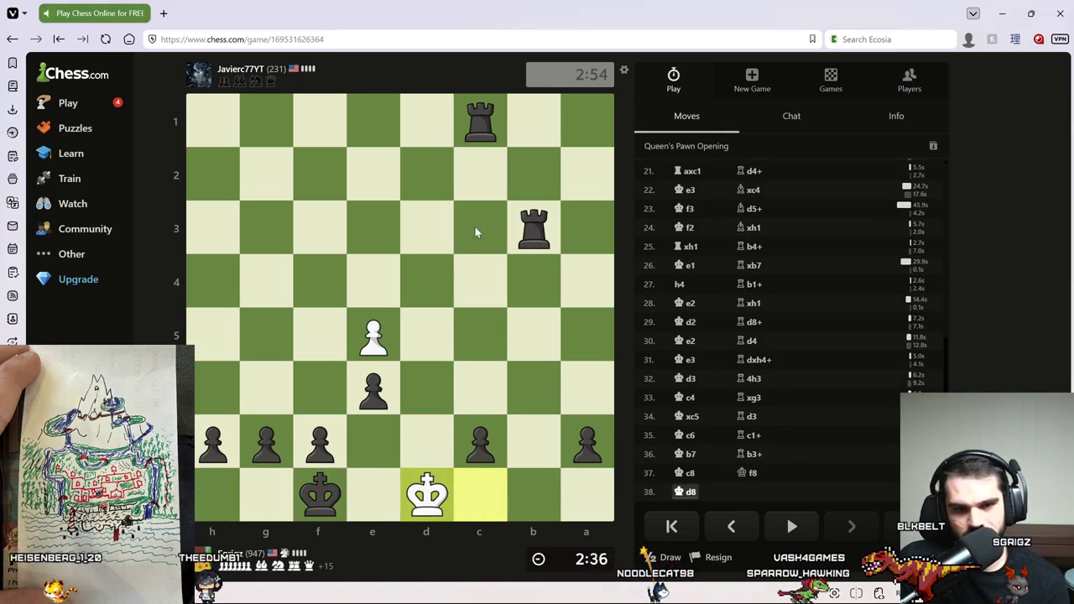
{"action": "left_click_drag", "start_coordinate": [468, 118], "coordinate": [427, 134]}
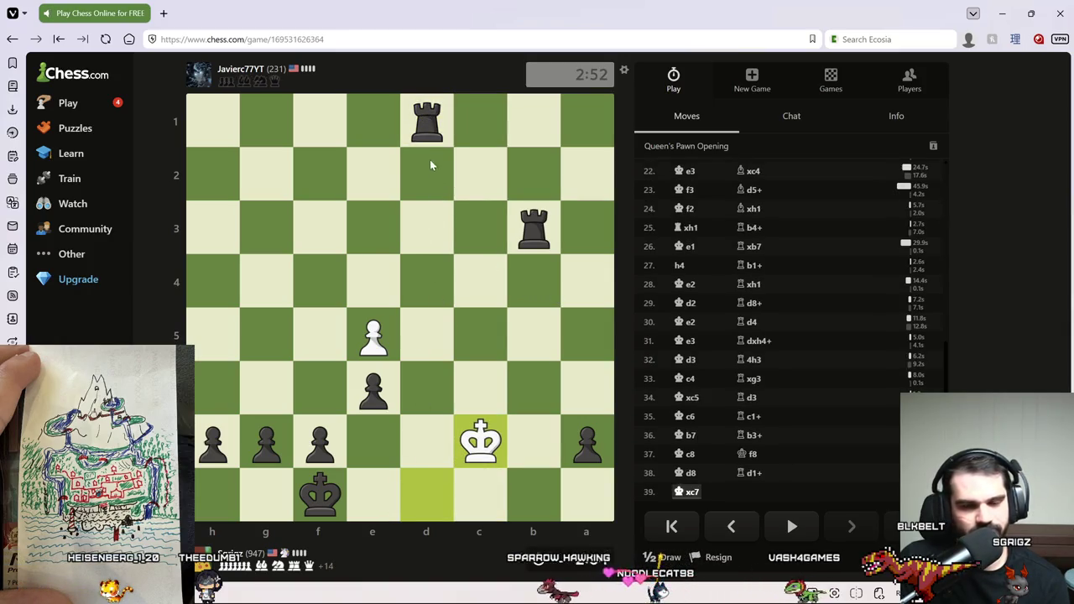
{"action": "left_click_drag", "start_coordinate": [534, 227], "coordinate": [481, 231]}
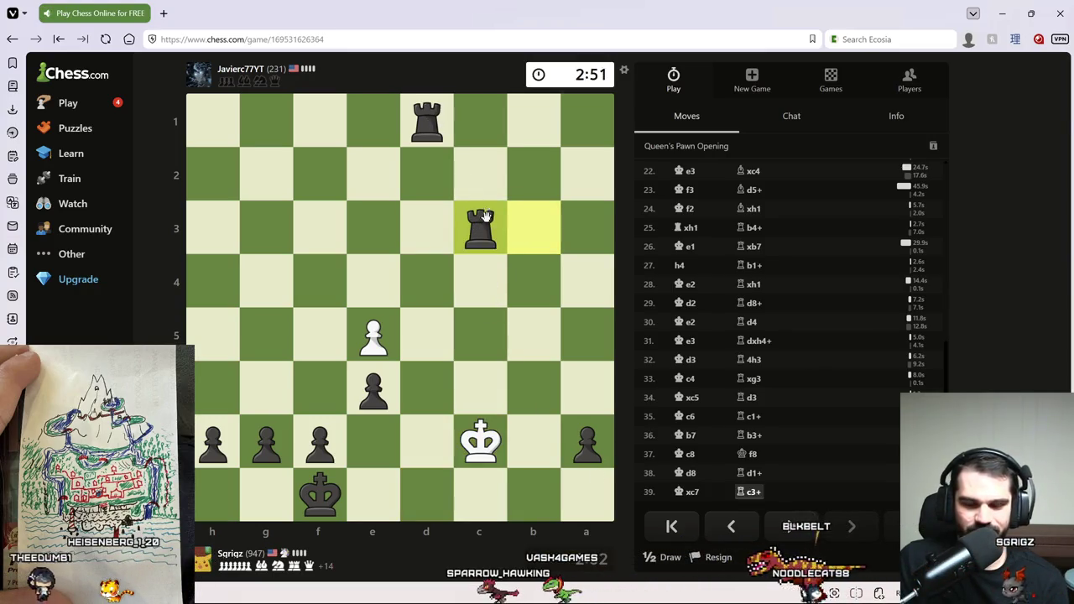
{"action": "left_click_drag", "start_coordinate": [427, 124], "coordinate": [533, 121]}
{"action": "mouse_move", "coordinate": [481, 228]}
{"action": "left_mouse_down"}
{"action": "mouse_move", "coordinate": [492, 479]}
{"action": "mouse_move", "coordinate": [481, 495]}
{"action": "left_mouse_up"}
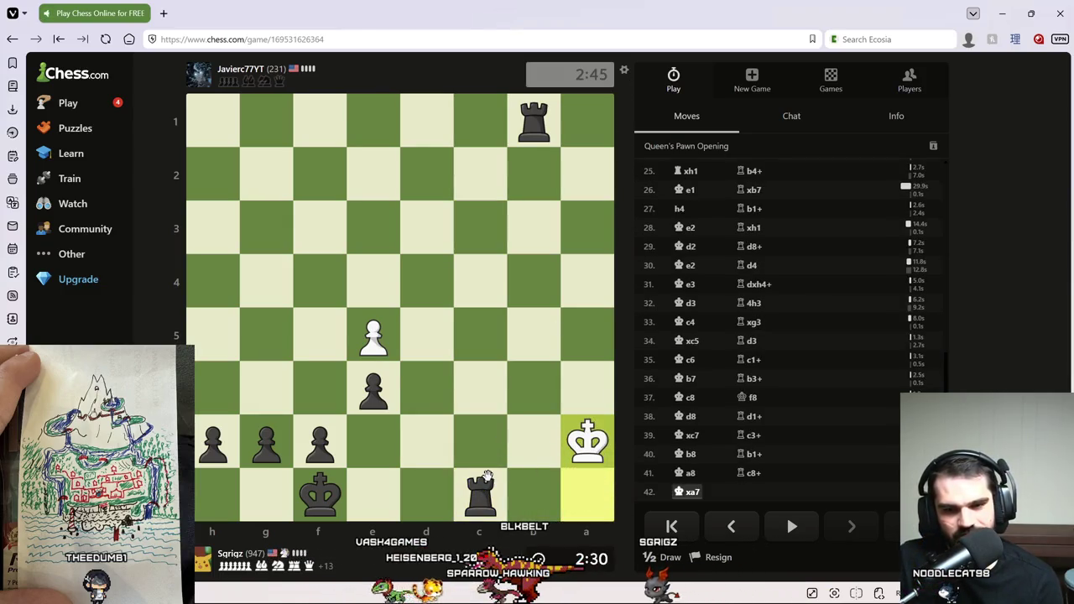
{"action": "left_click_drag", "start_coordinate": [479, 495], "coordinate": [488, 178]}
{"action": "left_click_drag", "start_coordinate": [489, 177], "coordinate": [587, 174]}
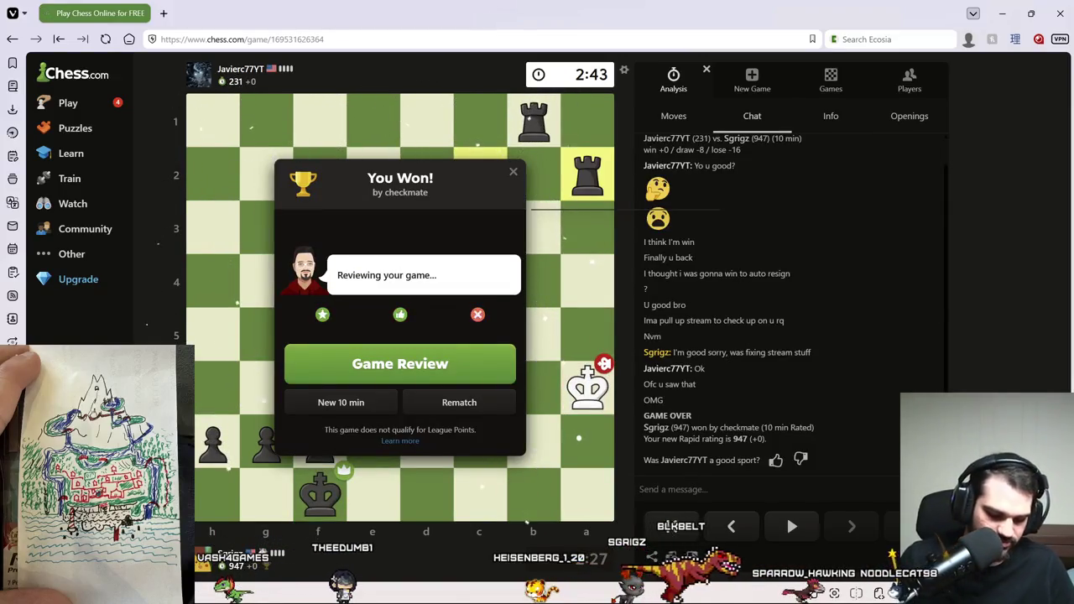
Send 'gggggg' in the game chat and close the You Won popup.
{"action": "type", "text": "gggggg"}
{"action": "key", "text": "Return"}
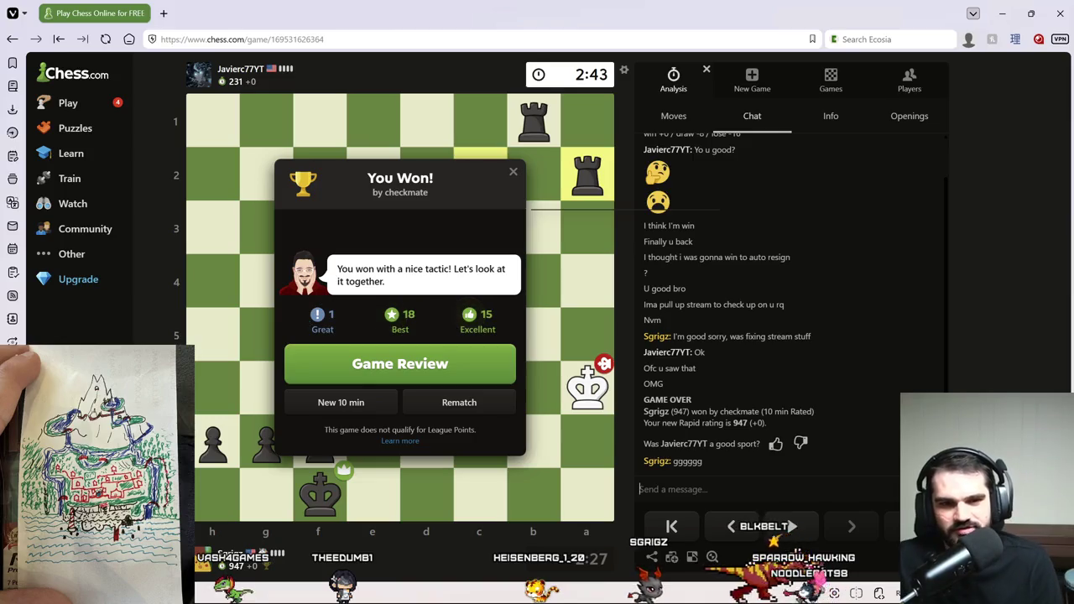
{"action": "left_click", "coordinate": [513, 173]}
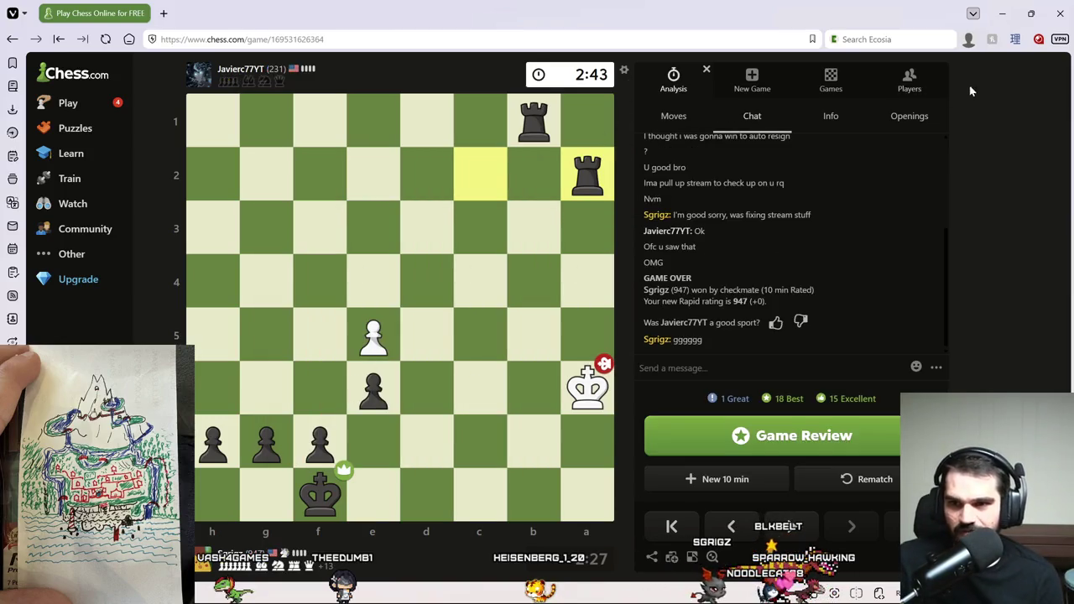
Start a new challenge to a friend from the Friends list.
{"action": "left_click", "coordinate": [885, 77]}
{"action": "mouse_move", "coordinate": [697, 191]}
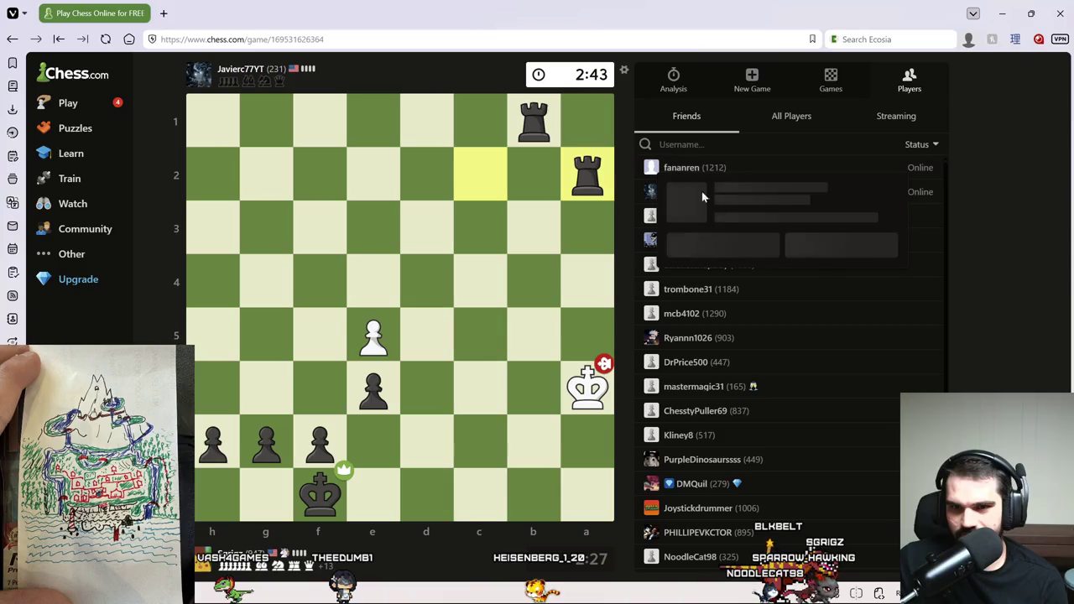
{"action": "left_click", "coordinate": [835, 262]}
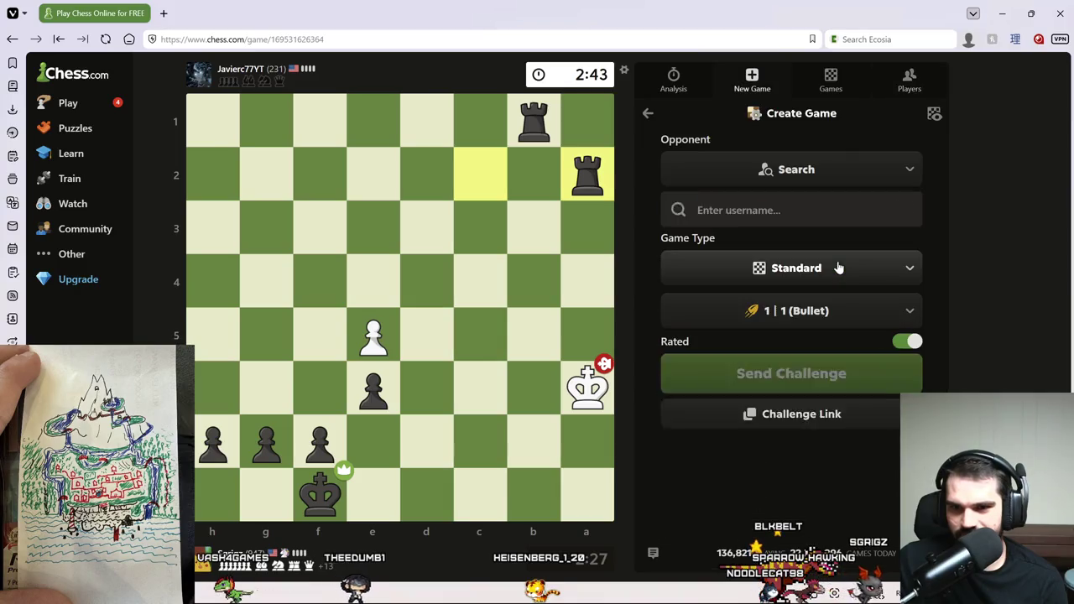
Challenge the friend to a rated 10 min Rapid game and send it.
{"action": "left_click", "coordinate": [857, 324]}
{"action": "left_click", "coordinate": [703, 476]}
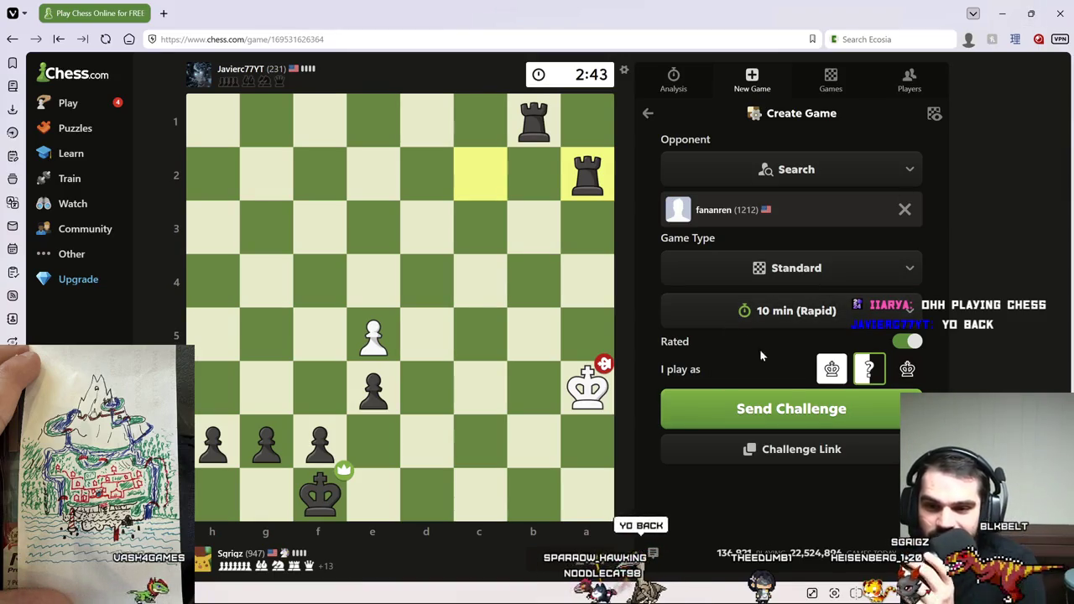
{"action": "left_click", "coordinate": [793, 411]}
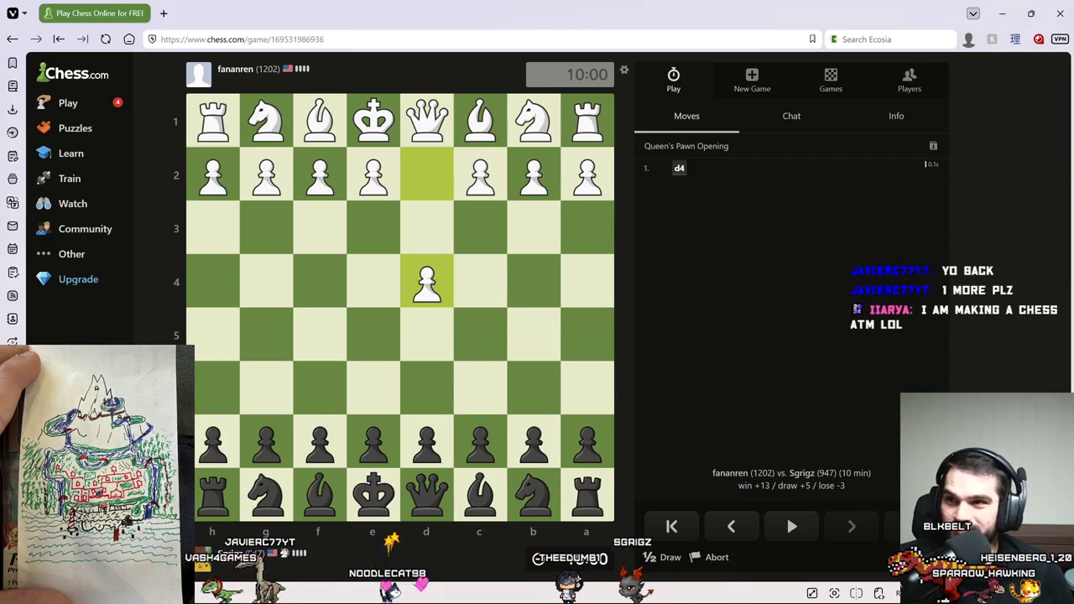
Answer 1. d4 with f5, then play Nf6 and g6.
{"action": "mouse_move", "coordinate": [424, 442]}
{"action": "left_mouse_down"}
{"action": "mouse_move", "coordinate": [413, 442]}
{"action": "mouse_move", "coordinate": [429, 334]}
{"action": "mouse_move", "coordinate": [413, 439]}
{"action": "left_mouse_up"}
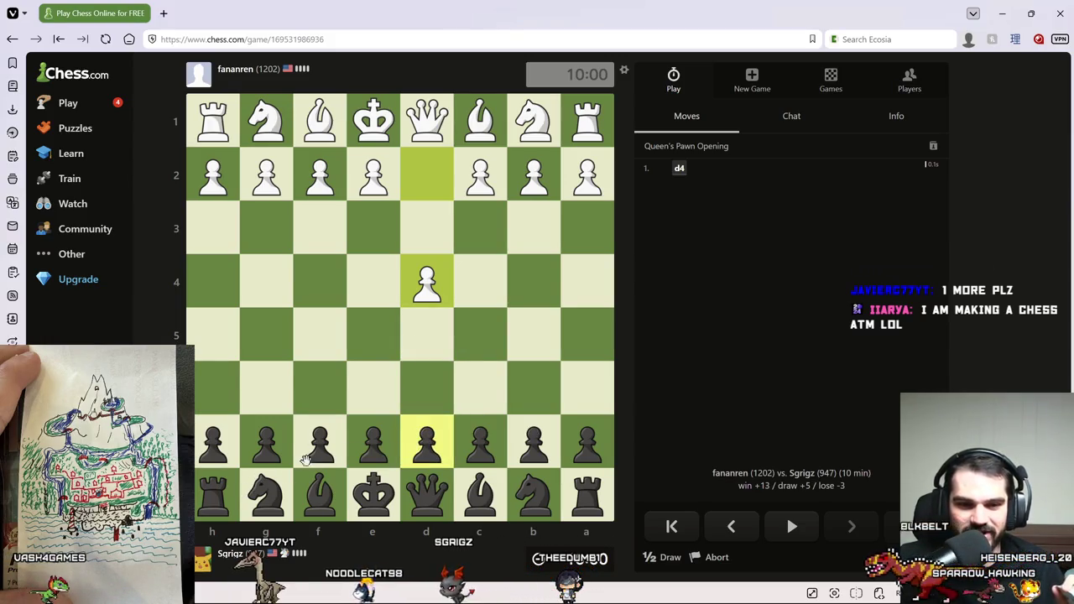
{"action": "left_click_drag", "start_coordinate": [311, 453], "coordinate": [320, 325]}
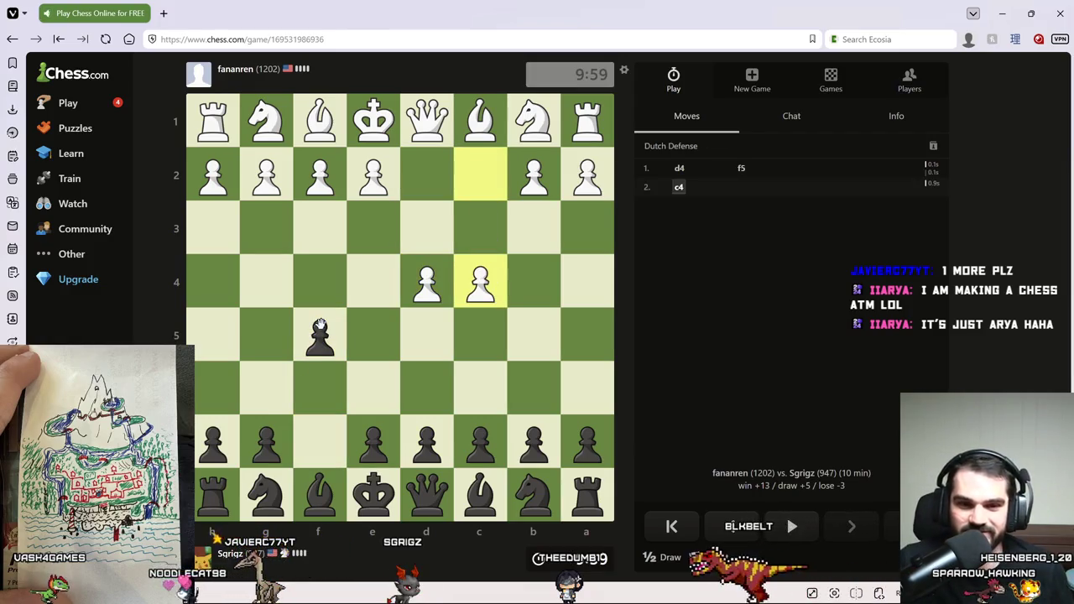
{"action": "mouse_move", "coordinate": [266, 495]}
{"action": "left_mouse_down"}
{"action": "mouse_move", "coordinate": [311, 388]}
{"action": "mouse_move", "coordinate": [312, 398]}
{"action": "left_mouse_up"}
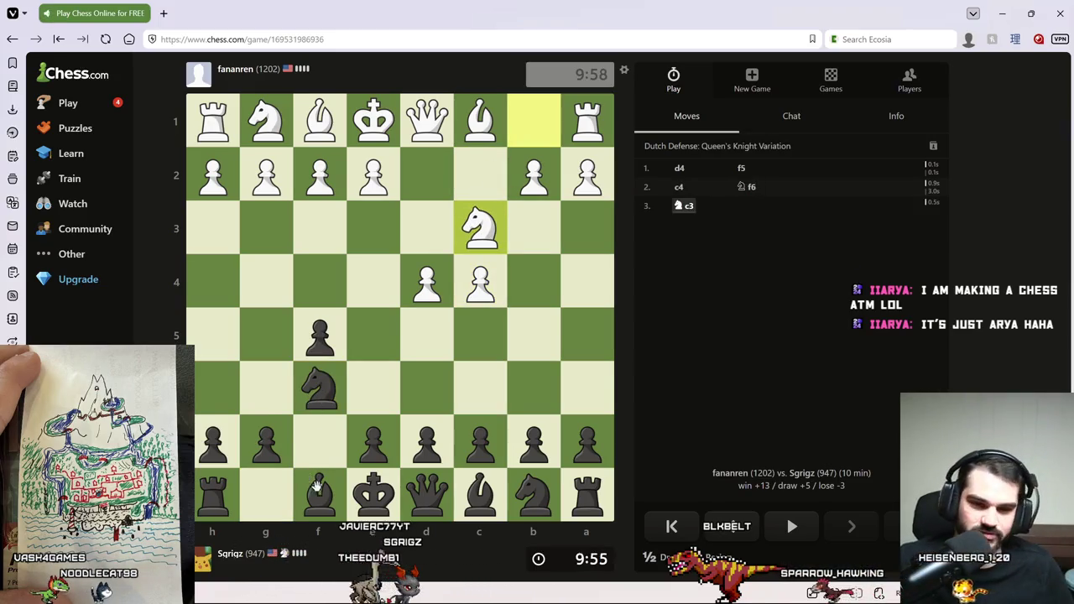
{"action": "left_click_drag", "start_coordinate": [285, 458], "coordinate": [267, 382]}
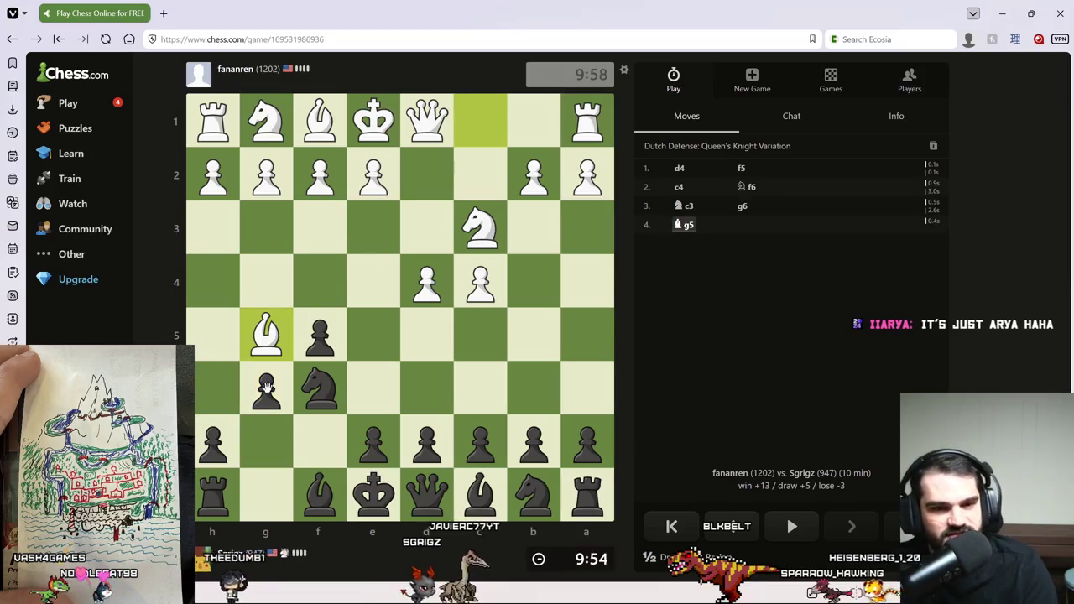
Fianchetto the bishop to g7, castle kingside, and develop the knight to c6.
{"action": "left_click", "coordinate": [319, 493]}
{"action": "left_click", "coordinate": [266, 441]}
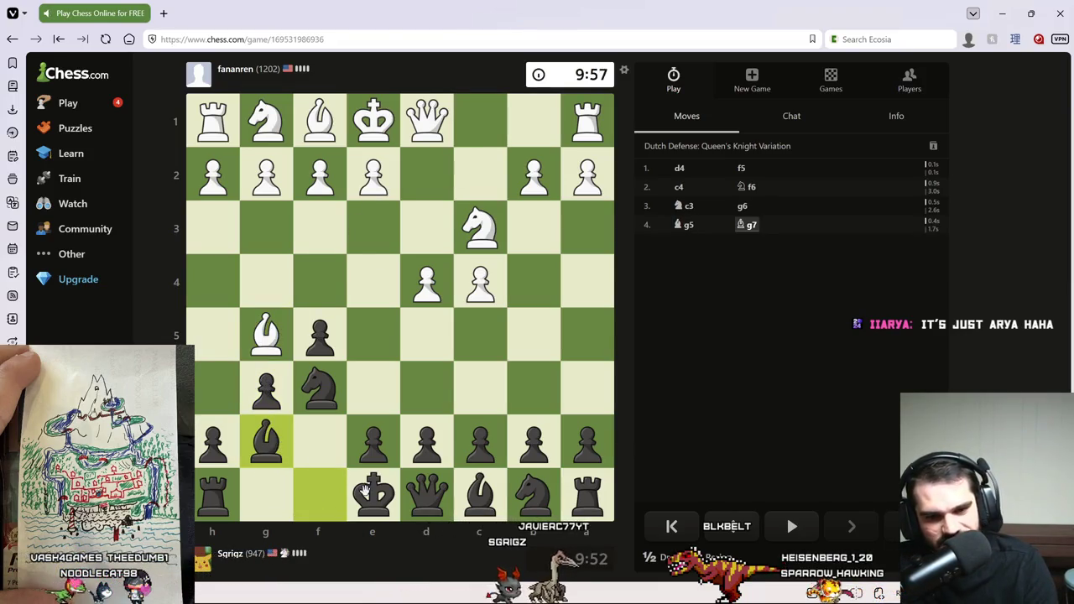
{"action": "left_click_drag", "start_coordinate": [367, 491], "coordinate": [265, 488]}
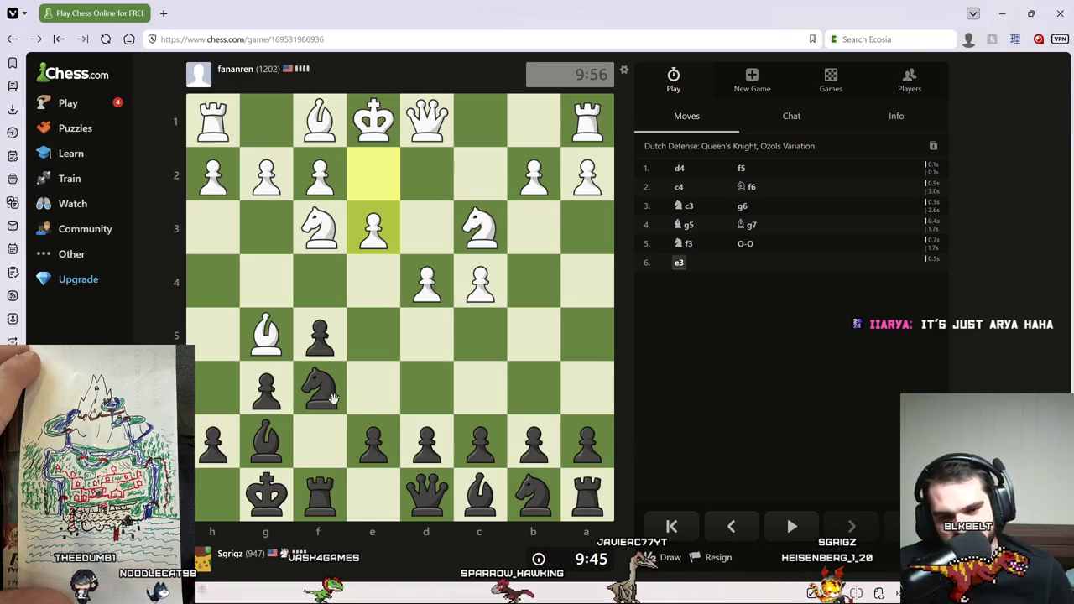
{"action": "mouse_move", "coordinate": [363, 451]}
{"action": "left_mouse_down"}
{"action": "mouse_move", "coordinate": [368, 402]}
{"action": "mouse_move", "coordinate": [373, 438]}
{"action": "left_mouse_up"}
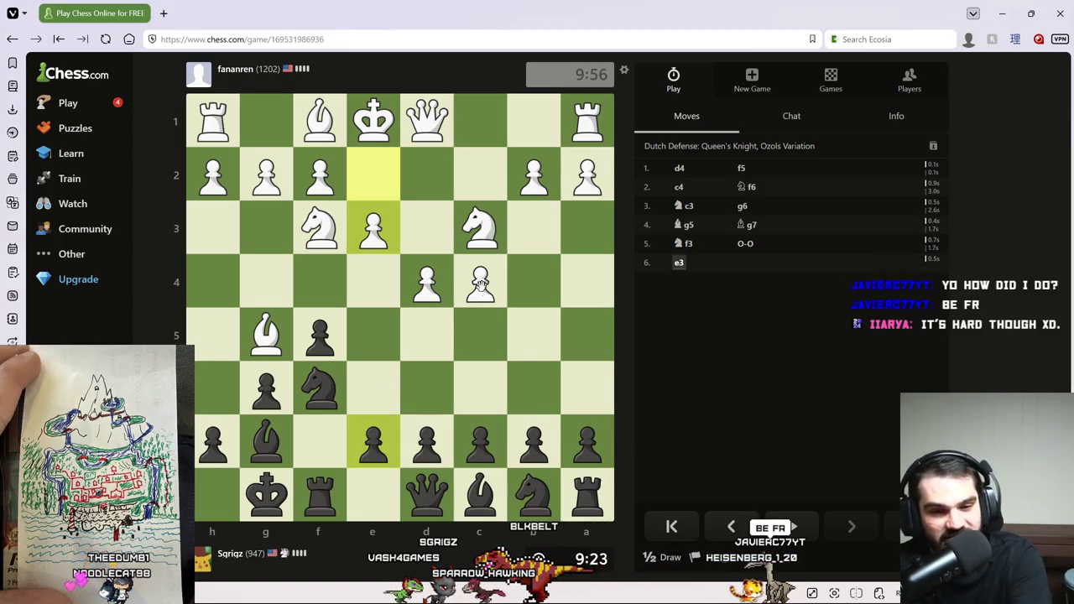
{"action": "left_click_drag", "start_coordinate": [534, 495], "coordinate": [483, 394]}
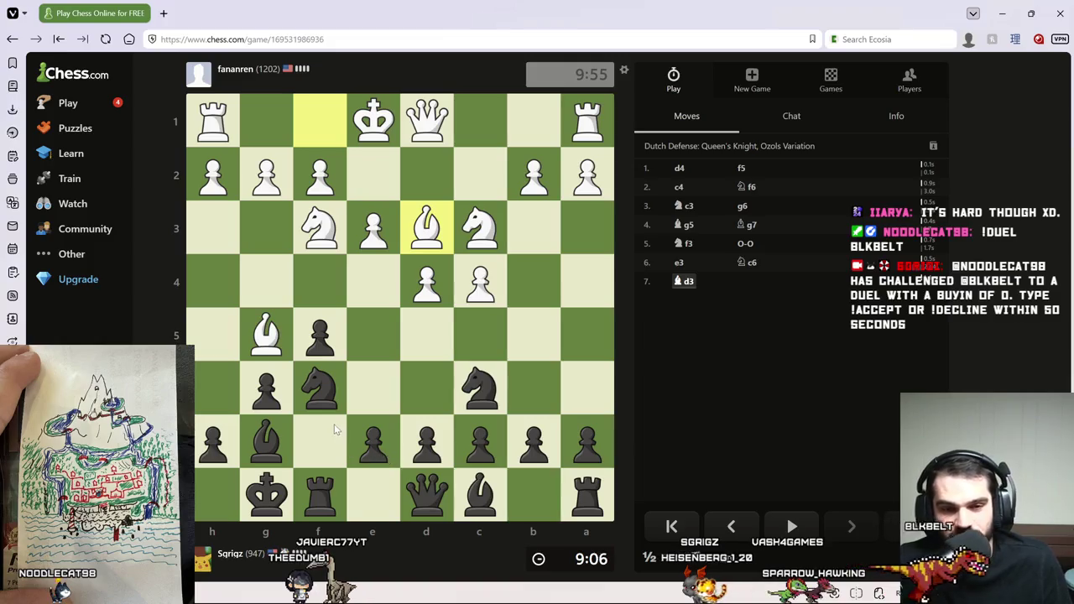
Play Nxd3+ with the c6 knight, then Qe8, e6, b6 and Bb7.
{"action": "left_click_drag", "start_coordinate": [495, 369], "coordinate": [533, 285]}
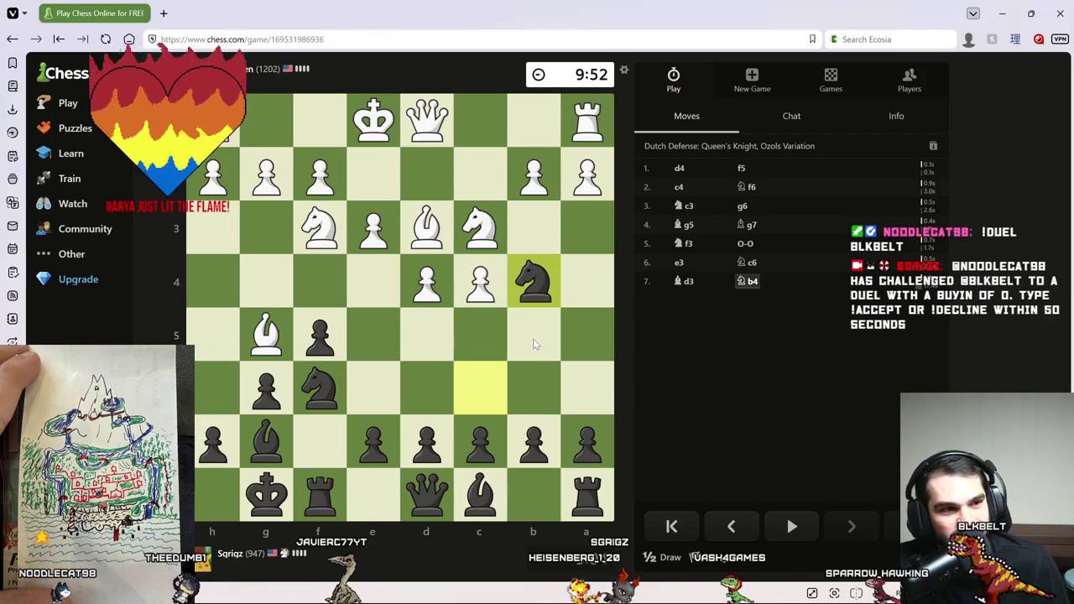
{"action": "mouse_move", "coordinate": [542, 289]}
{"action": "left_mouse_down"}
{"action": "mouse_move", "coordinate": [491, 283]}
{"action": "mouse_move", "coordinate": [426, 227]}
{"action": "left_mouse_up"}
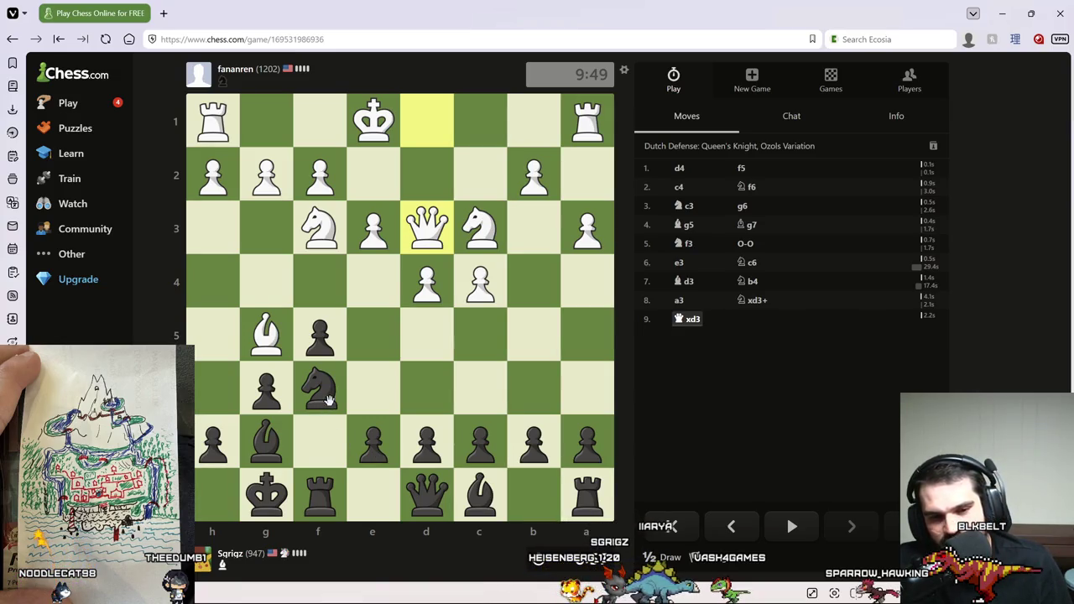
{"action": "left_click_drag", "start_coordinate": [408, 497], "coordinate": [375, 495]}
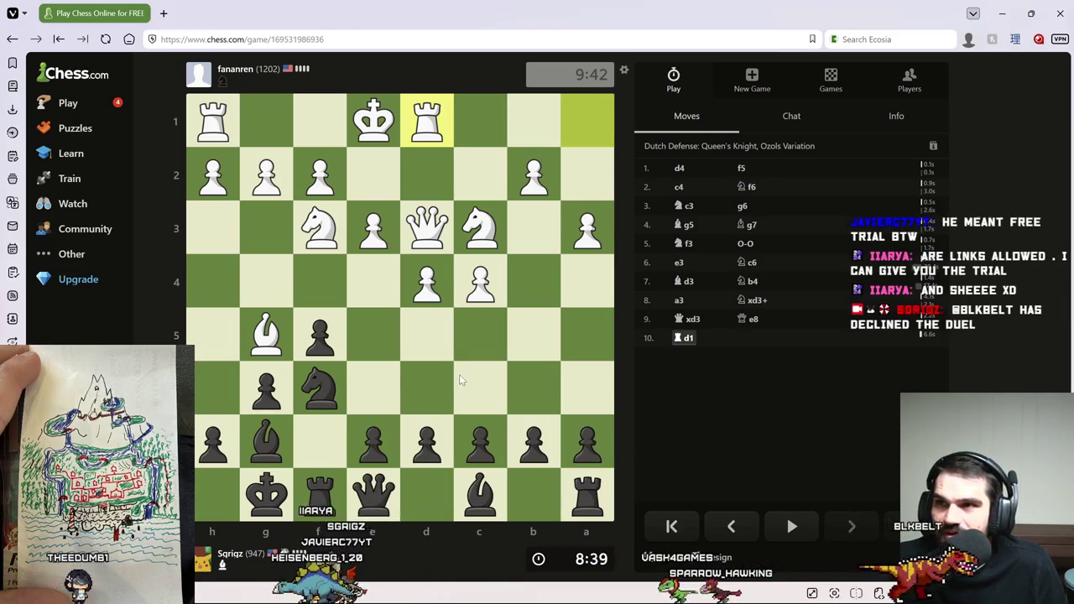
{"action": "left_click_drag", "start_coordinate": [373, 441], "coordinate": [370, 388]}
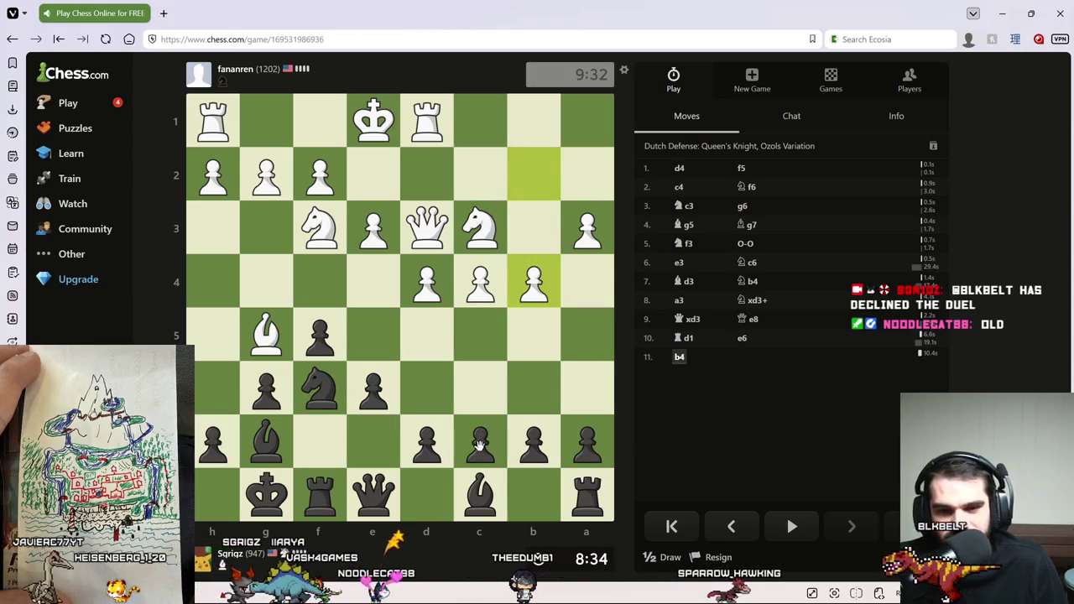
{"action": "left_click_drag", "start_coordinate": [537, 444], "coordinate": [531, 392]}
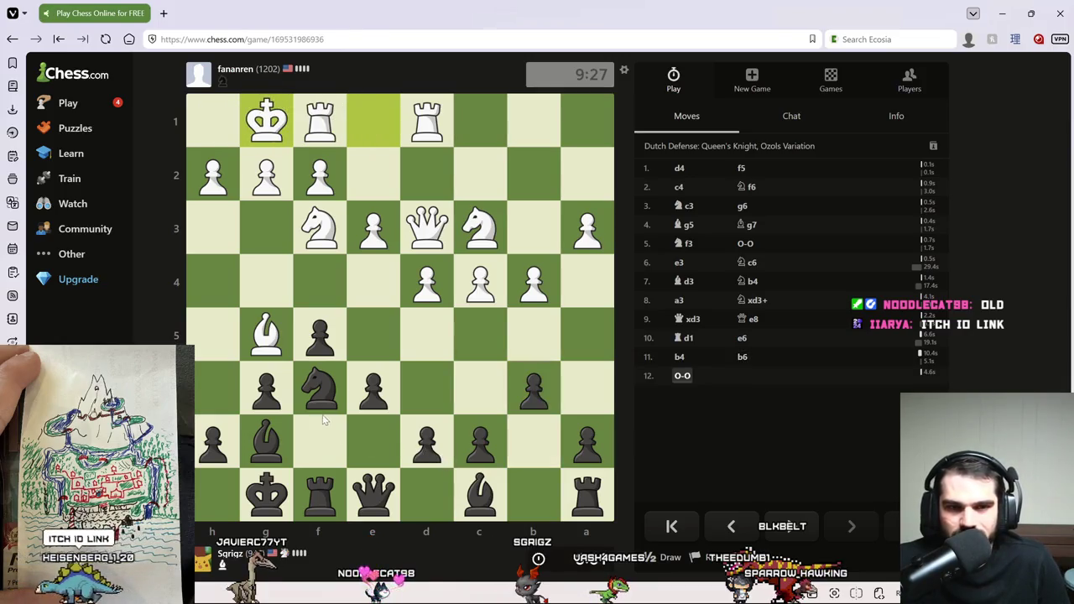
{"action": "left_click_drag", "start_coordinate": [487, 495], "coordinate": [533, 440]}
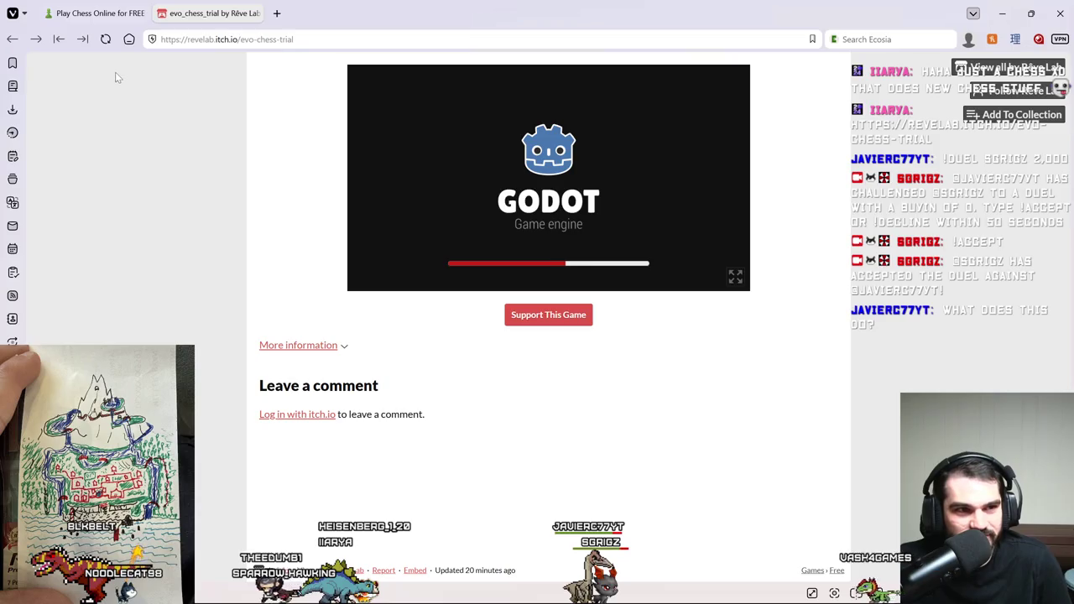
Switch back to the Chess.com game tab.
{"action": "left_click", "coordinate": [52, 11]}
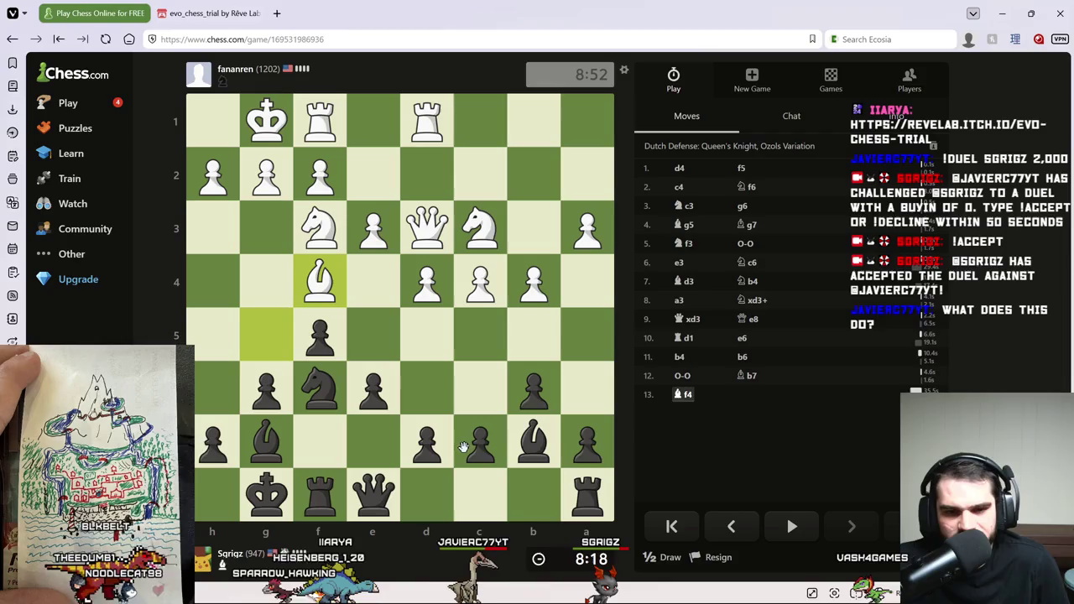
Answer 13. Bf4 with 13...Rc8, then return to the Evo Chess trial page.
{"action": "mouse_move", "coordinate": [426, 449]}
{"action": "left_mouse_down"}
{"action": "mouse_move", "coordinate": [431, 395]}
{"action": "mouse_move", "coordinate": [432, 445]}
{"action": "left_mouse_up"}
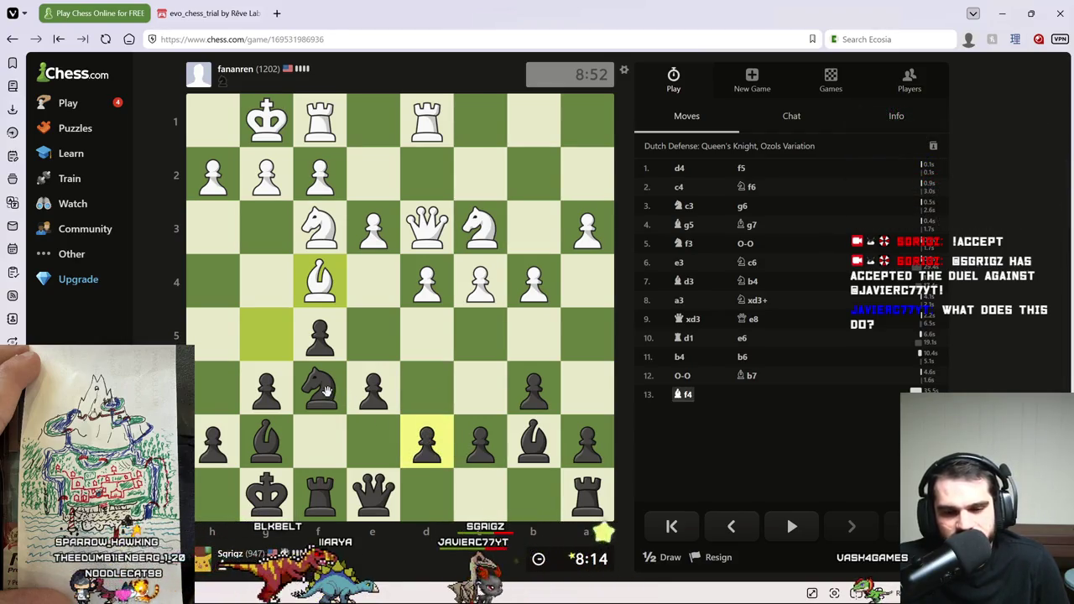
{"action": "mouse_move", "coordinate": [529, 438]}
{"action": "left_mouse_down"}
{"action": "mouse_move", "coordinate": [560, 480]}
{"action": "mouse_move", "coordinate": [479, 493]}
{"action": "left_mouse_up"}
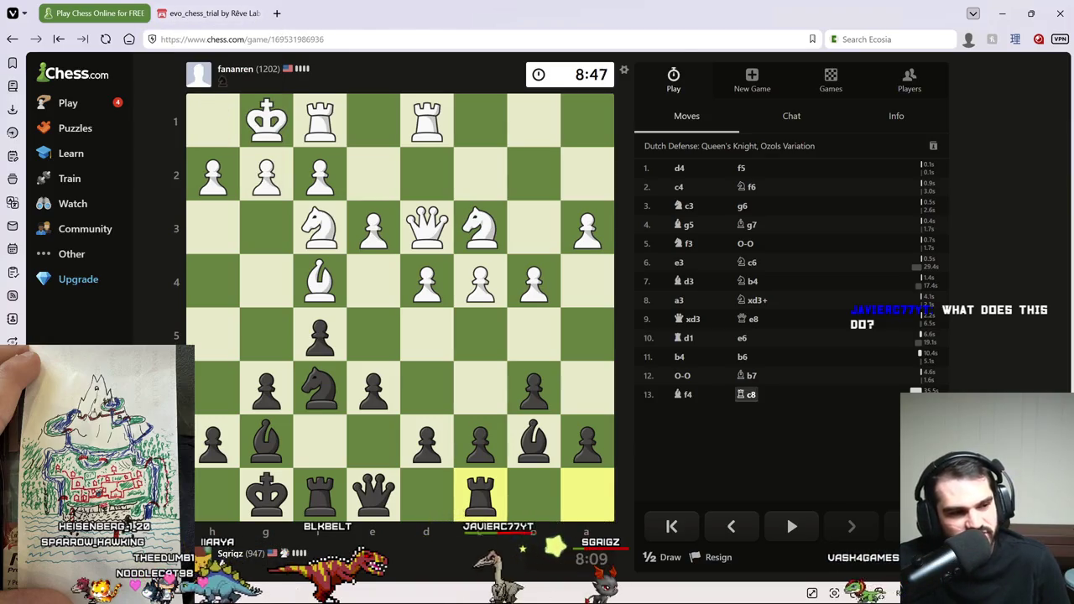
{"action": "left_click", "coordinate": [243, 17]}
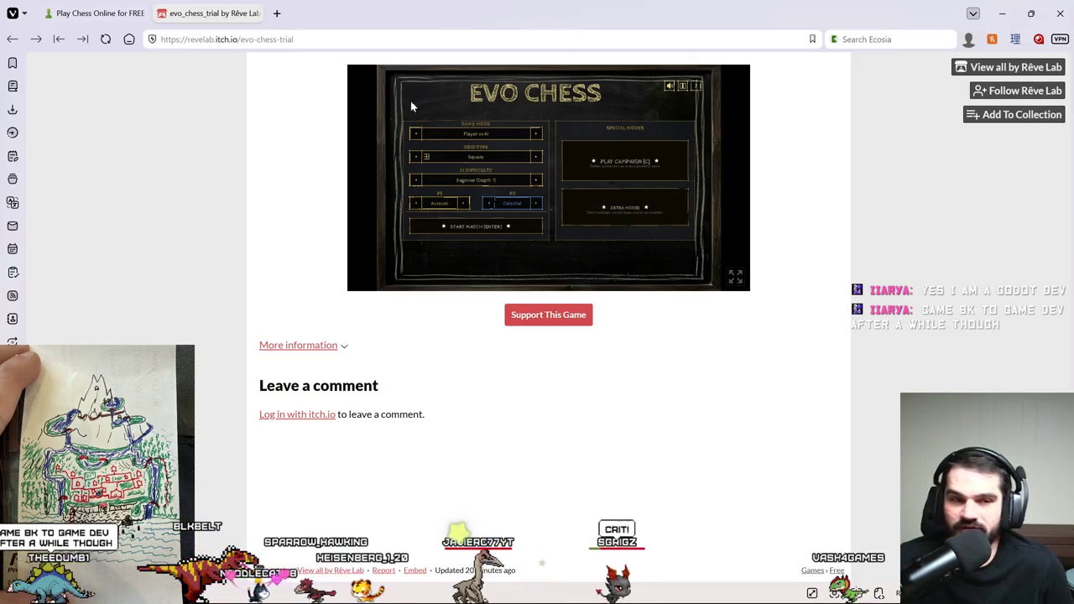
Close the evo_chess_trial tab to return to the Chess.com game.
{"action": "left_click", "coordinate": [254, 14]}
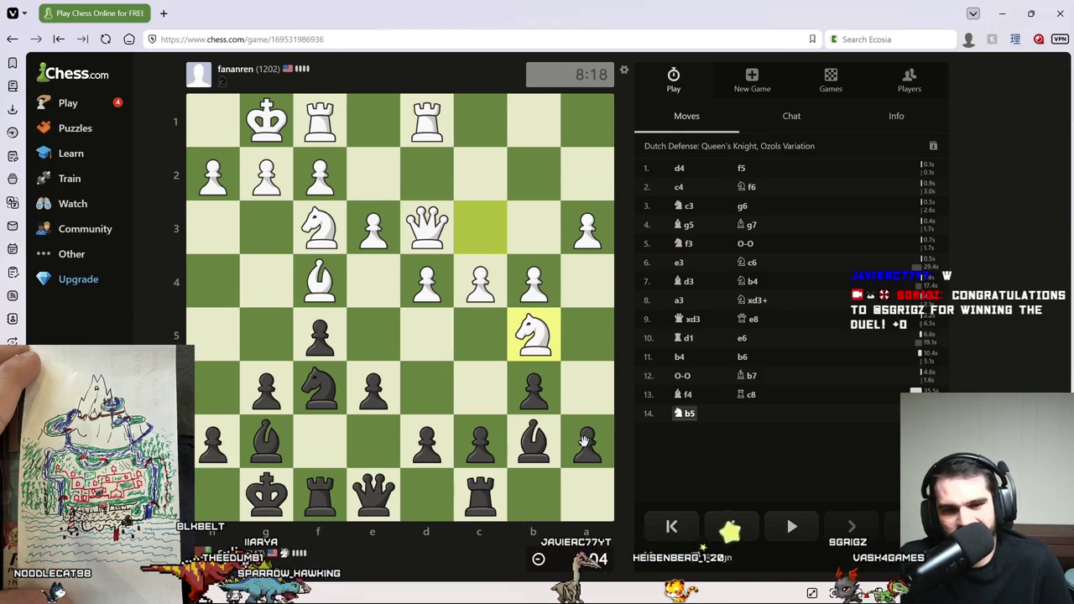
Weigh queen and pawn moves, then play 14...c6 to attack the b5 knight.
{"action": "left_click", "coordinate": [373, 495]}
{"action": "left_click", "coordinate": [373, 495]}
{"action": "left_click", "coordinate": [370, 495]}
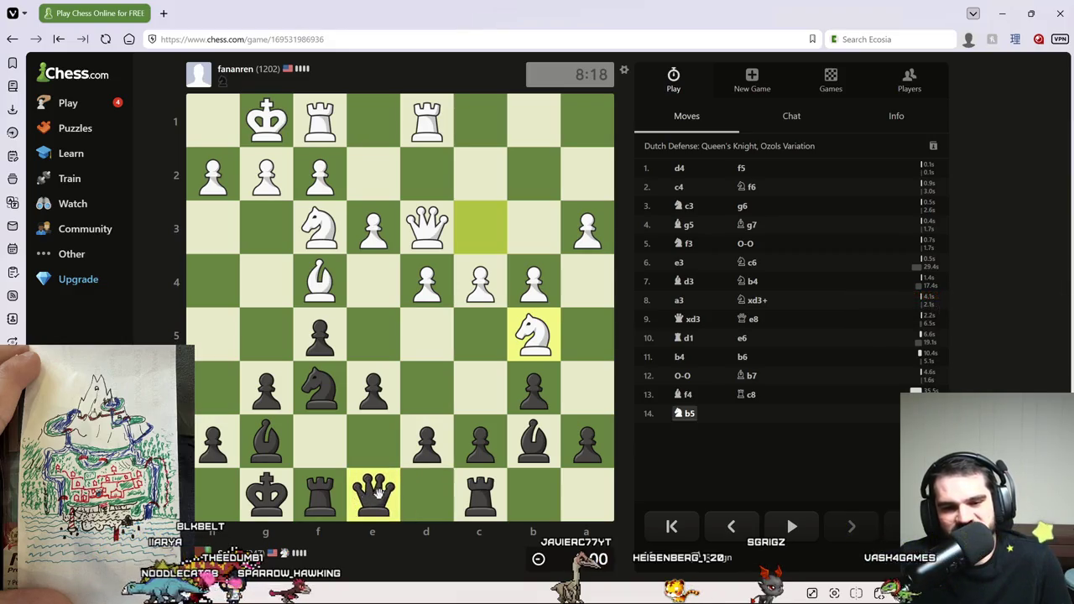
{"action": "right_click", "coordinate": [584, 439]}
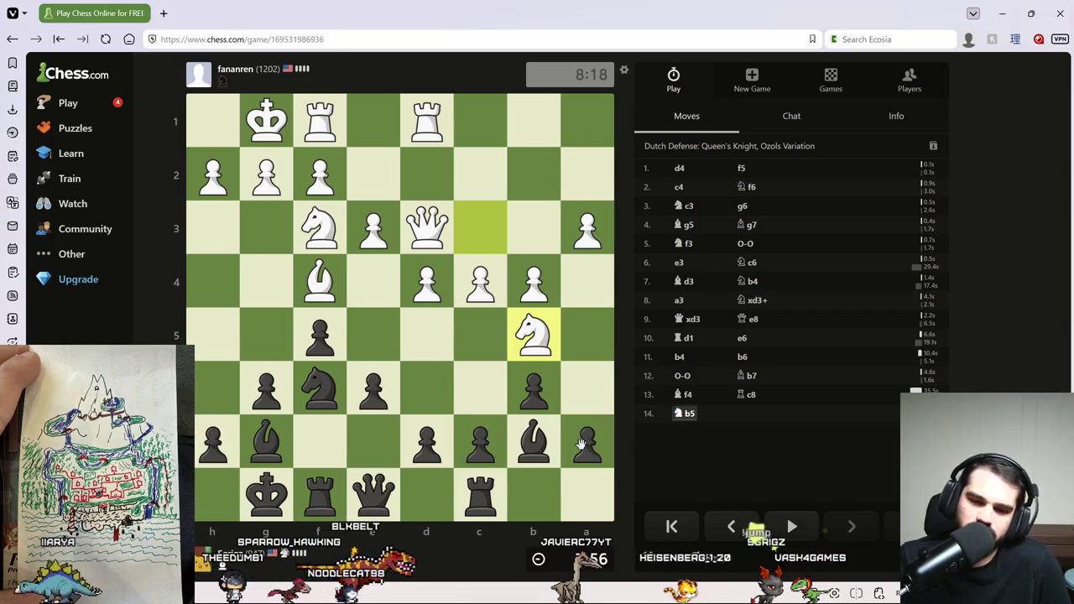
{"action": "left_click", "coordinate": [581, 445]}
{"action": "left_click", "coordinate": [581, 445]}
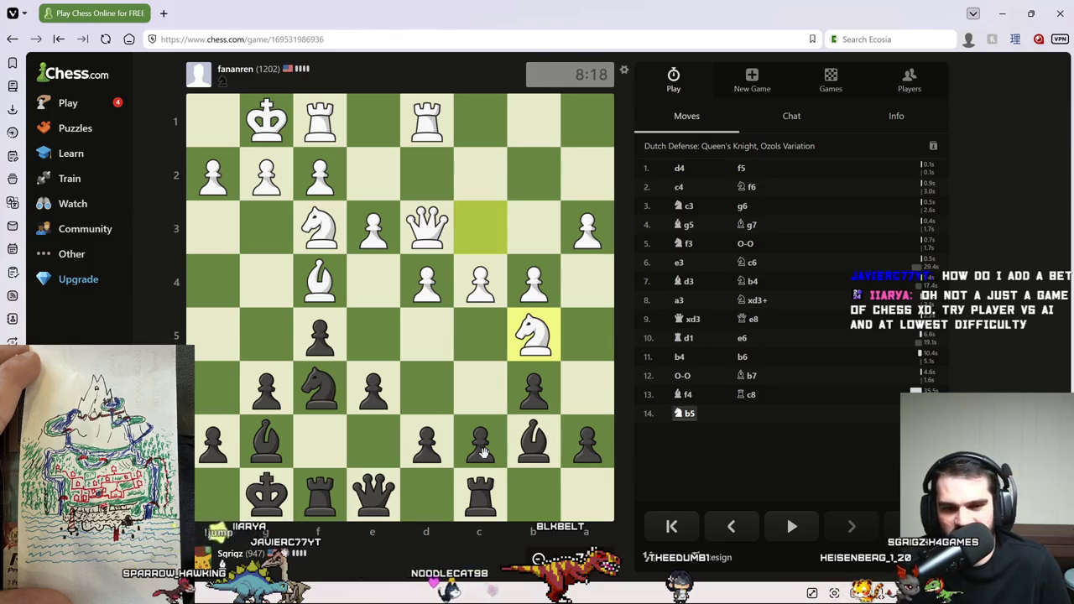
{"action": "right_click", "coordinate": [320, 385]}
{"action": "right_click", "coordinate": [482, 443]}
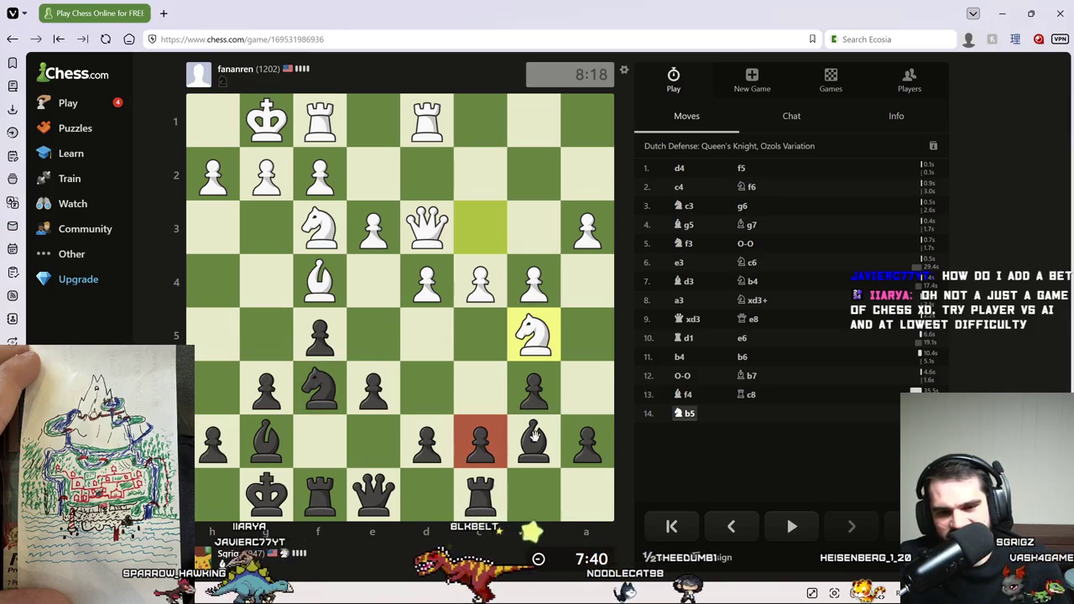
{"action": "right_click", "coordinate": [587, 441]}
{"action": "mouse_move", "coordinate": [587, 441]}
{"action": "left_mouse_down"}
{"action": "mouse_move", "coordinate": [589, 403]}
{"action": "mouse_move", "coordinate": [590, 435]}
{"action": "left_mouse_up"}
{"action": "mouse_move", "coordinate": [480, 445]}
{"action": "left_mouse_down"}
{"action": "mouse_move", "coordinate": [470, 446]}
{"action": "mouse_move", "coordinate": [478, 388]}
{"action": "left_mouse_up"}
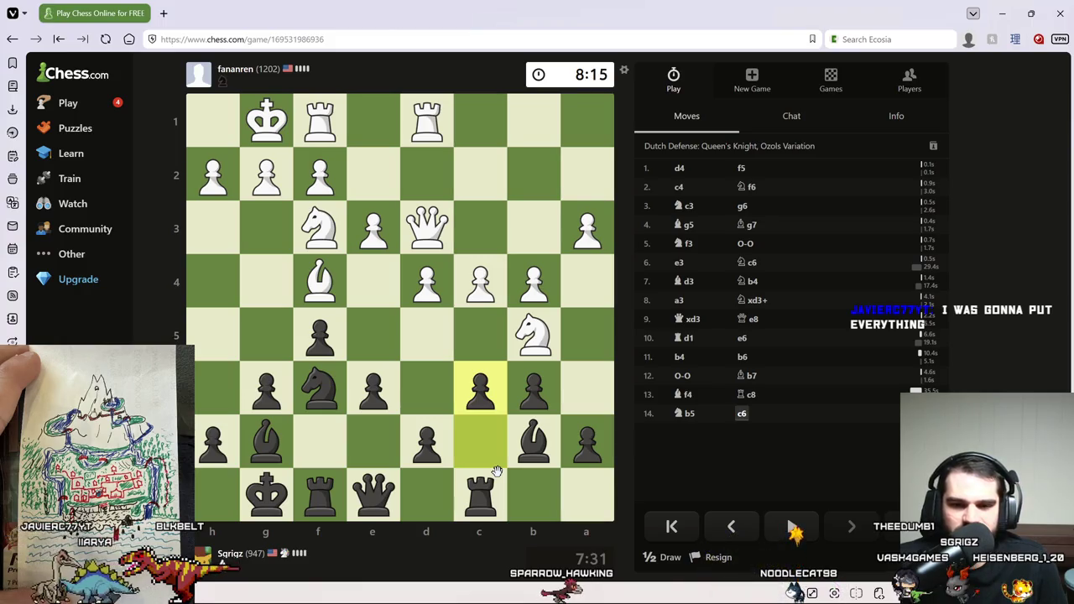
Mark a7, b6 and a6 while planning, then clear all board markings.
{"action": "right_click", "coordinate": [584, 440]}
{"action": "right_click", "coordinate": [541, 394]}
{"action": "right_click", "coordinate": [574, 411]}
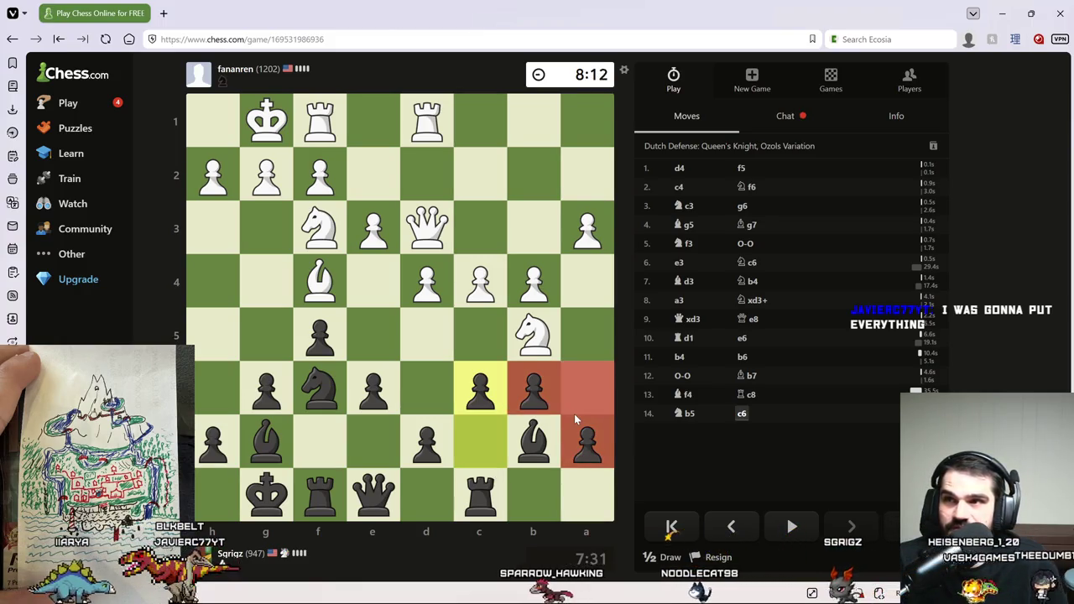
{"action": "left_click", "coordinate": [575, 365]}
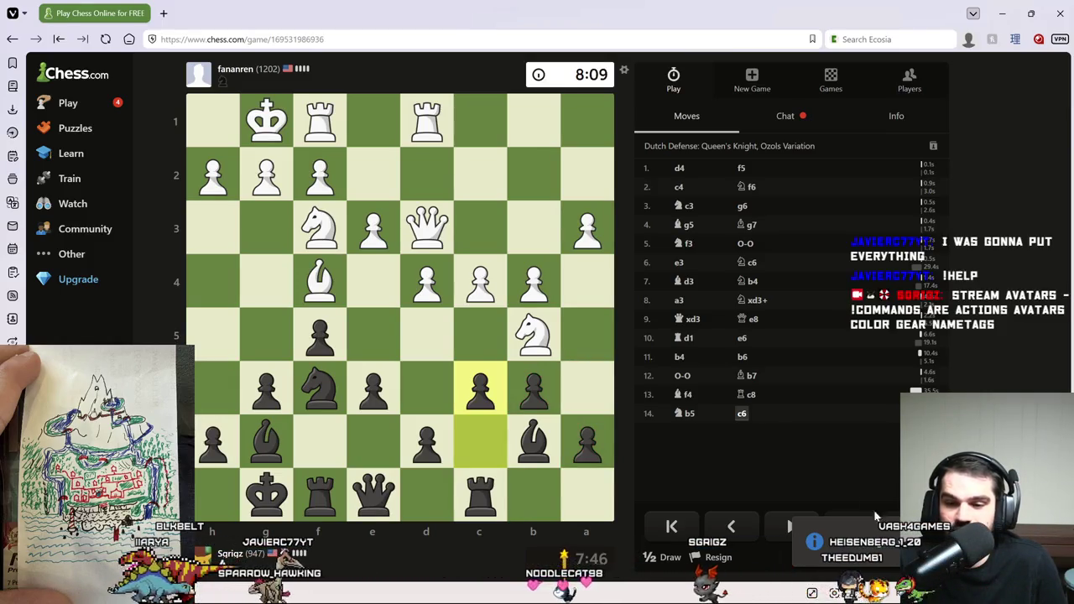
{"action": "left_click", "coordinate": [775, 118]}
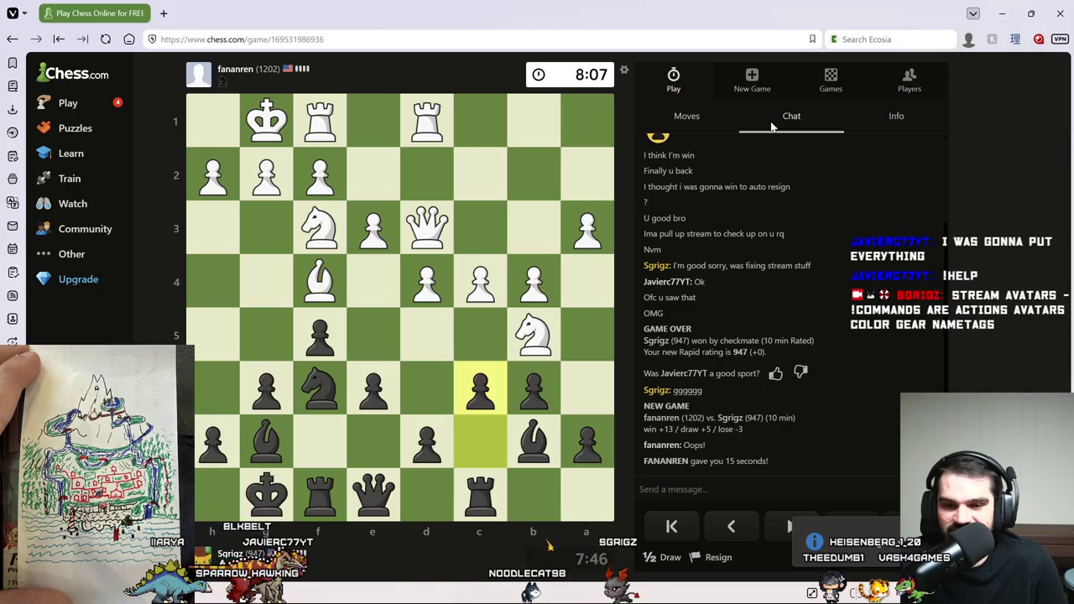
{"action": "left_click", "coordinate": [687, 118]}
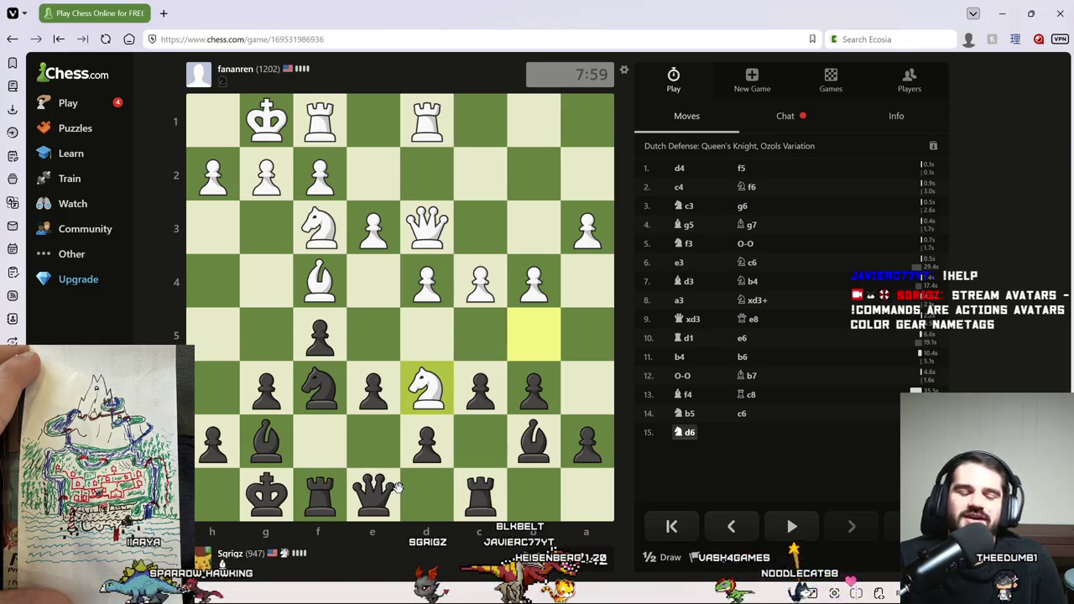
Play 15...Qe7, then answer Nxb7 by retreating the f6 knight to e8.
{"action": "mouse_move", "coordinate": [372, 486]}
{"action": "left_mouse_down"}
{"action": "mouse_move", "coordinate": [372, 445]}
{"action": "mouse_move", "coordinate": [424, 493]}
{"action": "mouse_move", "coordinate": [373, 445]}
{"action": "left_mouse_up"}
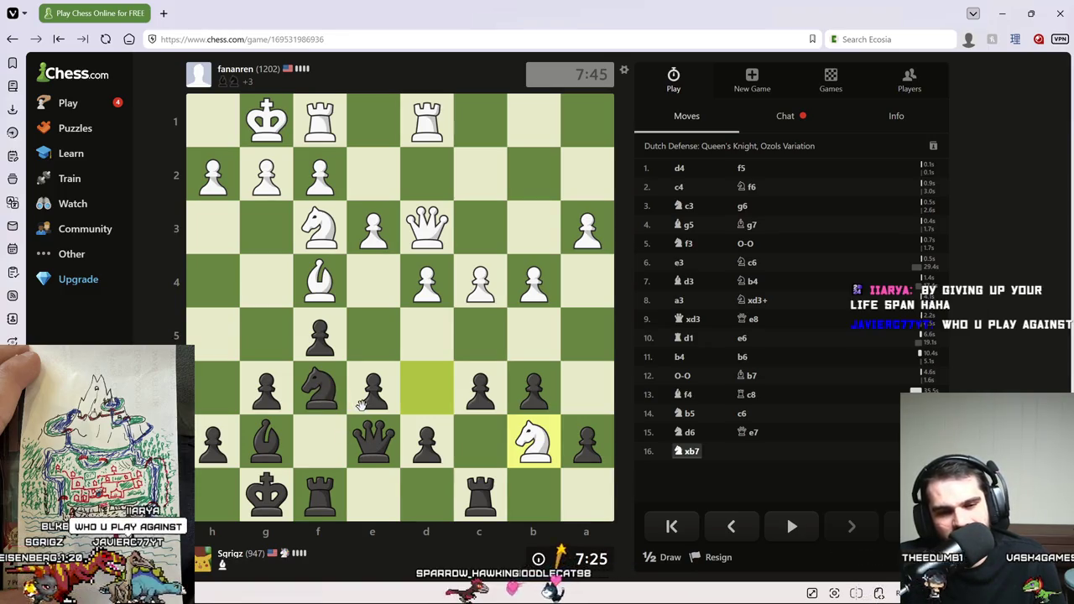
{"action": "mouse_move", "coordinate": [307, 395]}
{"action": "left_mouse_down"}
{"action": "mouse_move", "coordinate": [283, 296]}
{"action": "mouse_move", "coordinate": [338, 410]}
{"action": "mouse_move", "coordinate": [523, 515]}
{"action": "mouse_move", "coordinate": [380, 495]}
{"action": "mouse_move", "coordinate": [371, 456]}
{"action": "mouse_move", "coordinate": [367, 493]}
{"action": "left_mouse_up"}
{"action": "left_click", "coordinate": [321, 394]}
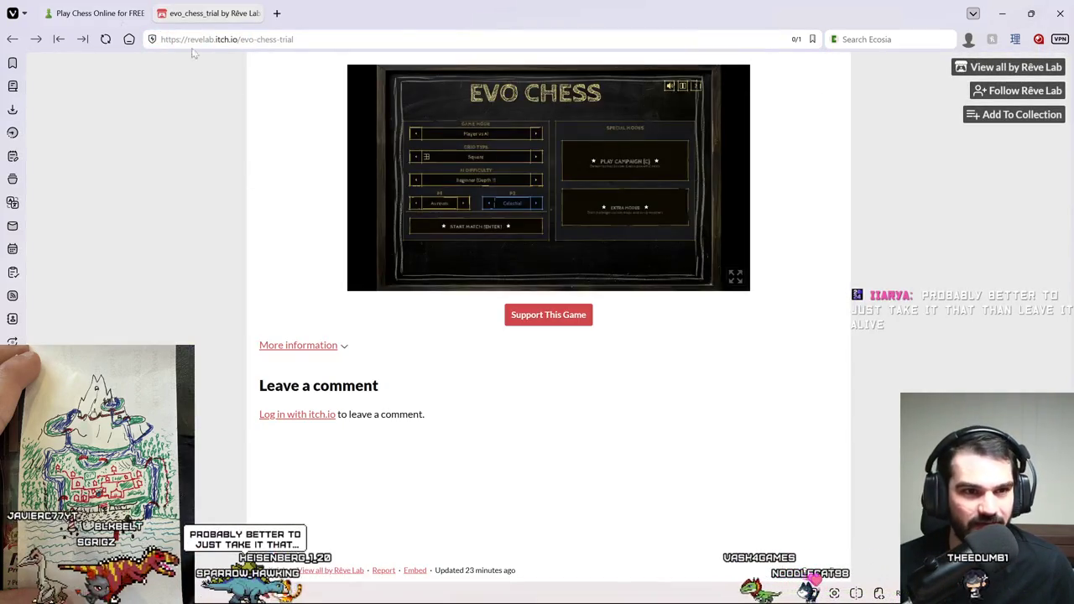
Return to the game and weigh capturing on c5 with the b-pawn before cancelling.
{"action": "left_click", "coordinate": [92, 13]}
{"action": "mouse_move", "coordinate": [544, 391]}
{"action": "left_mouse_down"}
{"action": "mouse_move", "coordinate": [472, 344]}
{"action": "mouse_move", "coordinate": [480, 336]}
{"action": "mouse_move", "coordinate": [533, 382]}
{"action": "left_mouse_up"}
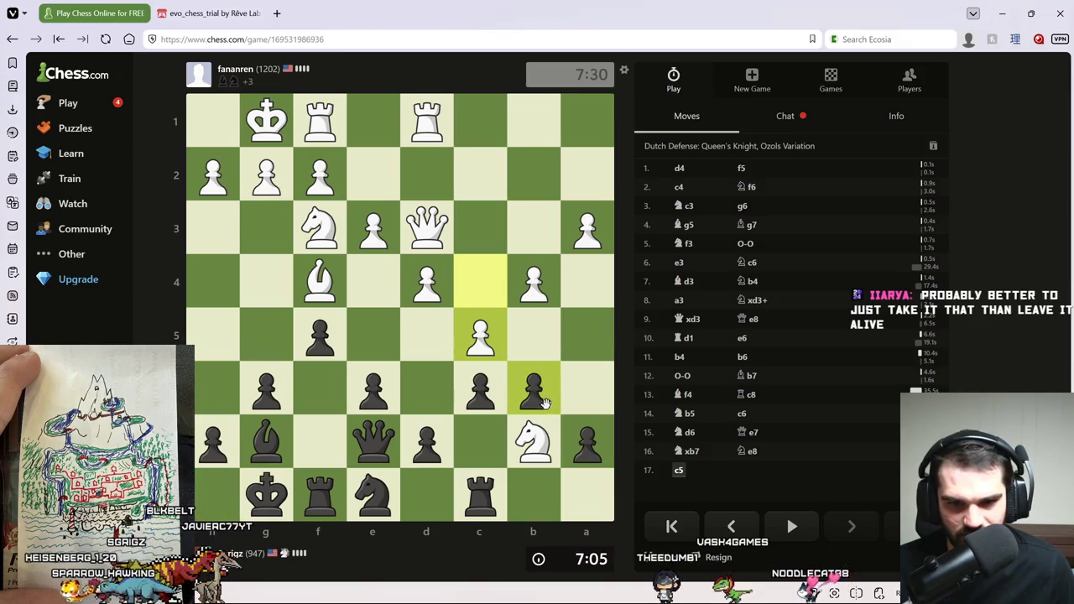
{"action": "left_click", "coordinate": [544, 403]}
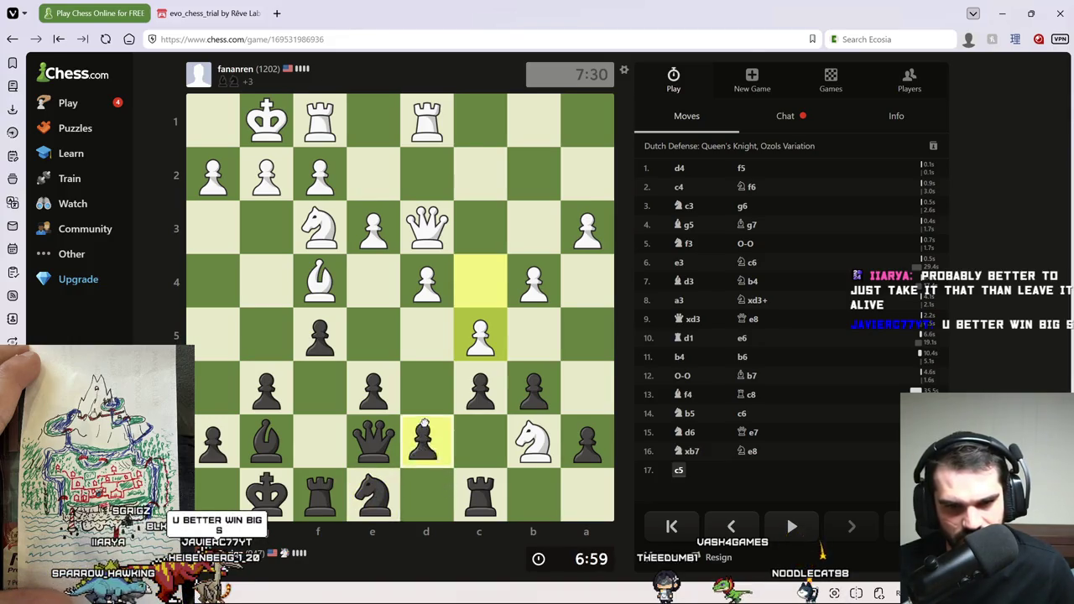
Capture on c5 with the b-pawn, test rook, d-pawn and a-pawn moves, and mark a5.
{"action": "left_click_drag", "start_coordinate": [428, 396], "coordinate": [426, 440]}
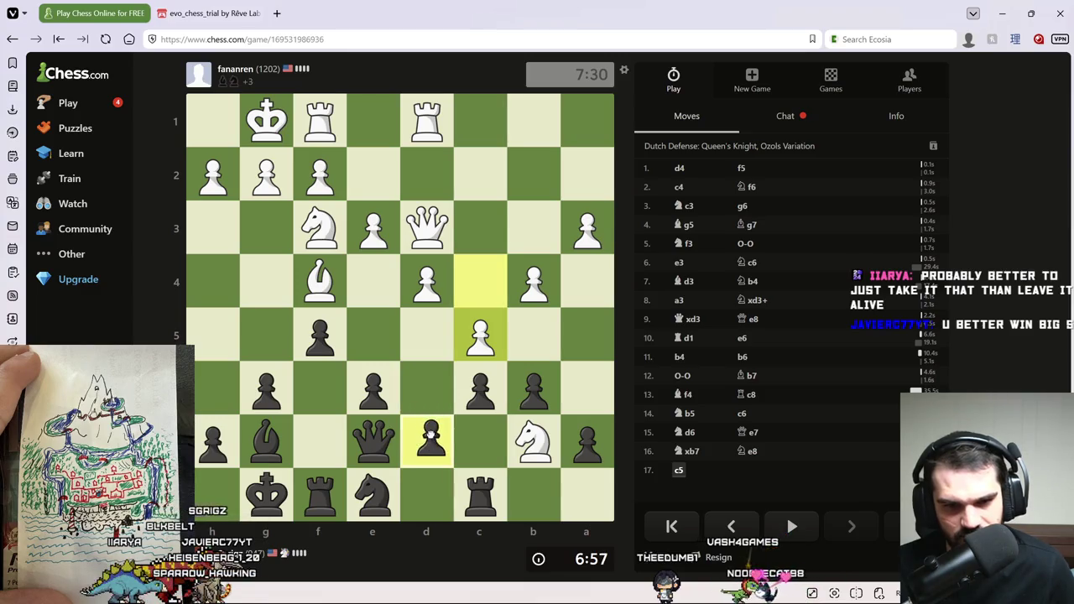
{"action": "left_click_drag", "start_coordinate": [534, 388], "coordinate": [482, 346]}
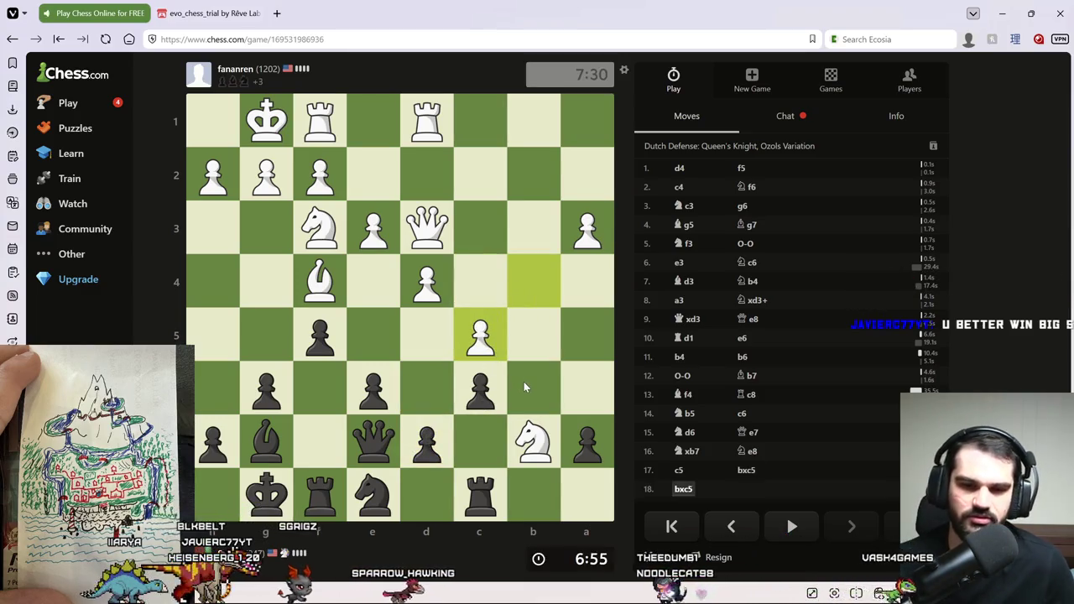
{"action": "mouse_move", "coordinate": [480, 496]}
{"action": "left_mouse_down"}
{"action": "mouse_move", "coordinate": [526, 493]}
{"action": "mouse_move", "coordinate": [480, 495]}
{"action": "left_mouse_up"}
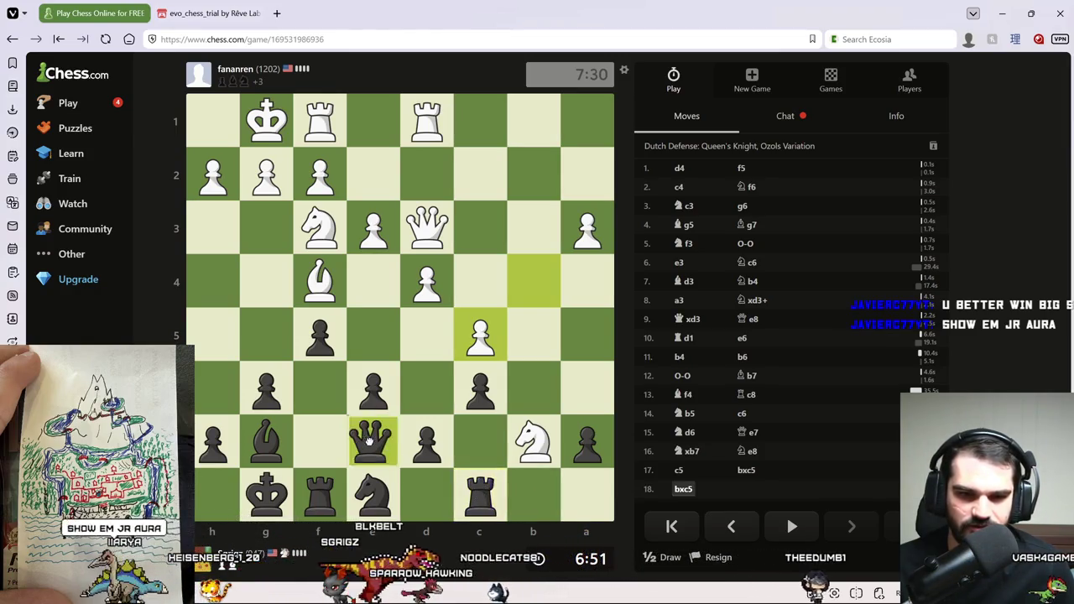
{"action": "left_click", "coordinate": [419, 450]}
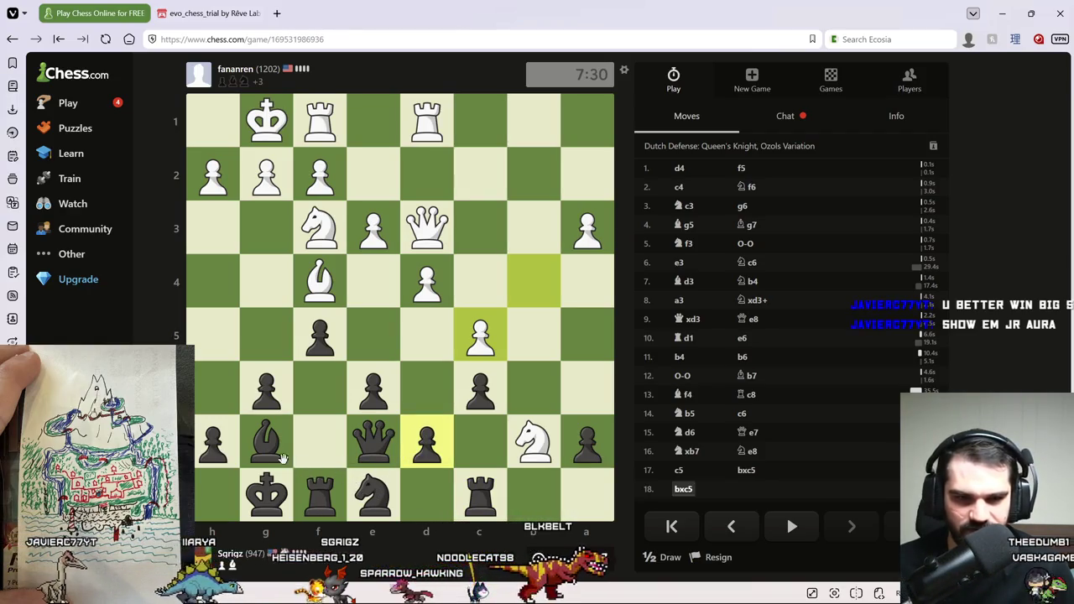
{"action": "mouse_move", "coordinate": [426, 443]}
{"action": "left_mouse_down"}
{"action": "mouse_move", "coordinate": [419, 355]}
{"action": "mouse_move", "coordinate": [475, 446]}
{"action": "left_mouse_up"}
{"action": "mouse_move", "coordinate": [571, 444]}
{"action": "left_mouse_down"}
{"action": "mouse_move", "coordinate": [593, 433]}
{"action": "mouse_move", "coordinate": [577, 346]}
{"action": "left_mouse_up"}
{"action": "right_click", "coordinate": [577, 346]}
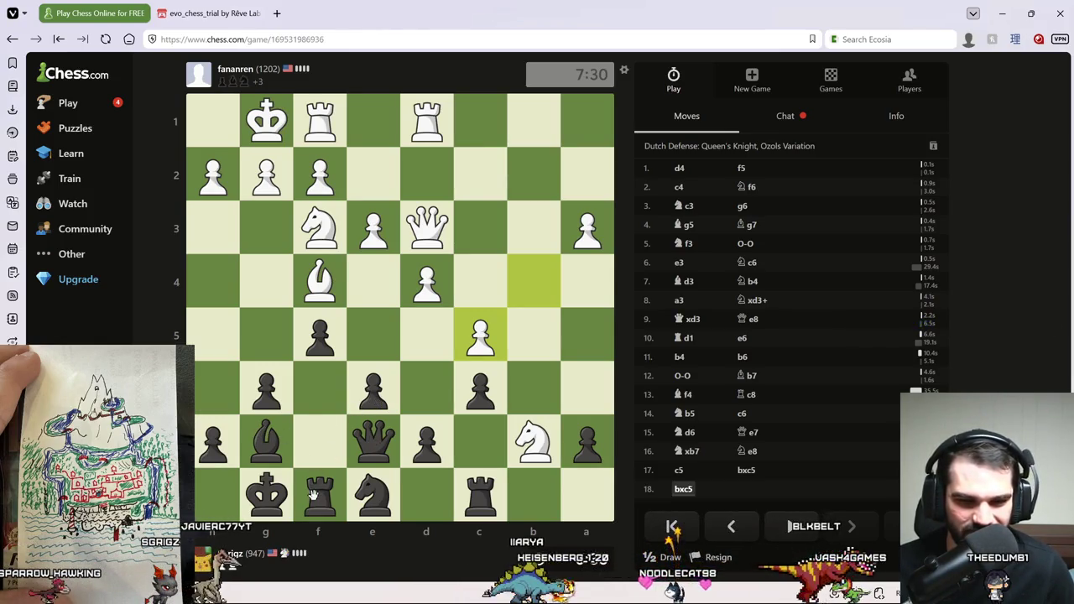
Push the g-pawn to g5, then answer Bxg5 with the bishop to f6.
{"action": "mouse_move", "coordinate": [273, 387]}
{"action": "left_mouse_down"}
{"action": "mouse_move", "coordinate": [269, 345]}
{"action": "mouse_move", "coordinate": [279, 337]}
{"action": "left_mouse_up"}
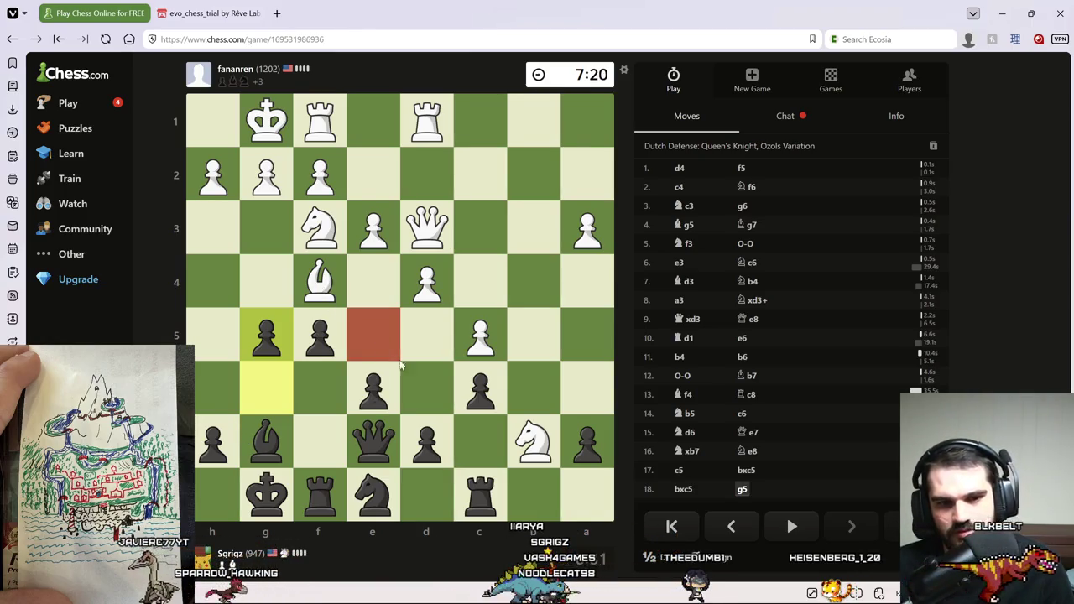
{"action": "left_click", "coordinate": [587, 385]}
{"action": "right_click", "coordinate": [417, 374]}
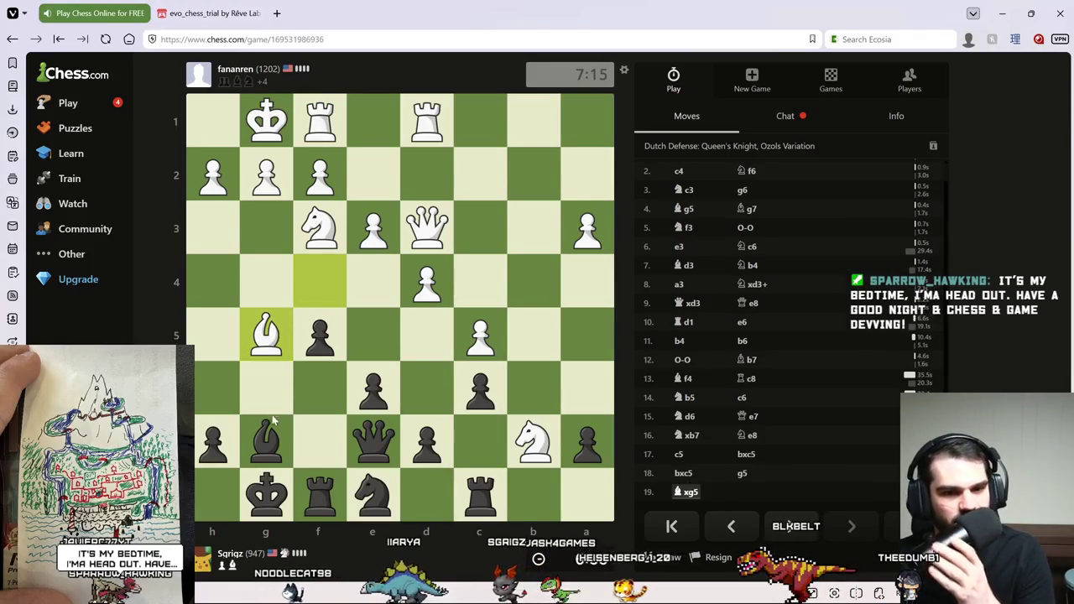
{"action": "left_click_drag", "start_coordinate": [267, 441], "coordinate": [320, 388]}
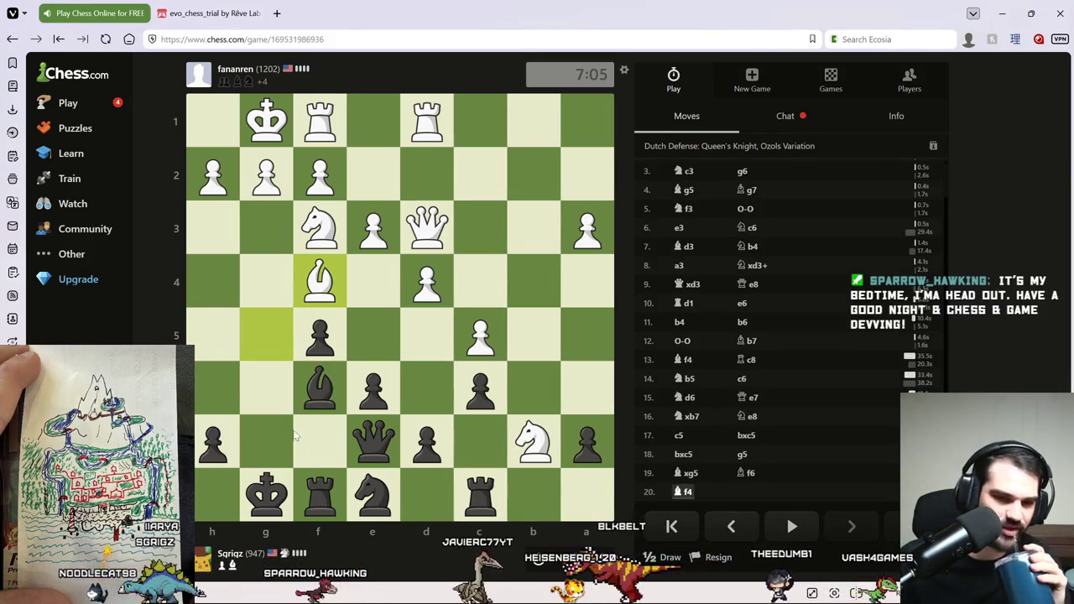
Play ...e5, recapture with the bishop on e5, and bring the knight to f6.
{"action": "mouse_move", "coordinate": [373, 491]}
{"action": "left_mouse_down"}
{"action": "mouse_move", "coordinate": [265, 432]}
{"action": "mouse_move", "coordinate": [363, 495]}
{"action": "left_mouse_up"}
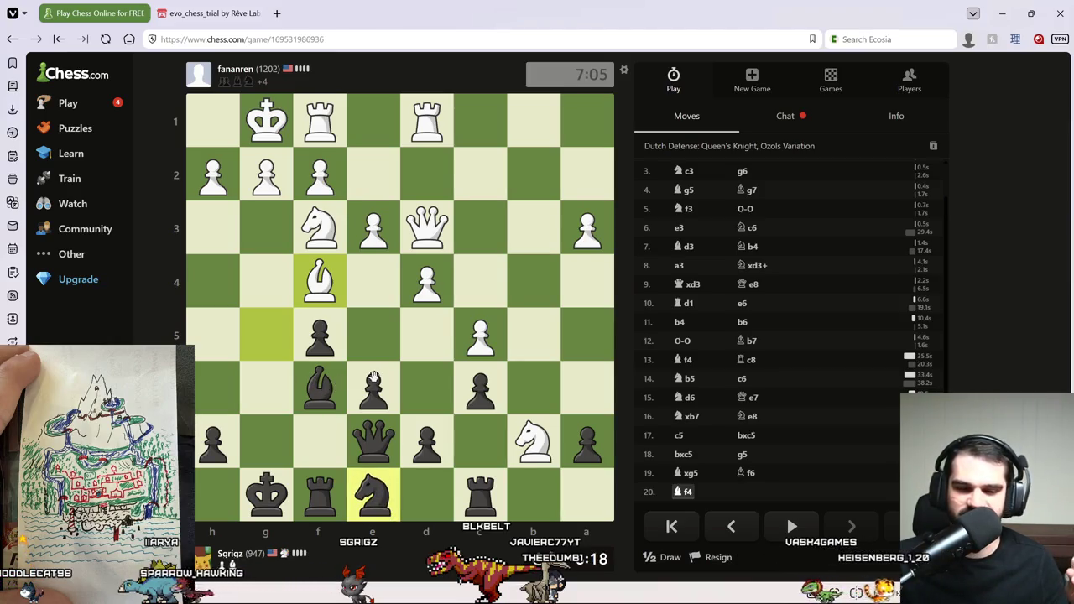
{"action": "left_click_drag", "start_coordinate": [375, 386], "coordinate": [371, 337]}
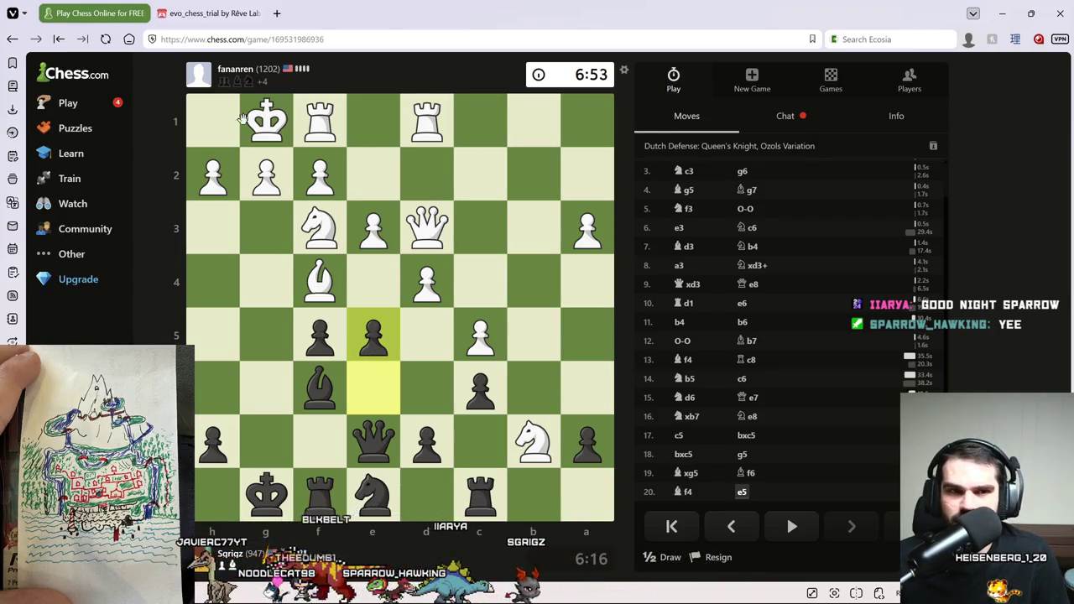
{"action": "left_click_drag", "start_coordinate": [320, 383], "coordinate": [374, 334]}
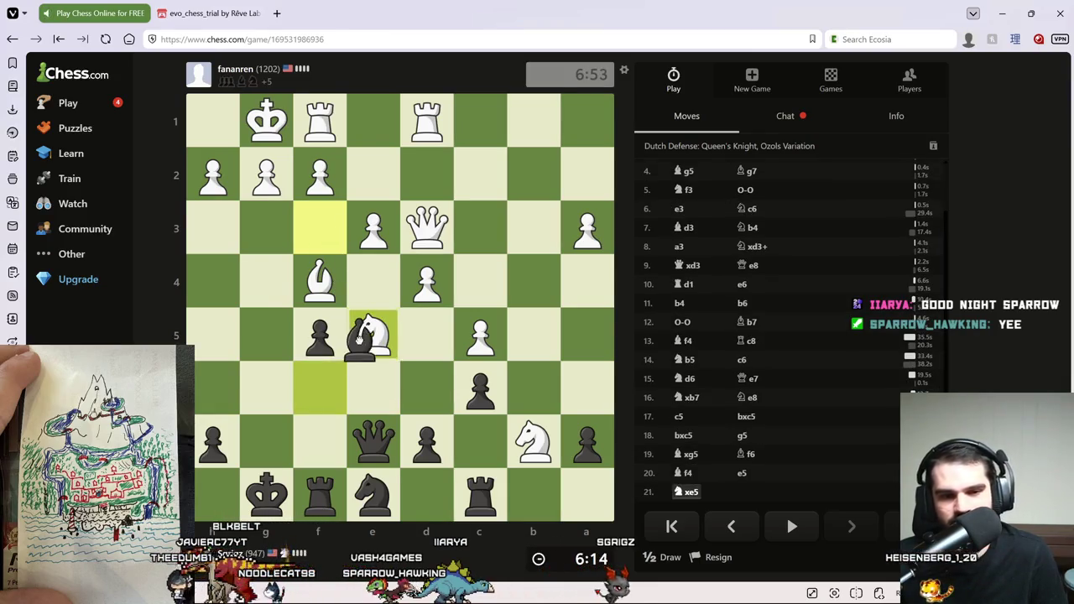
{"action": "left_click_drag", "start_coordinate": [374, 501], "coordinate": [328, 372]}
{"action": "left_click_drag", "start_coordinate": [387, 429], "coordinate": [322, 384]}
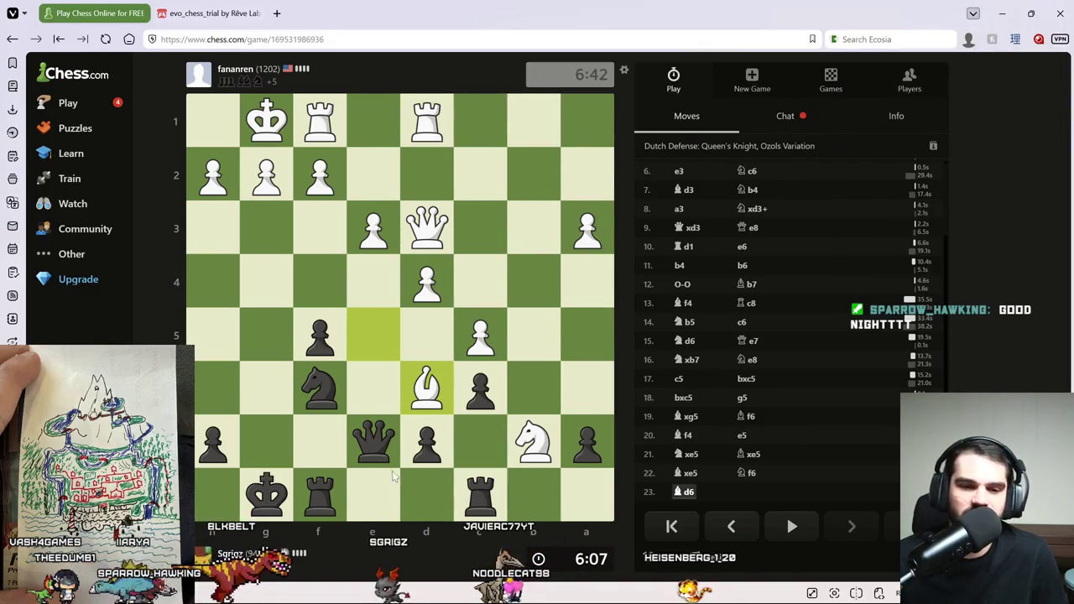
Play the queen to e4 while marking and clearing the d6 and d3 squares.
{"action": "right_click", "coordinate": [419, 393]}
{"action": "right_click", "coordinate": [419, 393]}
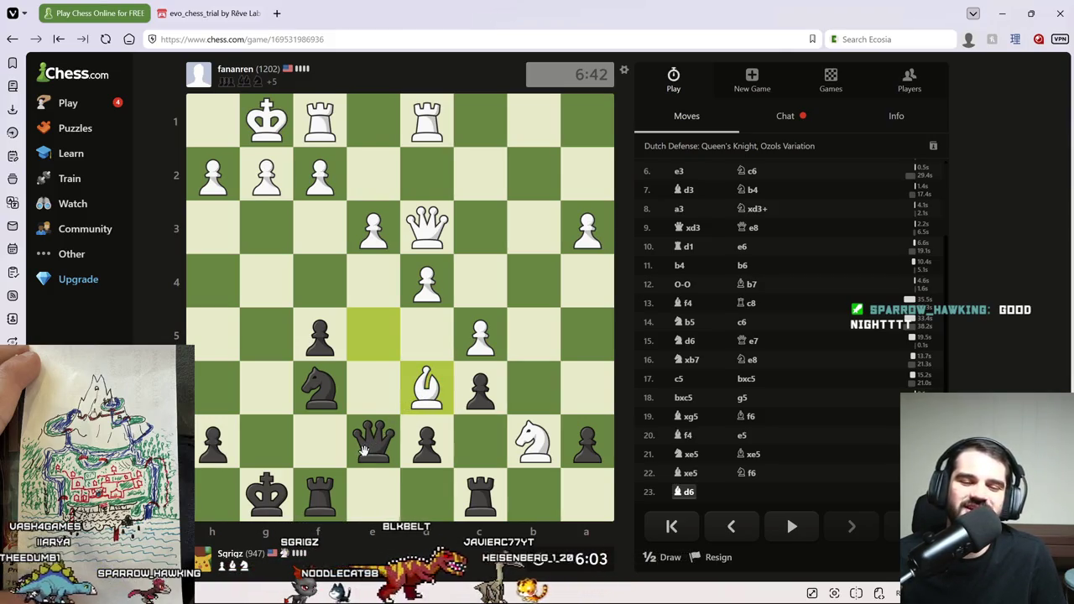
{"action": "left_click_drag", "start_coordinate": [369, 428], "coordinate": [374, 281]}
{"action": "left_click_drag", "start_coordinate": [339, 388], "coordinate": [374, 288]}
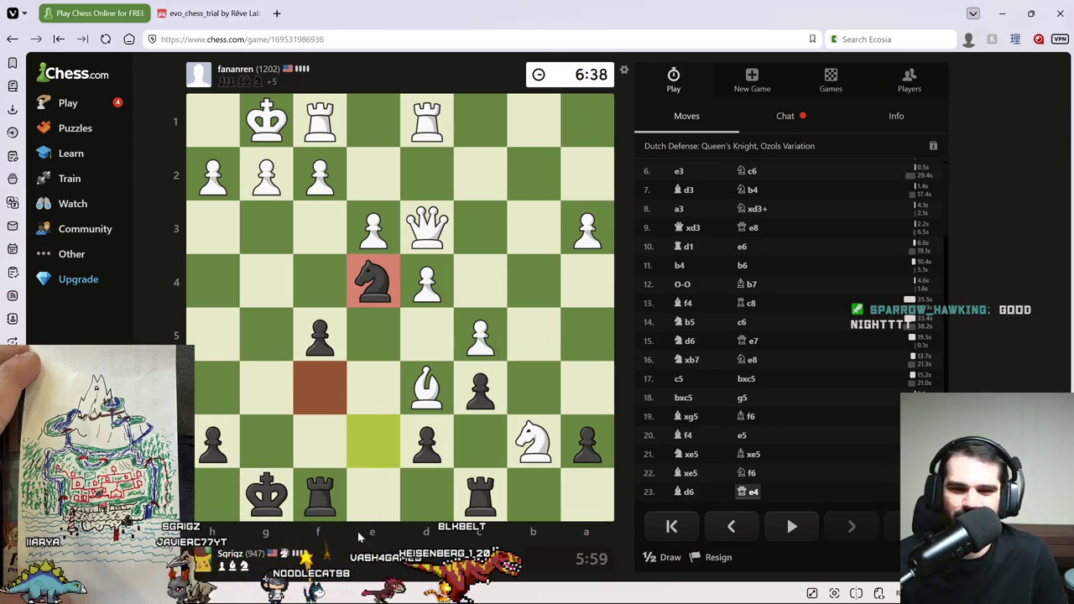
{"action": "right_click", "coordinate": [581, 278]}
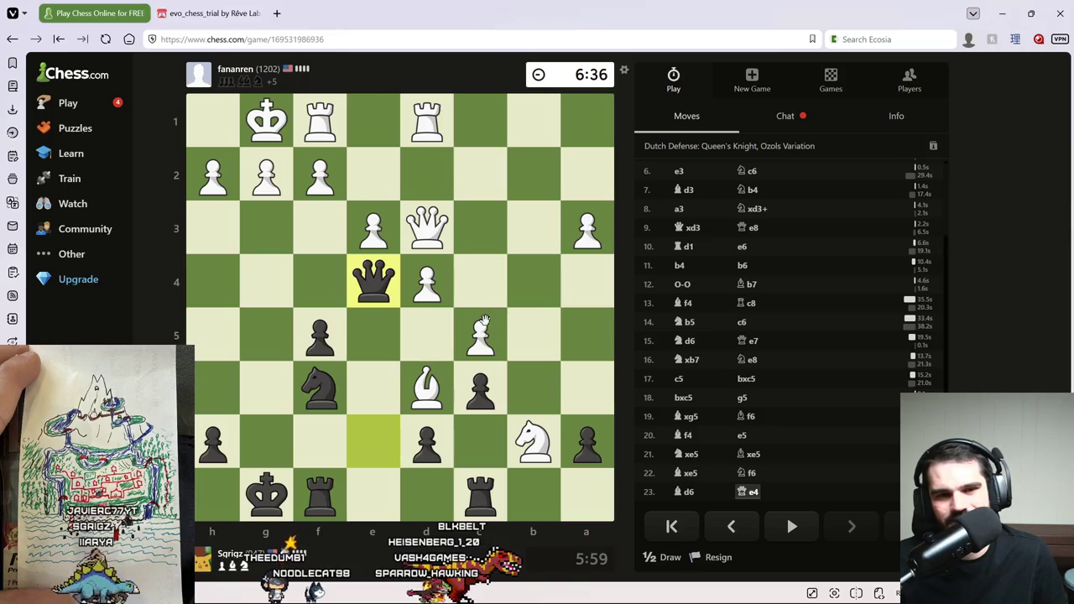
{"action": "right_click", "coordinate": [435, 239]}
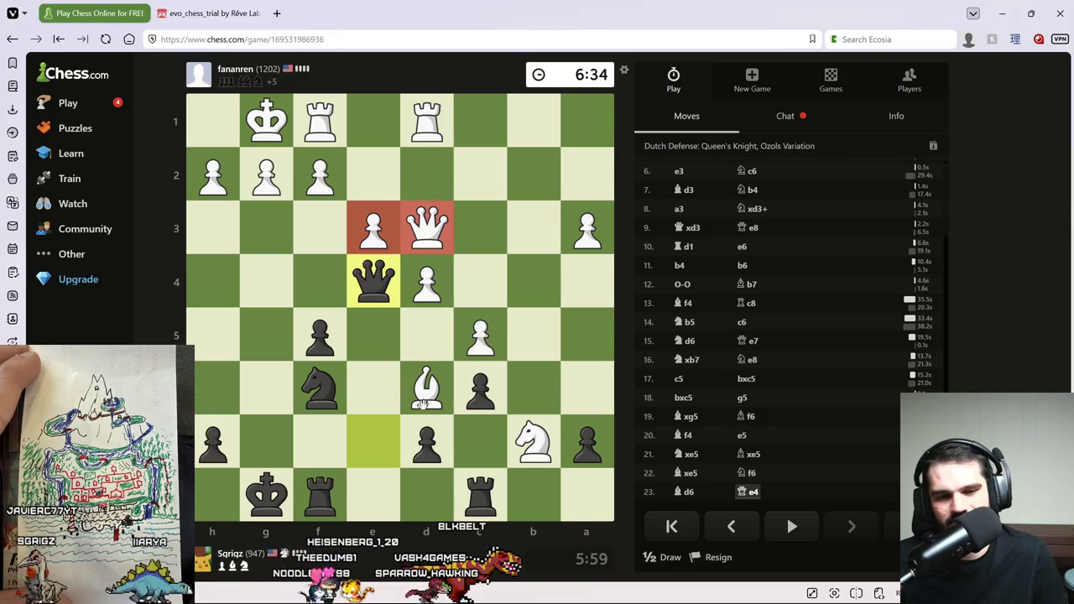
{"action": "left_click", "coordinate": [524, 356]}
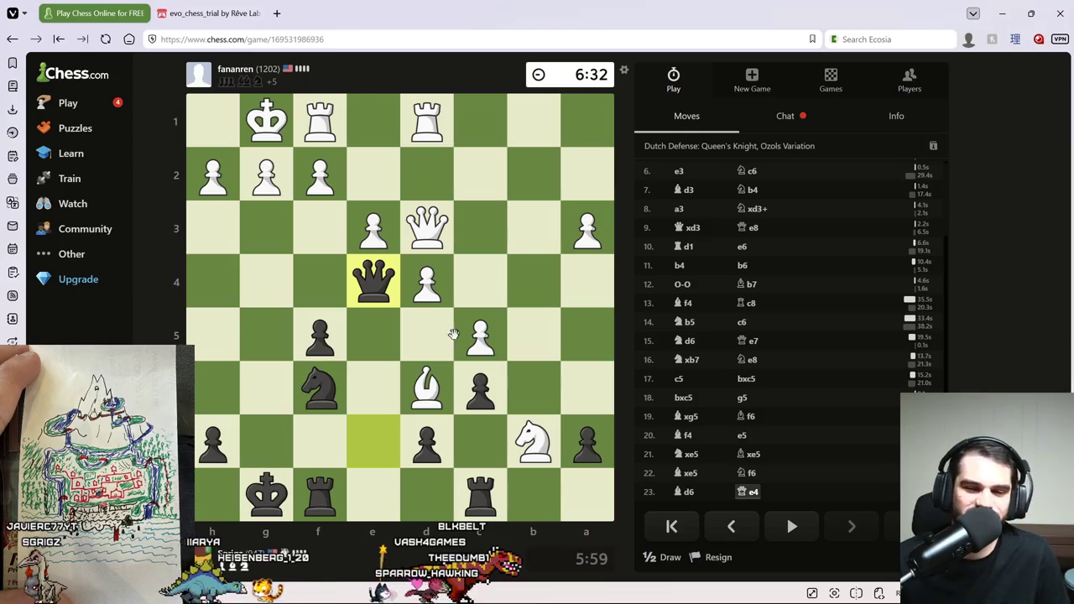
{"action": "left_click", "coordinate": [390, 277]}
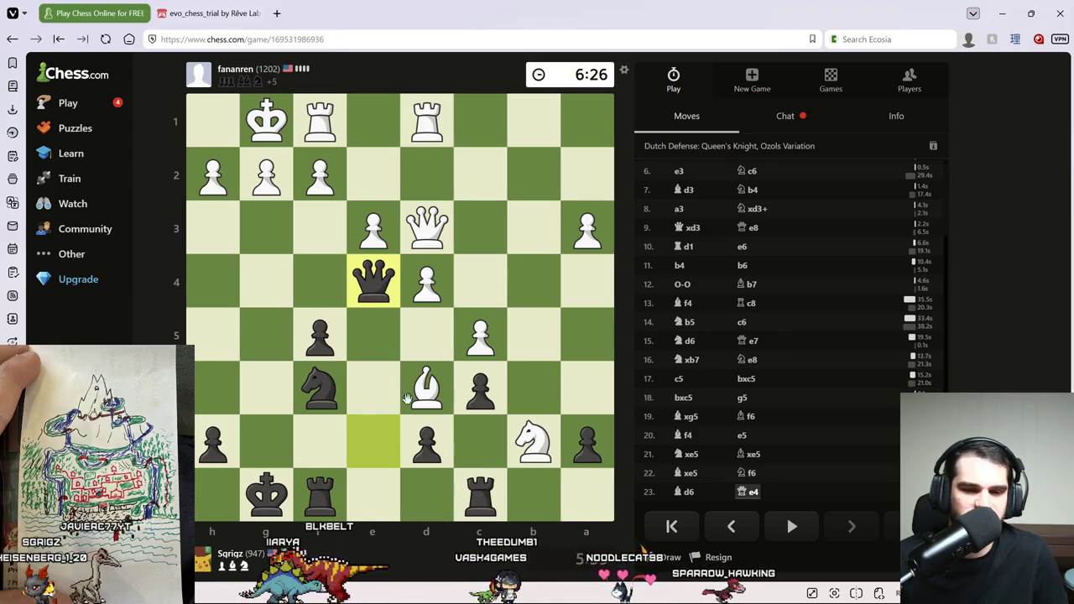
Recapture on f8 with the c8 rook, then recapture on e4 with the knight.
{"action": "left_click_drag", "start_coordinate": [436, 377], "coordinate": [323, 490]}
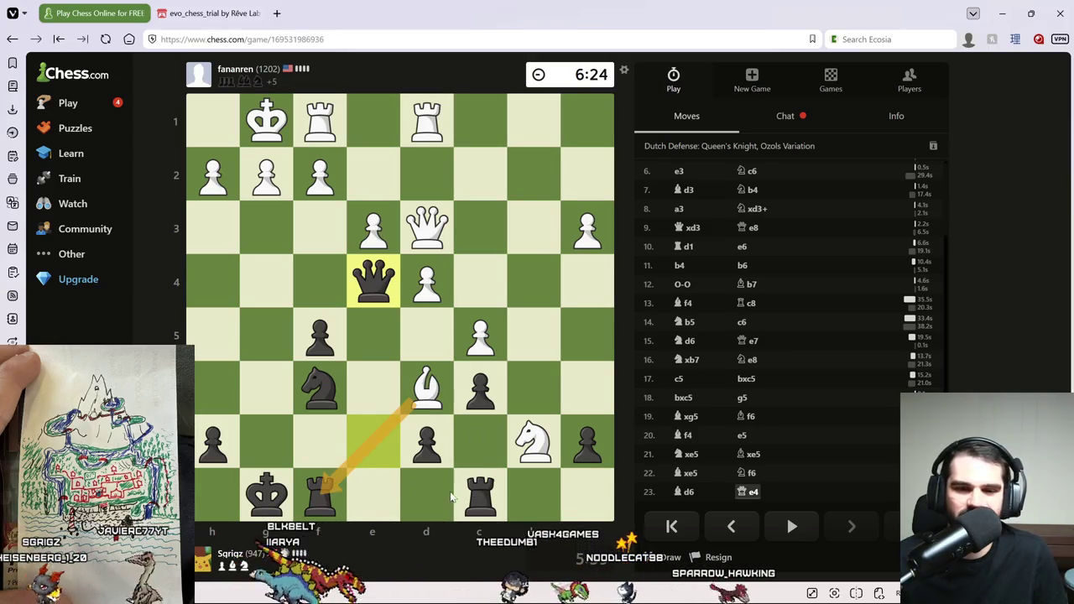
{"action": "left_click", "coordinate": [480, 495]}
{"action": "left_click", "coordinate": [319, 491]}
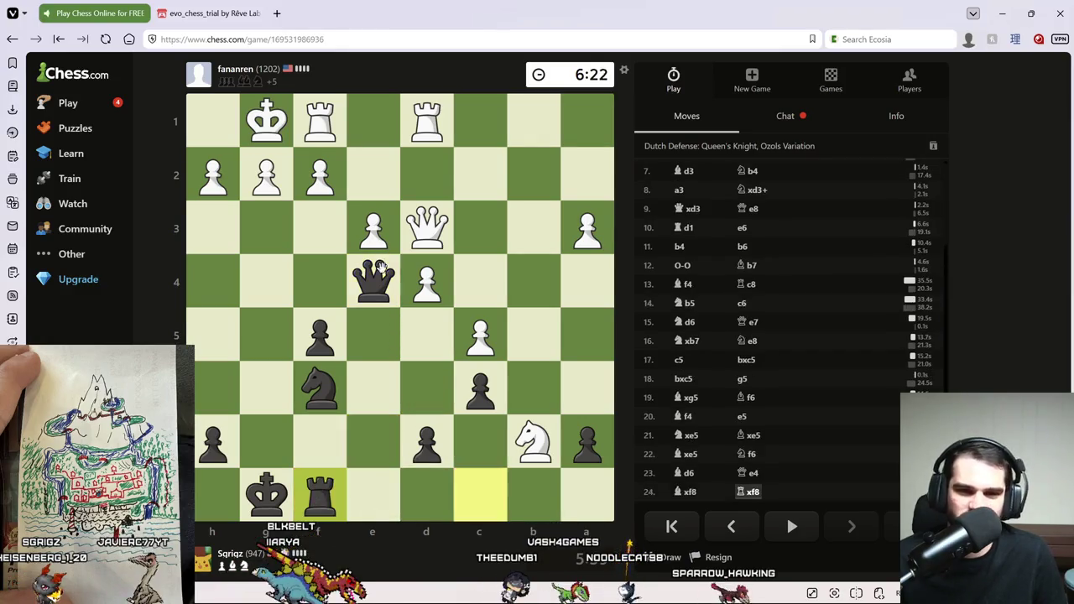
{"action": "left_click_drag", "start_coordinate": [379, 295], "coordinate": [426, 226]}
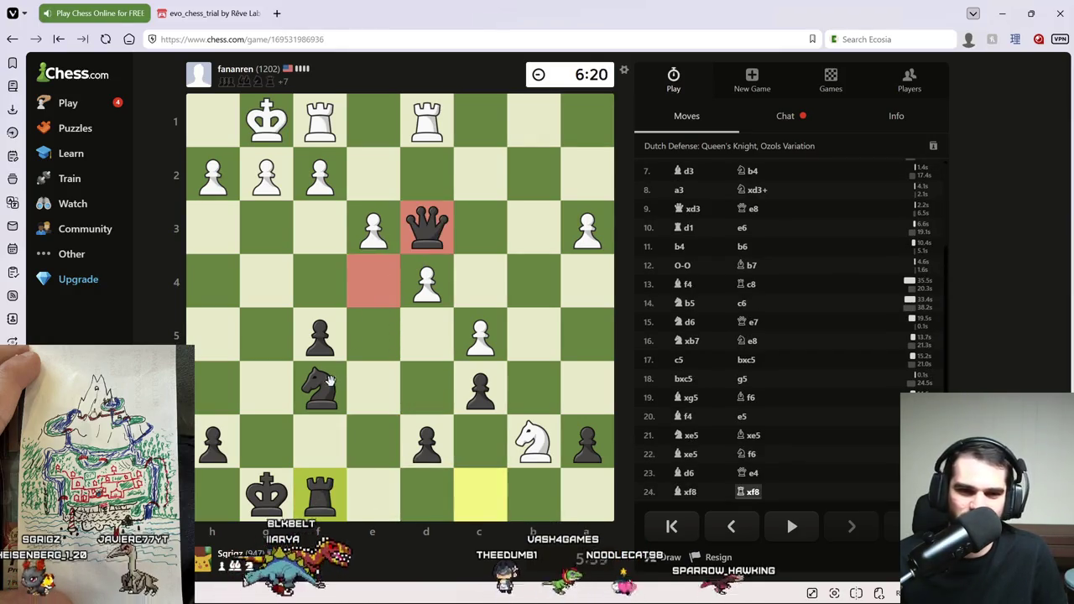
{"action": "right_click", "coordinate": [396, 360]}
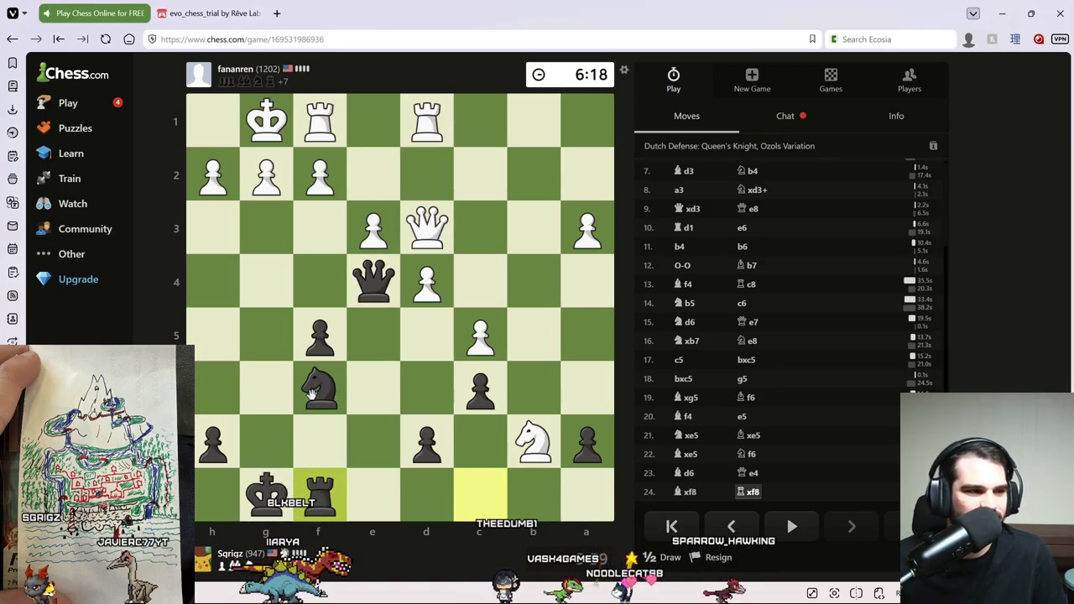
{"action": "mouse_move", "coordinate": [313, 390]}
{"action": "left_mouse_down"}
{"action": "mouse_move", "coordinate": [359, 288]}
{"action": "mouse_move", "coordinate": [373, 282]}
{"action": "left_mouse_up"}
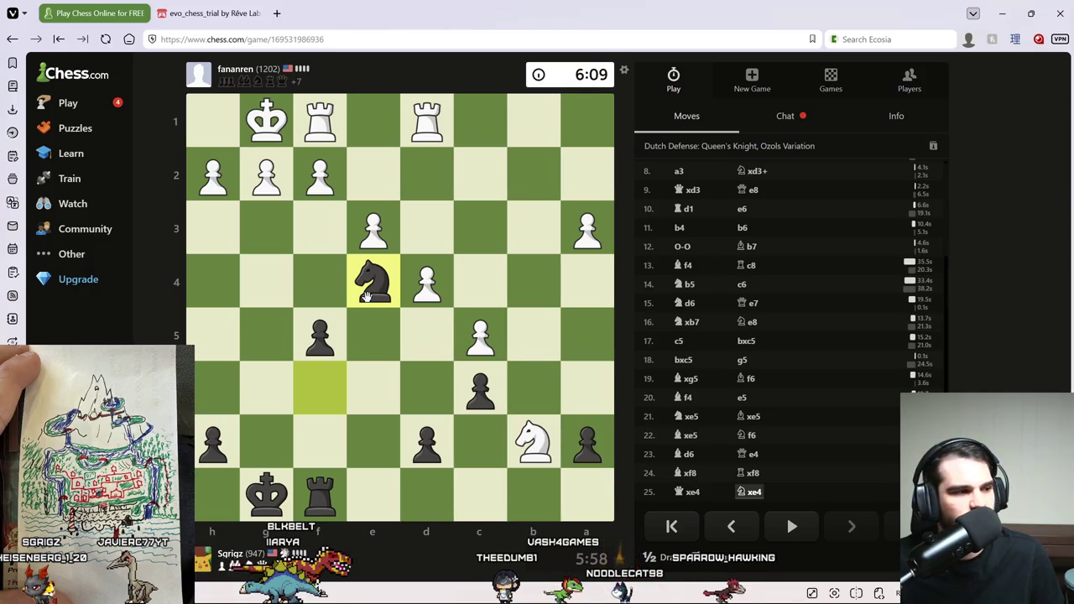
Play the knight to c3, check with ...Ne2+, and push the f-pawn to f4.
{"action": "mouse_move", "coordinate": [375, 289]}
{"action": "left_mouse_down"}
{"action": "mouse_move", "coordinate": [417, 384]}
{"action": "mouse_move", "coordinate": [410, 314]}
{"action": "mouse_move", "coordinate": [377, 278]}
{"action": "mouse_move", "coordinate": [476, 229]}
{"action": "left_mouse_up"}
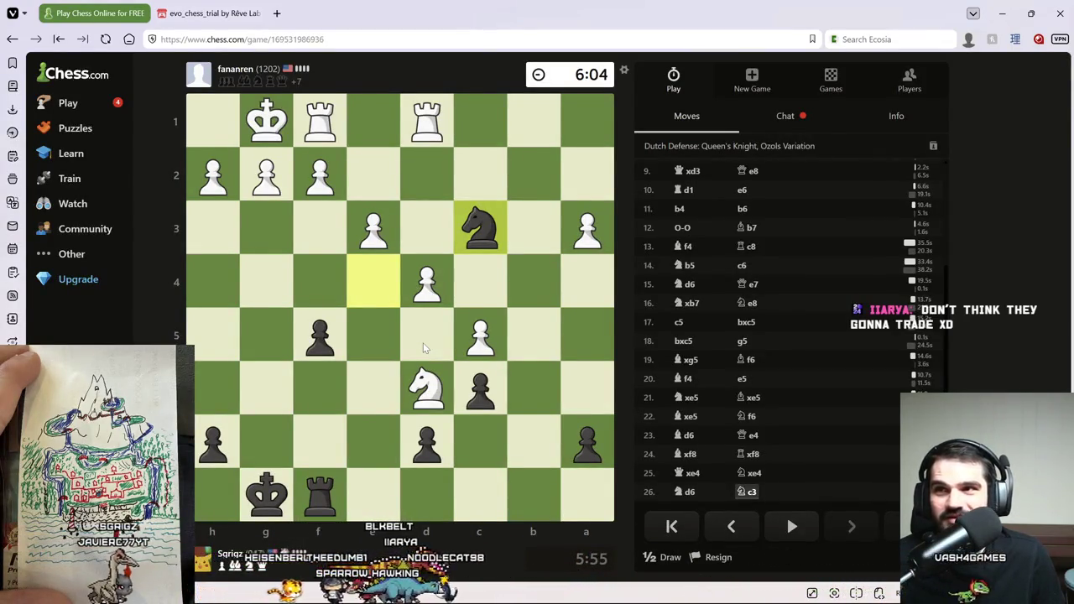
{"action": "left_click", "coordinate": [476, 231]}
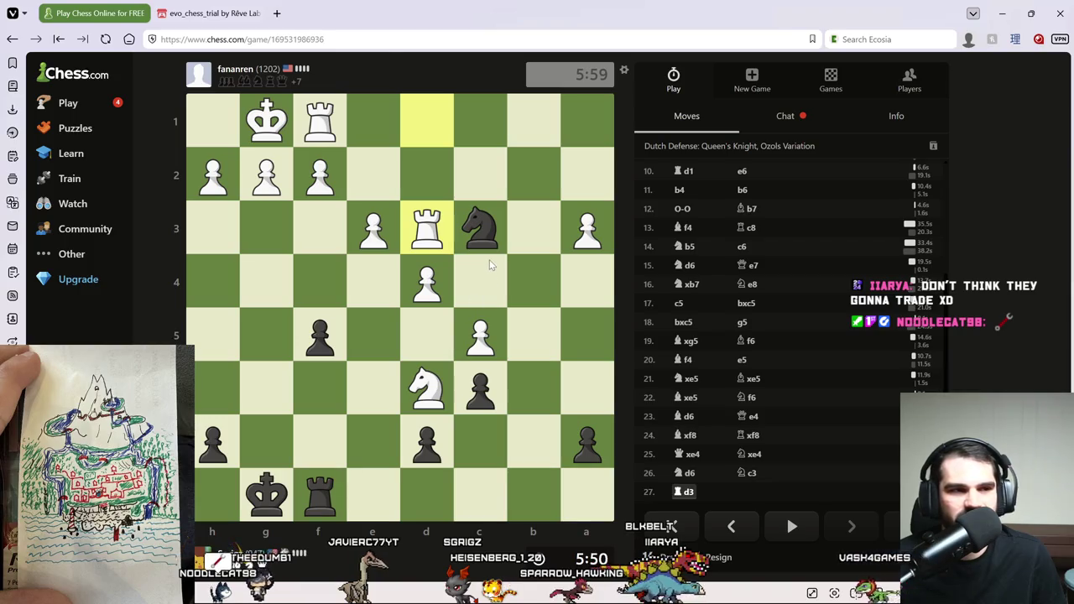
{"action": "mouse_move", "coordinate": [493, 248]}
{"action": "left_mouse_down"}
{"action": "mouse_move", "coordinate": [378, 224]}
{"action": "mouse_move", "coordinate": [353, 193]}
{"action": "left_mouse_up"}
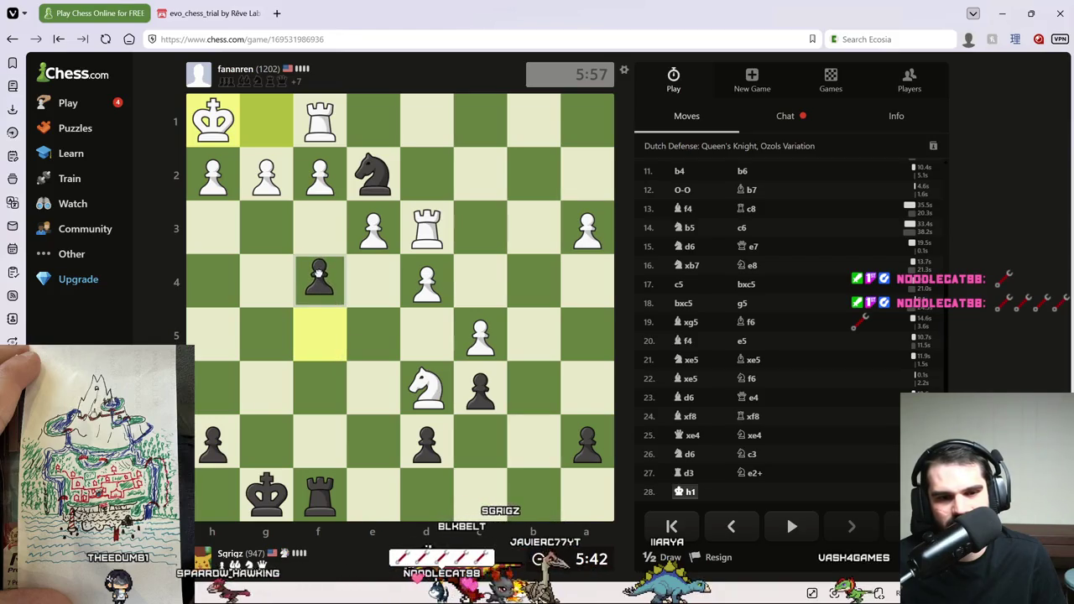
{"action": "left_click_drag", "start_coordinate": [319, 275], "coordinate": [321, 273]}
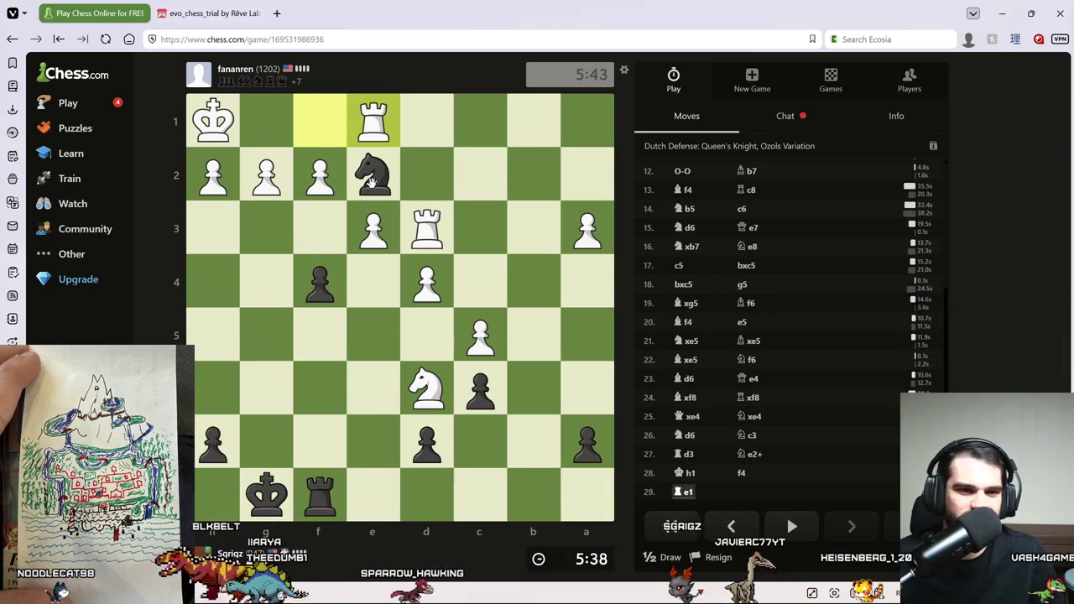
Play ...fxe3 and ...exf2, mark the f2 pawn, and bring up the game chat.
{"action": "left_click_drag", "start_coordinate": [319, 285], "coordinate": [369, 226]}
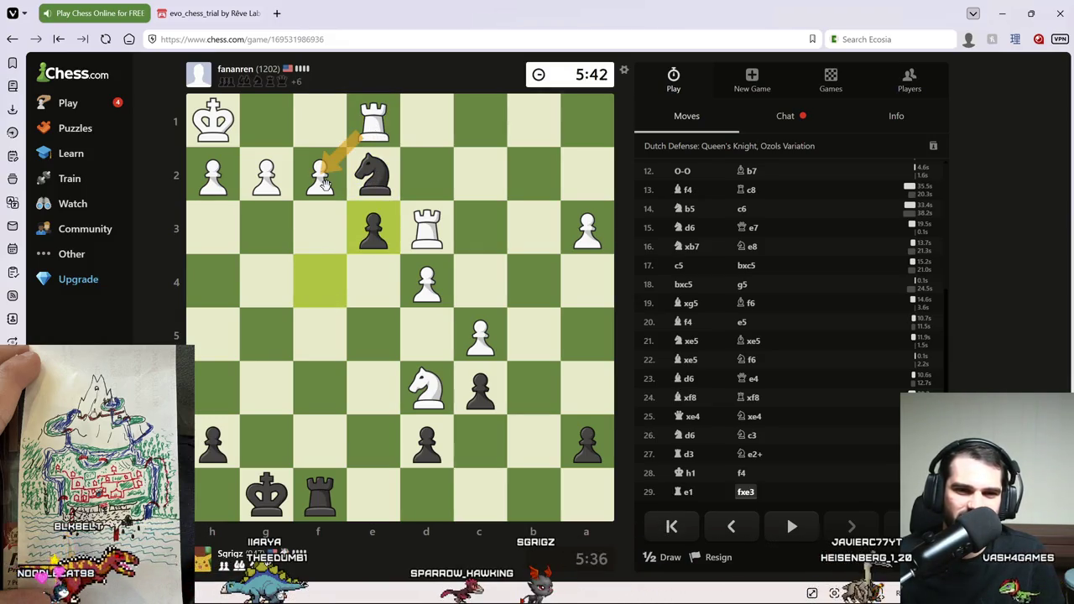
{"action": "left_click_drag", "start_coordinate": [374, 235], "coordinate": [319, 166]}
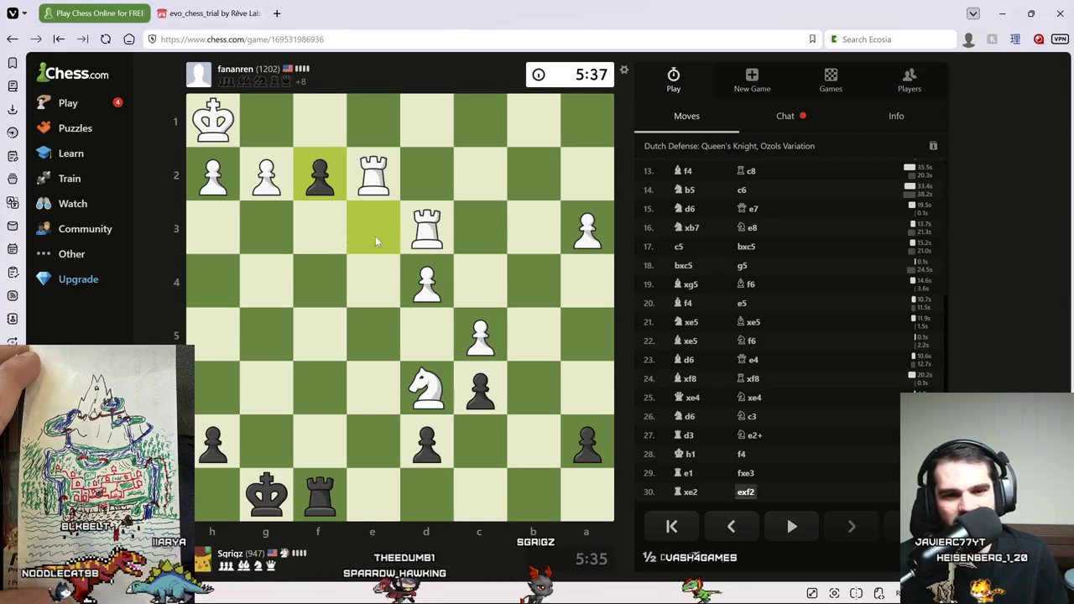
{"action": "left_click", "coordinate": [480, 221]}
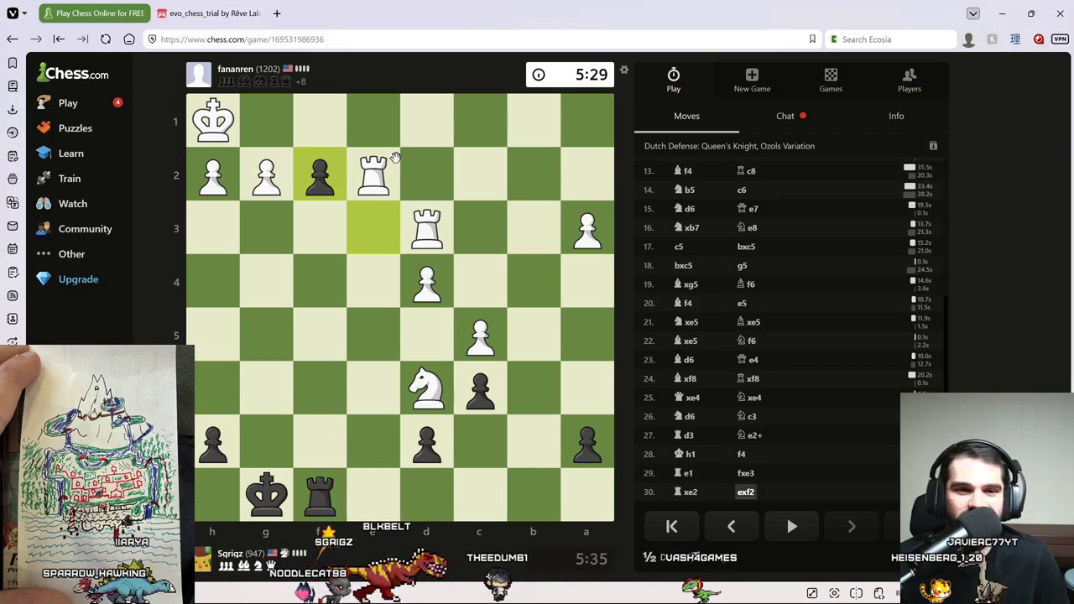
{"action": "right_click", "coordinate": [332, 192]}
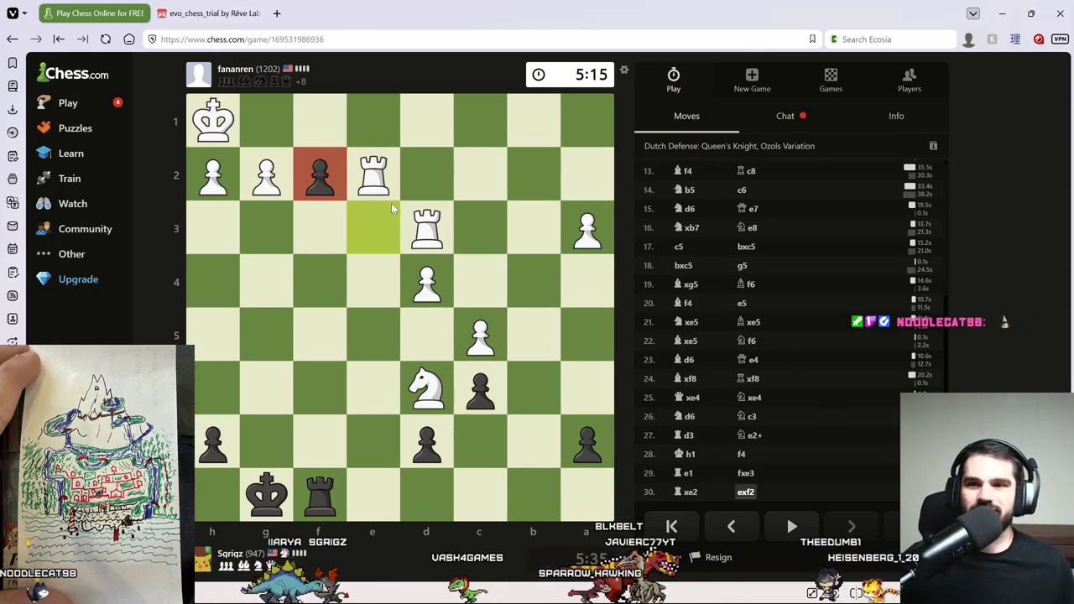
{"action": "left_click", "coordinate": [785, 116]}
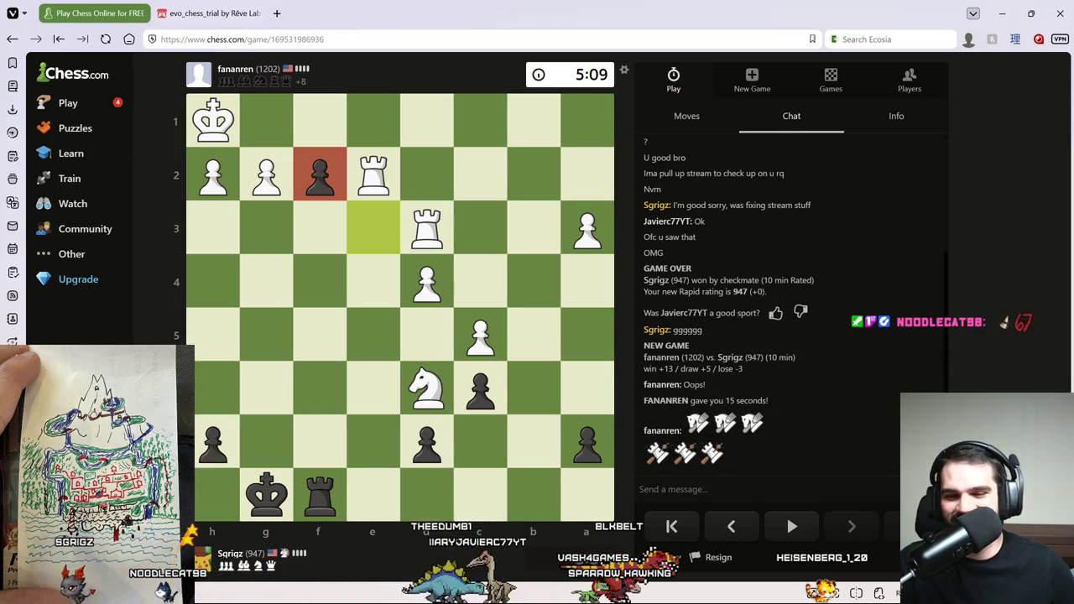
Send three pin emojis in the chat, clear the f2 mark, and go back to the move list.
{"action": "left_click", "coordinate": [928, 489]}
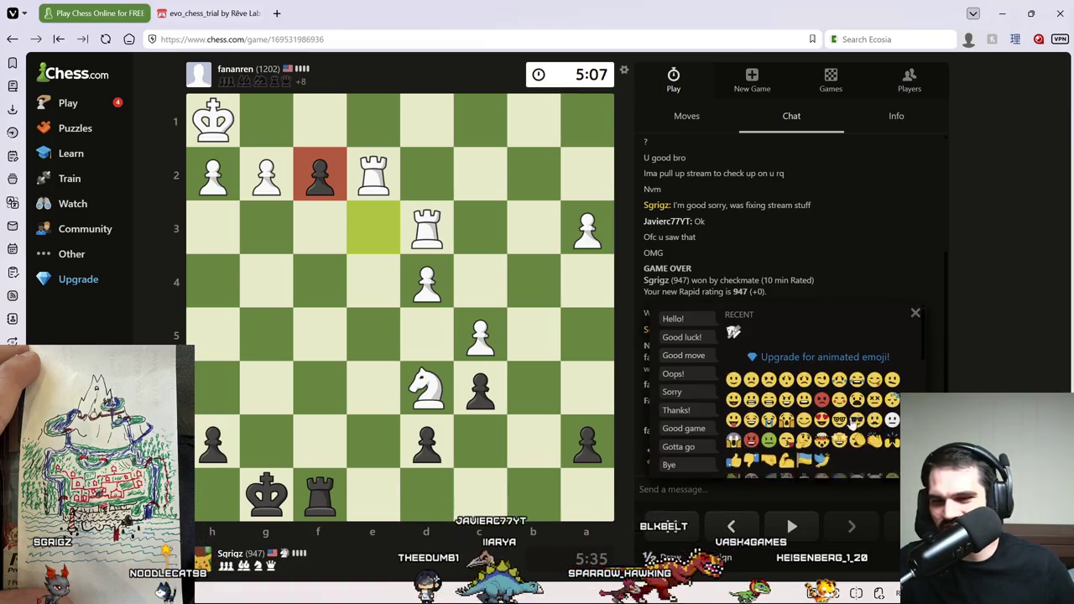
{"action": "scroll", "coordinate": [853, 424], "scroll_direction": "down", "scroll_amount": 5}
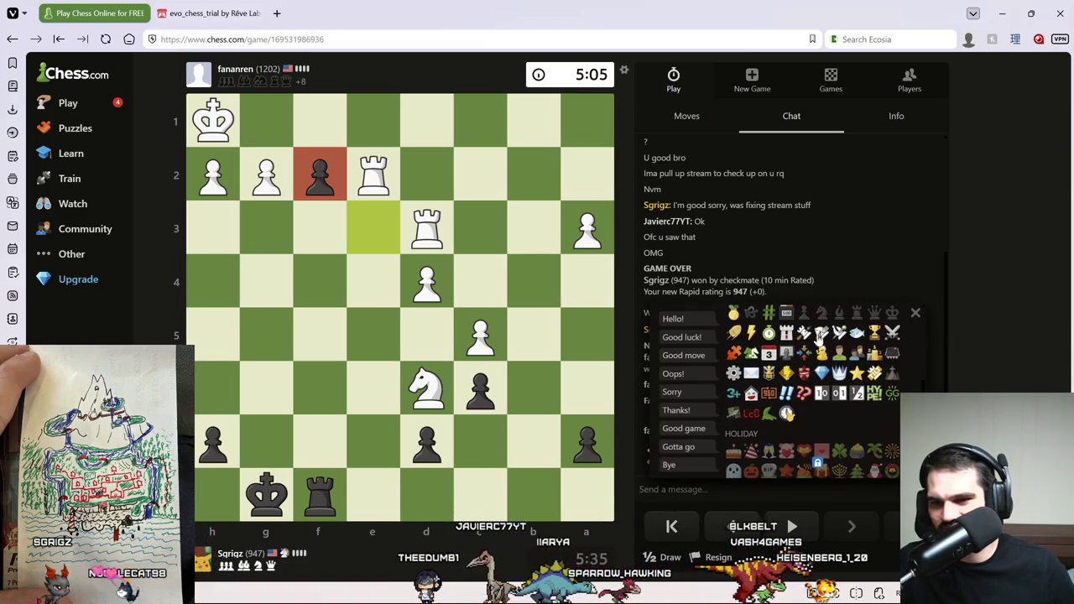
{"action": "left_click", "coordinate": [820, 334]}
{"action": "left_click", "coordinate": [820, 333]}
{"action": "left_click", "coordinate": [820, 333]}
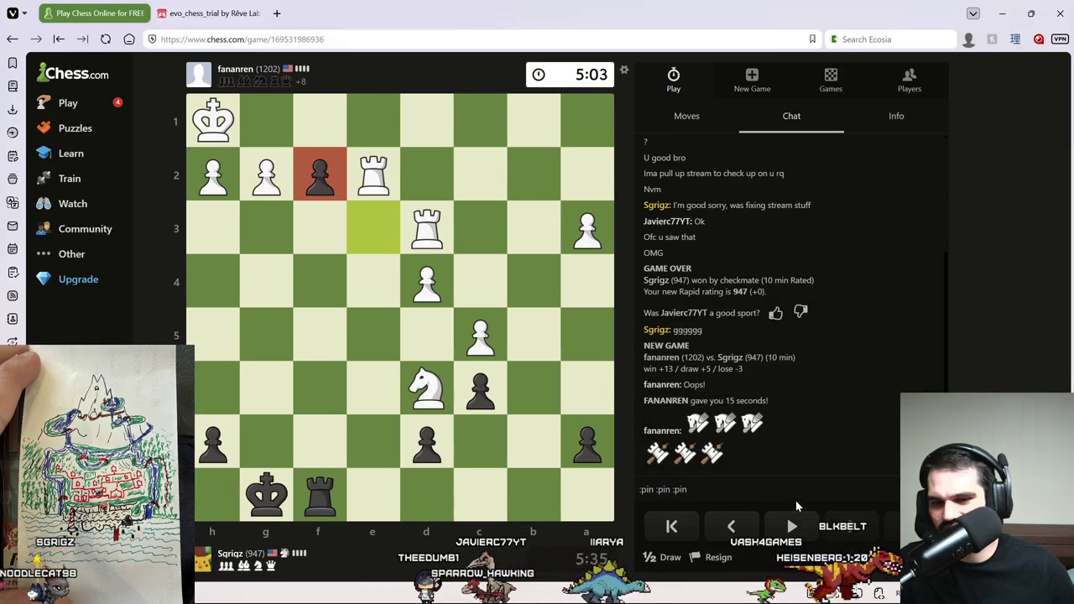
{"action": "key", "text": "Return"}
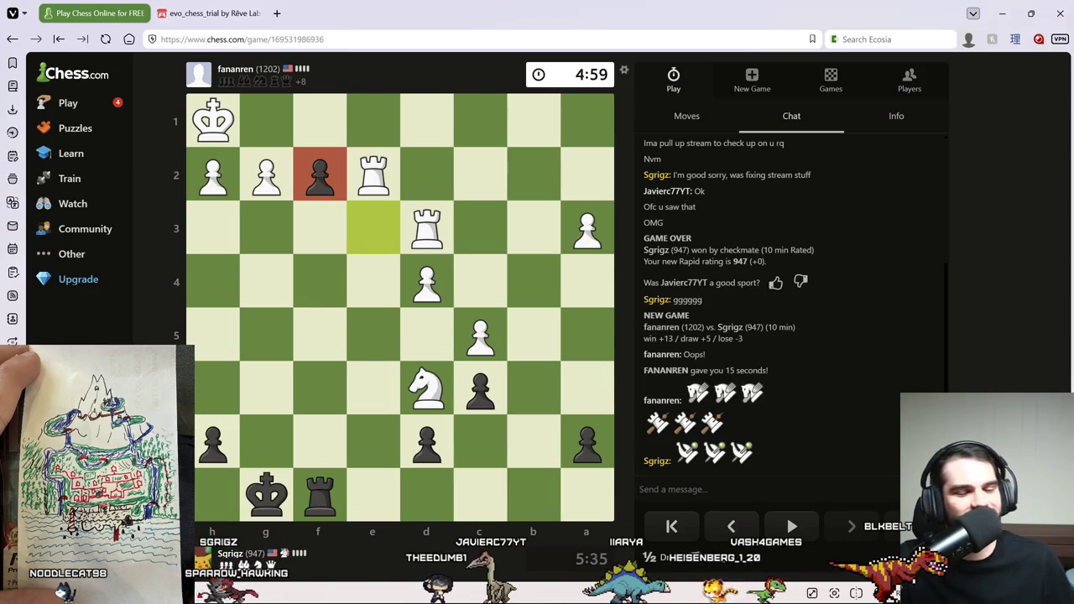
{"action": "left_click", "coordinate": [474, 269]}
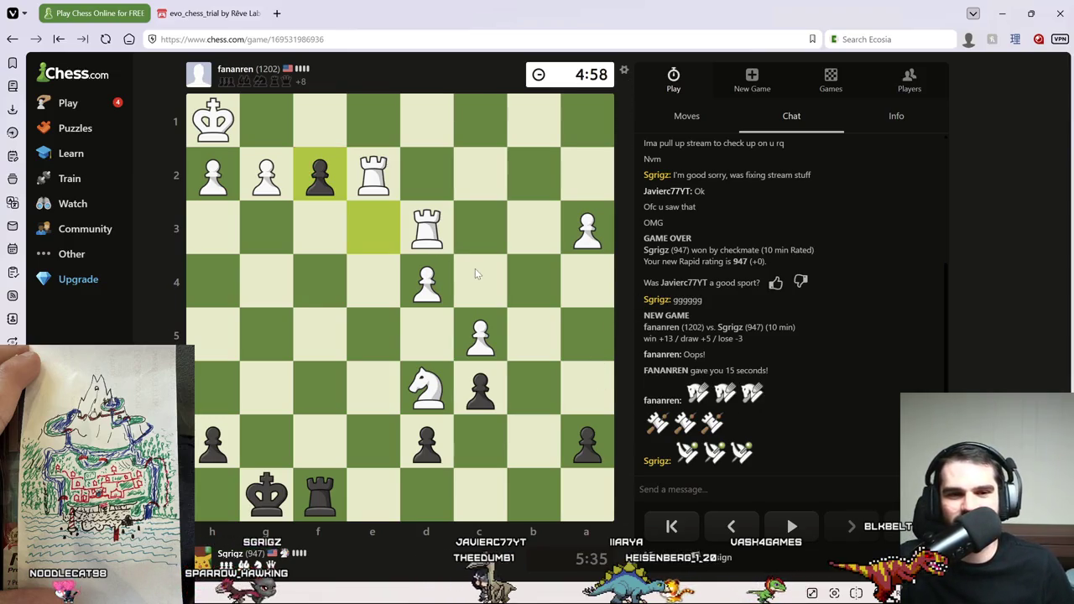
{"action": "left_click", "coordinate": [677, 115]}
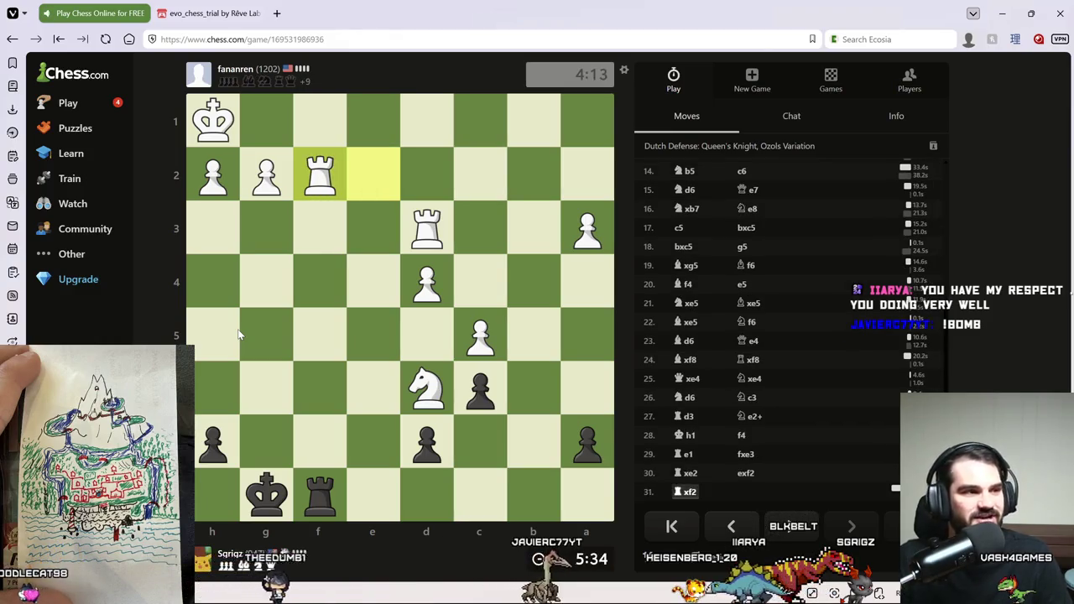
Capture White's rook on f2 with the f8 rook and mark the f1 square.
{"action": "left_click", "coordinate": [321, 495]}
{"action": "left_click", "coordinate": [321, 172]}
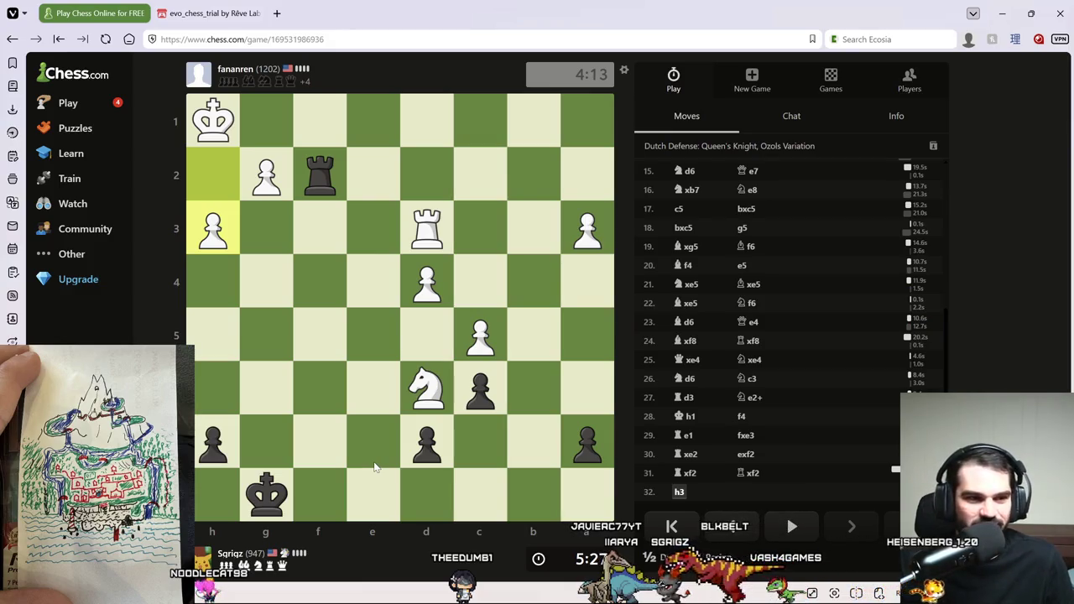
{"action": "right_click", "coordinate": [304, 99]}
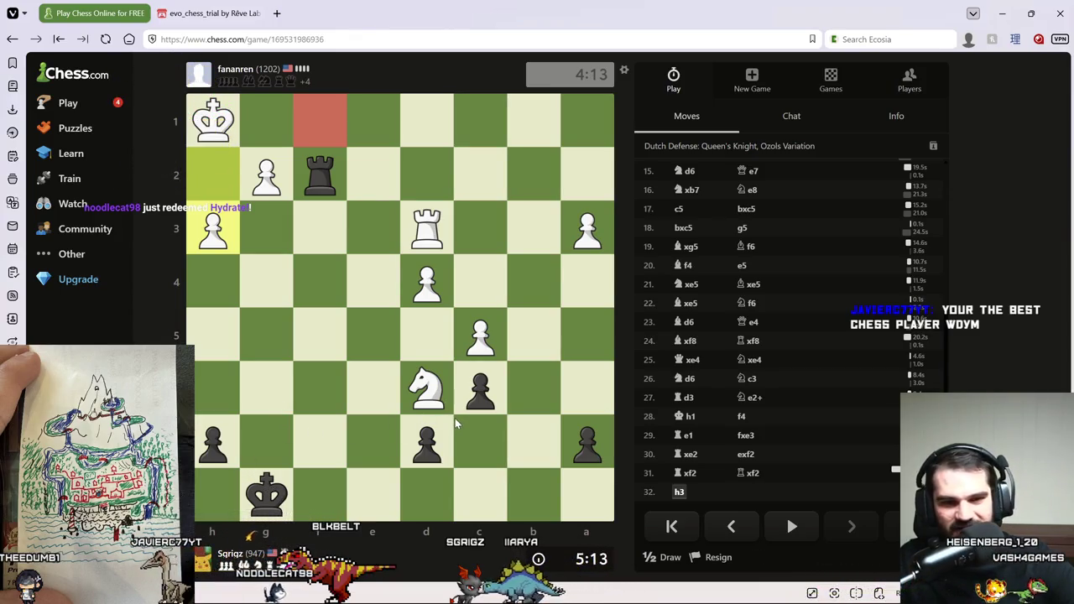
{"action": "mouse_move", "coordinate": [267, 493]}
{"action": "left_mouse_down"}
{"action": "mouse_move", "coordinate": [279, 482]}
{"action": "mouse_move", "coordinate": [243, 437]}
{"action": "left_mouse_up"}
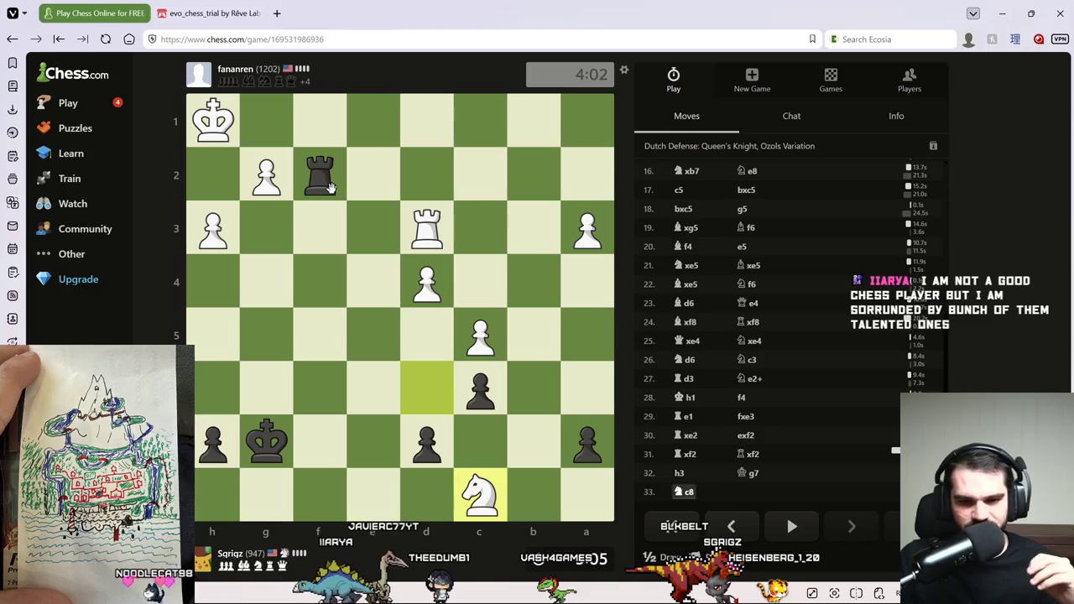
Play ...a6, ...Rf7, ...Kf6 and ...Kd5.
{"action": "left_click_drag", "start_coordinate": [580, 439], "coordinate": [587, 390]}
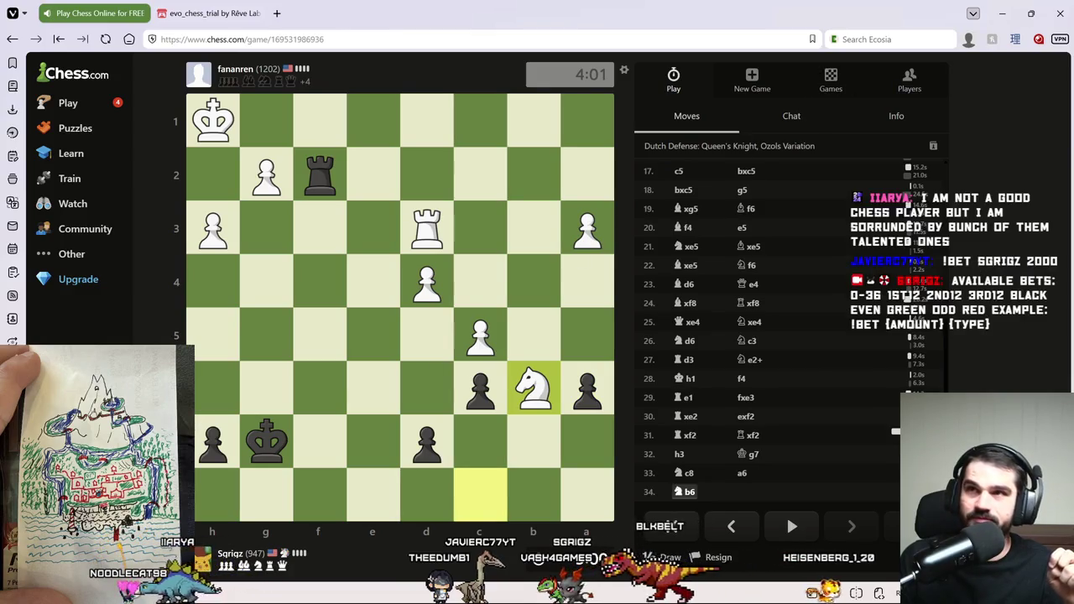
{"action": "mouse_move", "coordinate": [319, 175]}
{"action": "left_mouse_down"}
{"action": "mouse_move", "coordinate": [347, 476]}
{"action": "mouse_move", "coordinate": [323, 427]}
{"action": "left_mouse_up"}
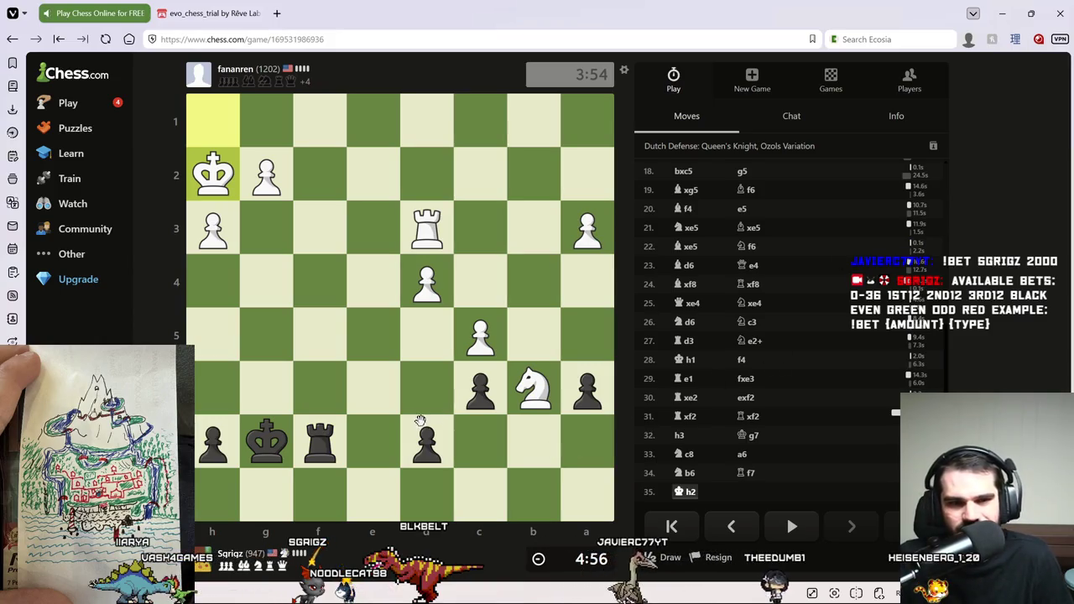
{"action": "left_click", "coordinate": [326, 443]}
{"action": "mouse_move", "coordinate": [285, 447]}
{"action": "left_mouse_down"}
{"action": "mouse_move", "coordinate": [333, 387]}
{"action": "mouse_move", "coordinate": [322, 393]}
{"action": "mouse_move", "coordinate": [378, 393]}
{"action": "mouse_move", "coordinate": [322, 441]}
{"action": "mouse_move", "coordinate": [377, 388]}
{"action": "left_mouse_up"}
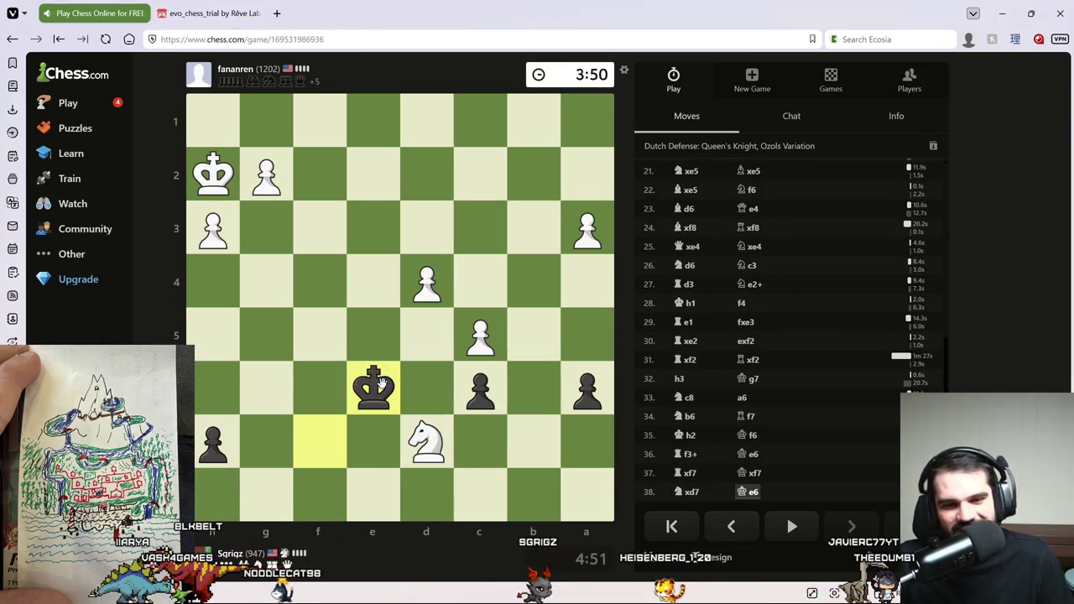
{"action": "mouse_move", "coordinate": [369, 377]}
{"action": "left_mouse_down"}
{"action": "mouse_move", "coordinate": [420, 323]}
{"action": "mouse_move", "coordinate": [422, 333]}
{"action": "left_mouse_up"}
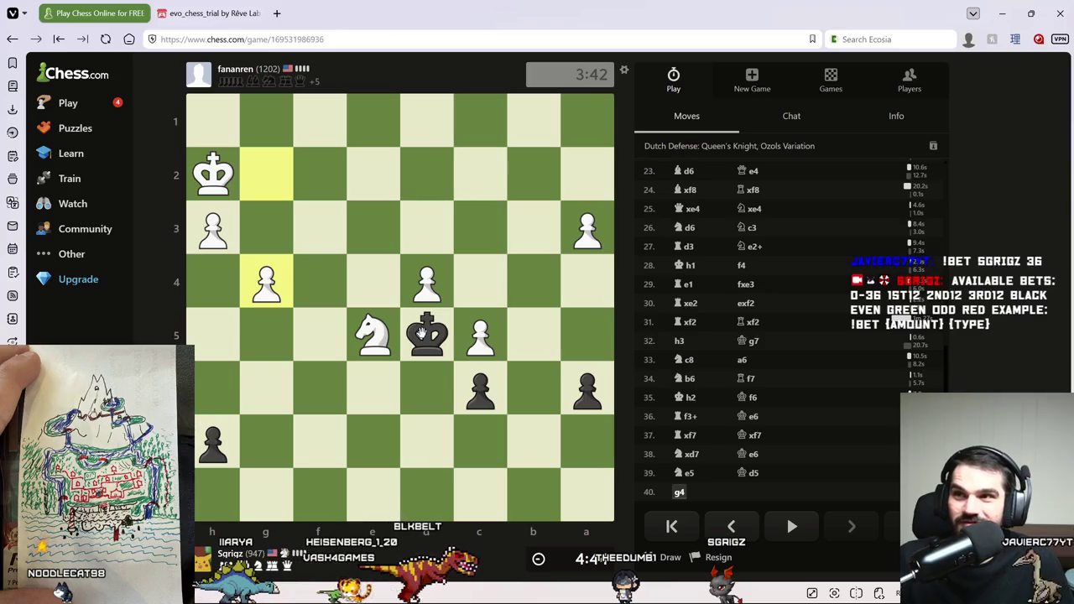
March the king to capture pawns on d4, c5 and a3, and push ...a5.
{"action": "left_click", "coordinate": [422, 333]}
{"action": "left_click", "coordinate": [419, 285]}
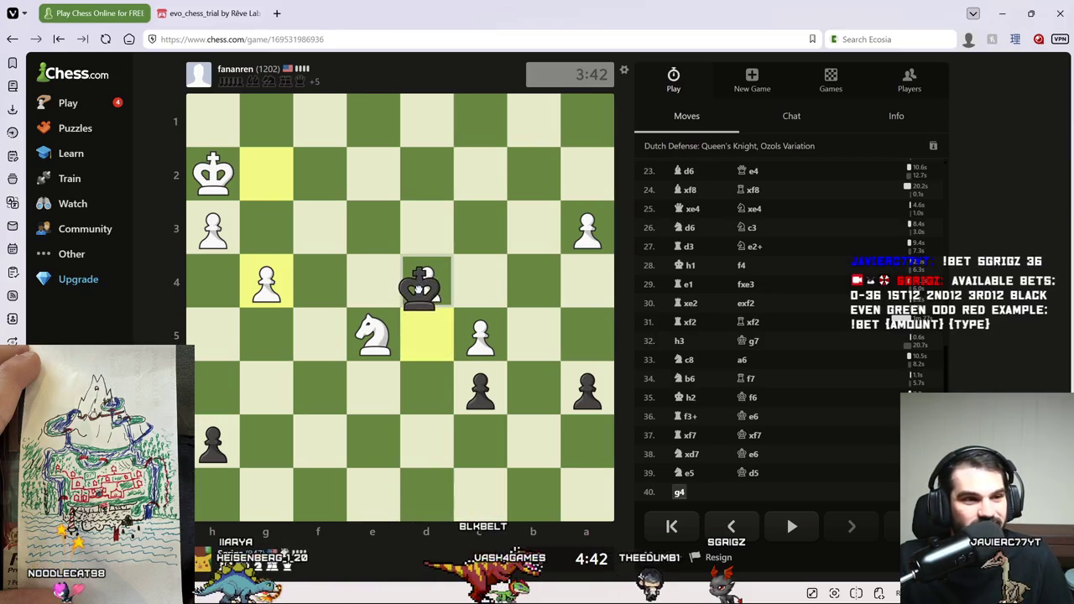
{"action": "mouse_move", "coordinate": [415, 292]}
{"action": "left_mouse_down"}
{"action": "mouse_move", "coordinate": [478, 344]}
{"action": "mouse_move", "coordinate": [501, 300]}
{"action": "mouse_move", "coordinate": [482, 280]}
{"action": "mouse_move", "coordinate": [546, 235]}
{"action": "mouse_move", "coordinate": [536, 229]}
{"action": "left_mouse_up"}
{"action": "left_click", "coordinate": [488, 286]}
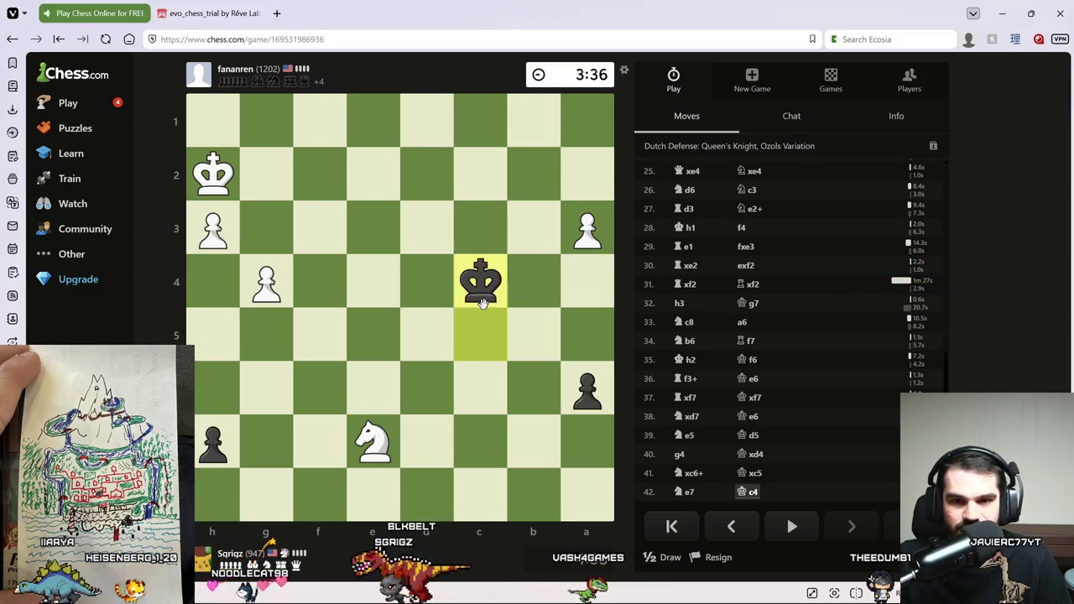
{"action": "mouse_move", "coordinate": [482, 290]}
{"action": "left_mouse_down"}
{"action": "mouse_move", "coordinate": [520, 239]}
{"action": "mouse_move", "coordinate": [571, 221]}
{"action": "mouse_move", "coordinate": [583, 289]}
{"action": "left_mouse_up"}
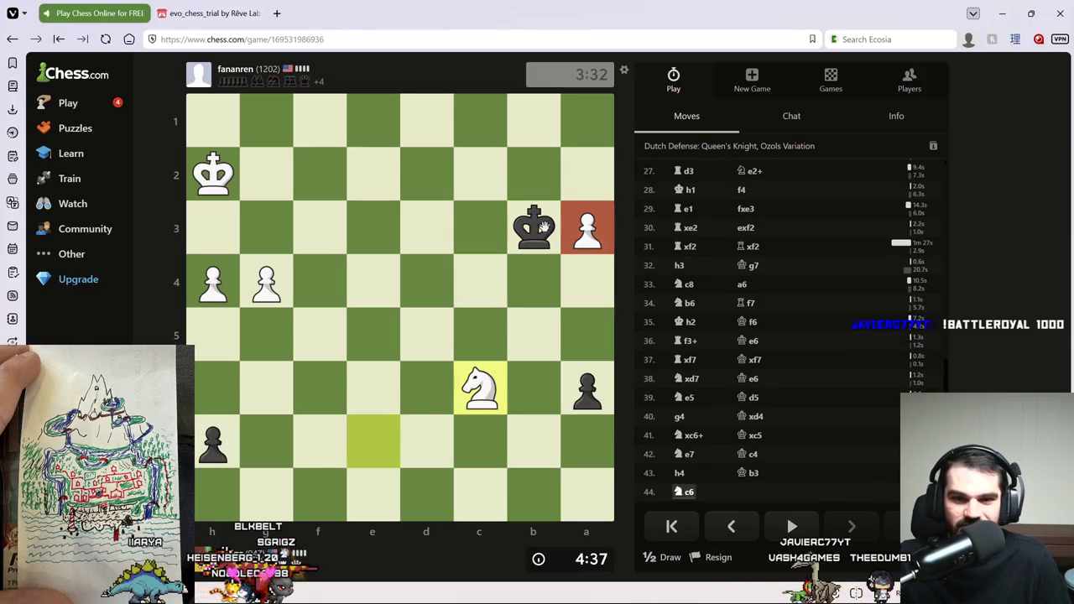
{"action": "left_click_drag", "start_coordinate": [545, 227], "coordinate": [587, 228]}
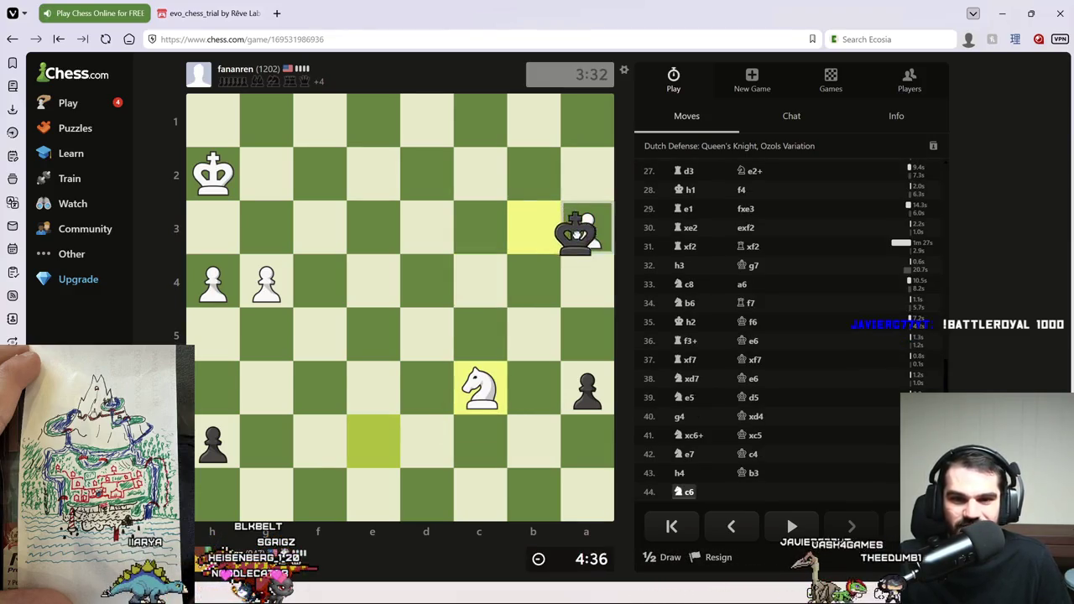
{"action": "right_click", "coordinate": [534, 288]}
{"action": "left_click_drag", "start_coordinate": [579, 395], "coordinate": [586, 335]}
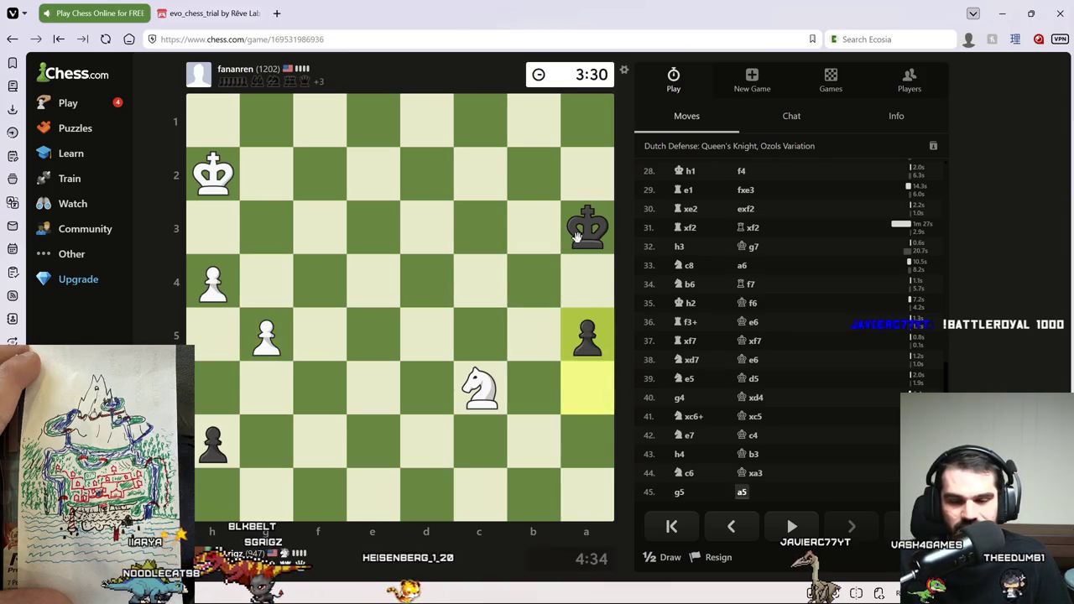
Walk the king back up through b5 and keep it on c5.
{"action": "left_click", "coordinate": [575, 239]}
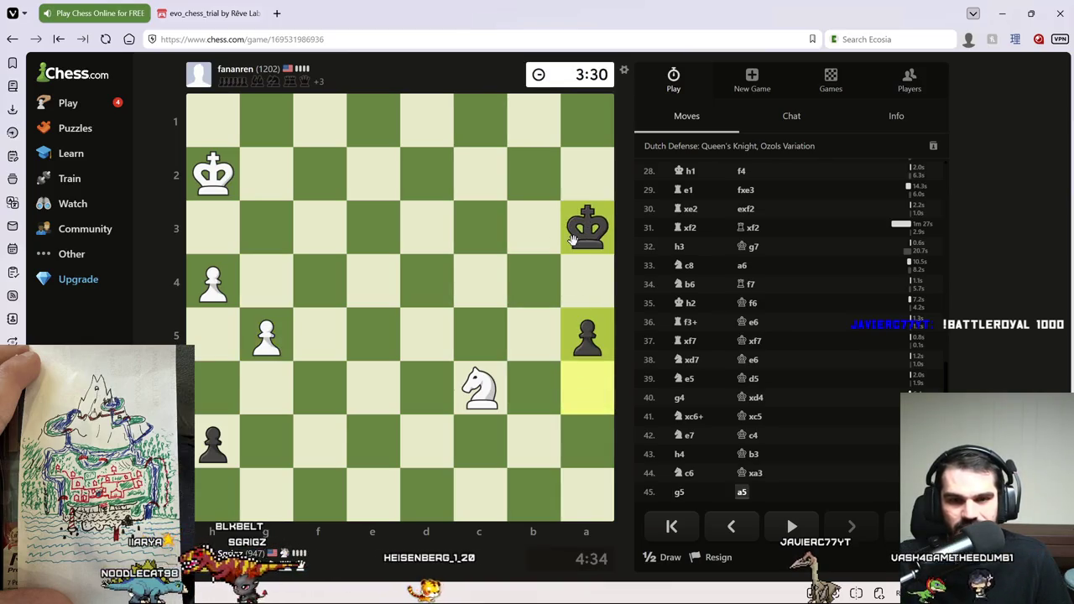
{"action": "left_click", "coordinate": [610, 262]}
{"action": "left_click_drag", "start_coordinate": [587, 281], "coordinate": [463, 400]}
{"action": "mouse_move", "coordinate": [534, 342]}
{"action": "left_mouse_down"}
{"action": "mouse_move", "coordinate": [464, 342]}
{"action": "mouse_move", "coordinate": [480, 335]}
{"action": "left_mouse_up"}
{"action": "left_click_drag", "start_coordinate": [479, 335], "coordinate": [420, 373]}
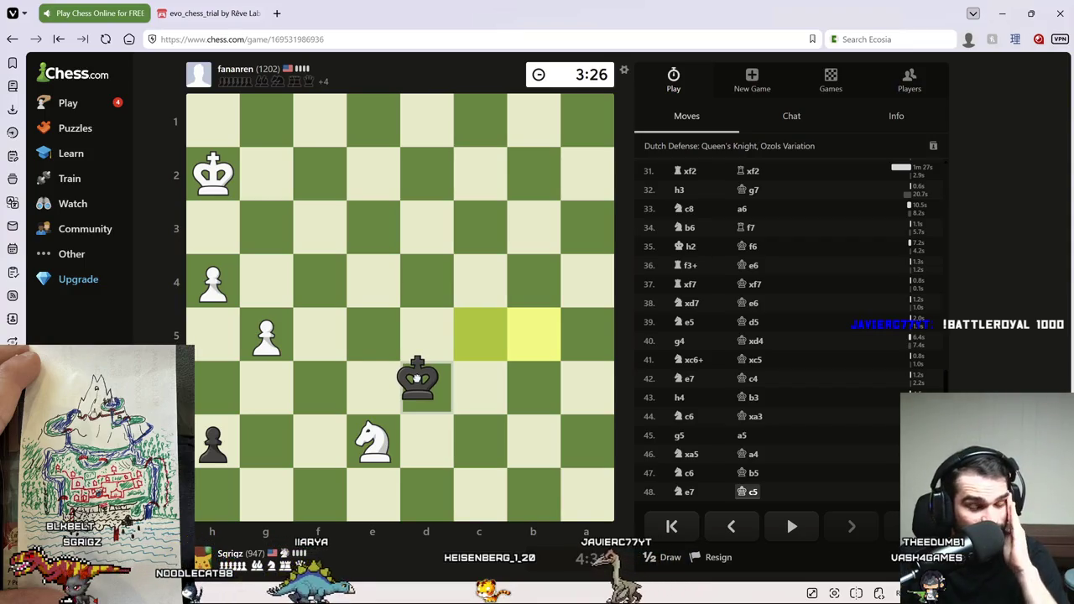
{"action": "mouse_move", "coordinate": [417, 379]}
{"action": "left_mouse_down"}
{"action": "mouse_move", "coordinate": [443, 347]}
{"action": "mouse_move", "coordinate": [480, 359]}
{"action": "mouse_move", "coordinate": [372, 395]}
{"action": "mouse_move", "coordinate": [409, 388]}
{"action": "left_mouse_up"}
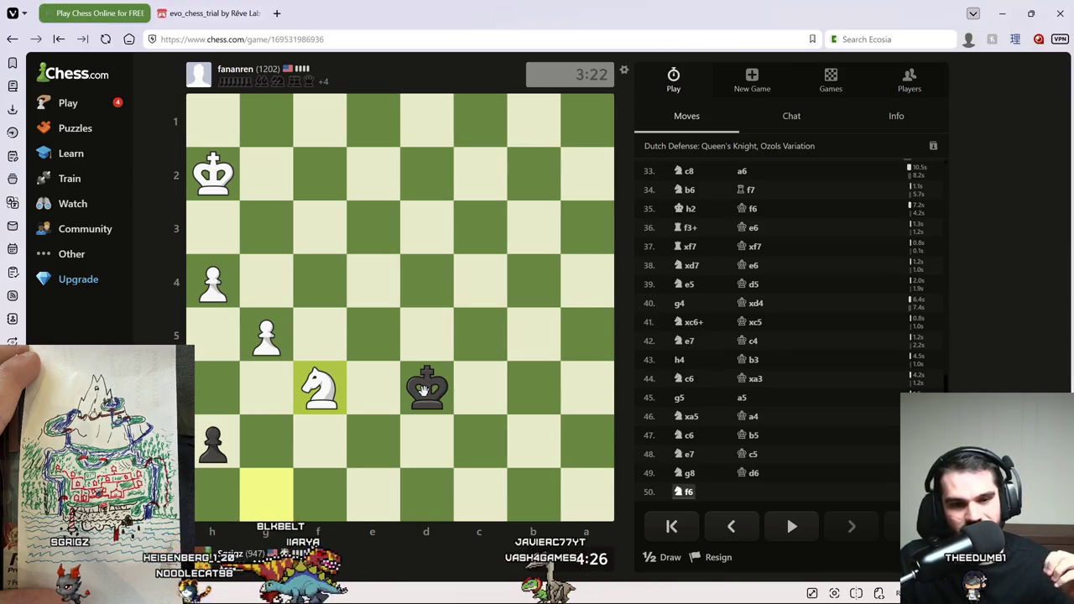
Shuffle the king from e7 through f7, g7, h8 and h7 to g8, marking h8.
{"action": "mouse_move", "coordinate": [408, 386]}
{"action": "left_mouse_down"}
{"action": "mouse_move", "coordinate": [374, 438]}
{"action": "mouse_move", "coordinate": [308, 434]}
{"action": "left_mouse_up"}
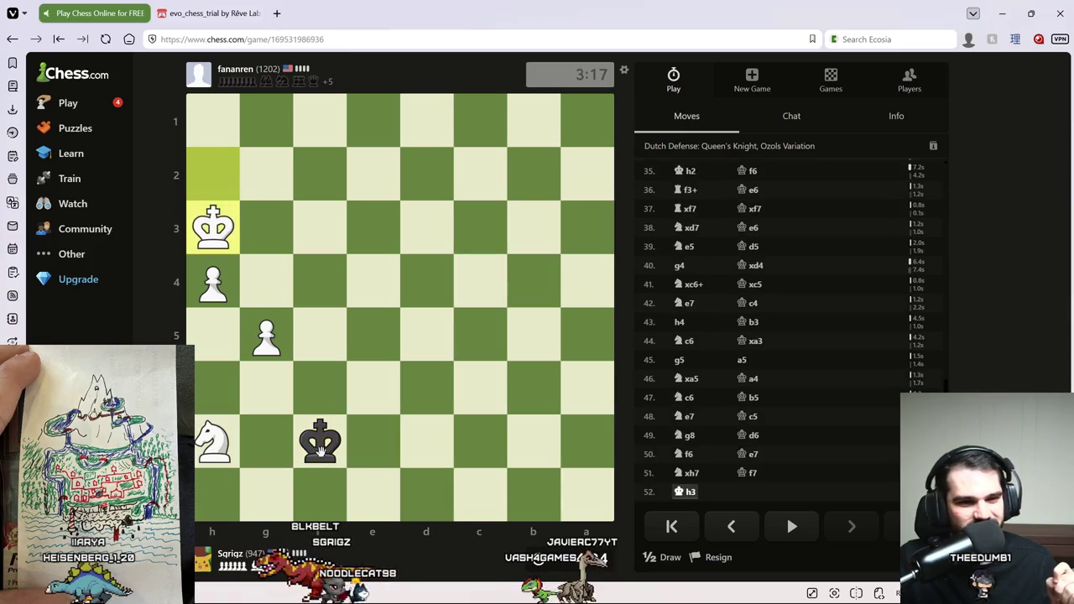
{"action": "left_click_drag", "start_coordinate": [317, 447], "coordinate": [264, 450]}
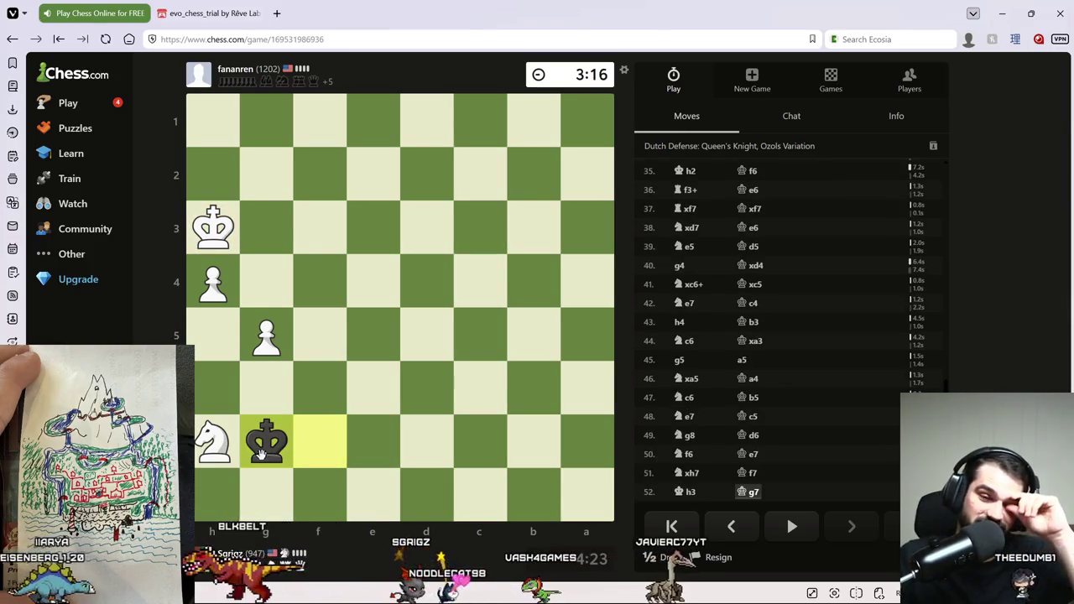
{"action": "mouse_move", "coordinate": [262, 451]}
{"action": "left_mouse_down"}
{"action": "mouse_move", "coordinate": [310, 480]}
{"action": "mouse_move", "coordinate": [281, 454]}
{"action": "left_mouse_up"}
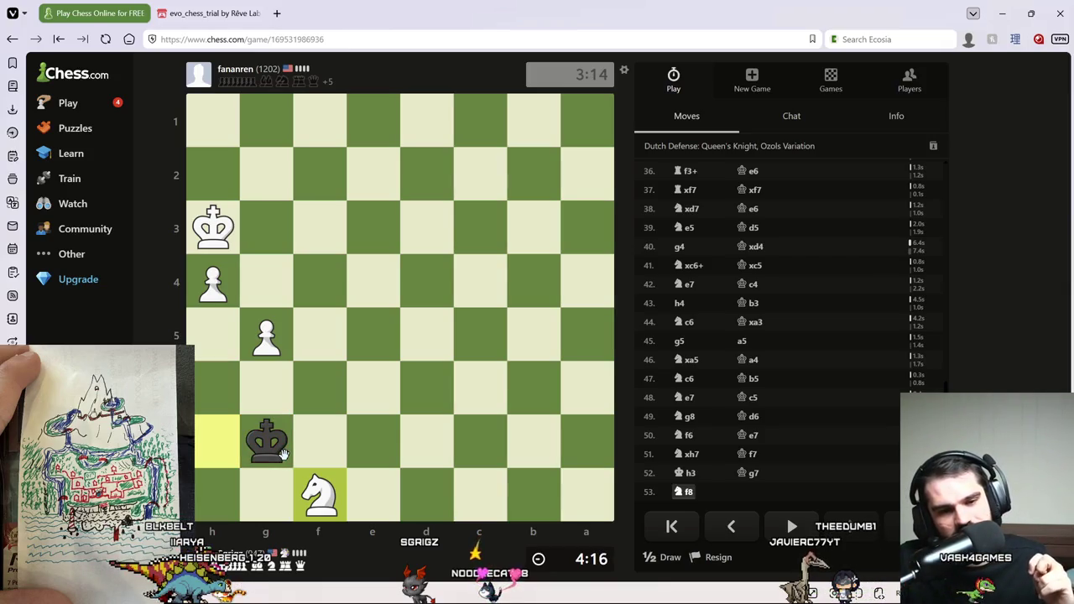
{"action": "left_click_drag", "start_coordinate": [284, 454], "coordinate": [220, 495]}
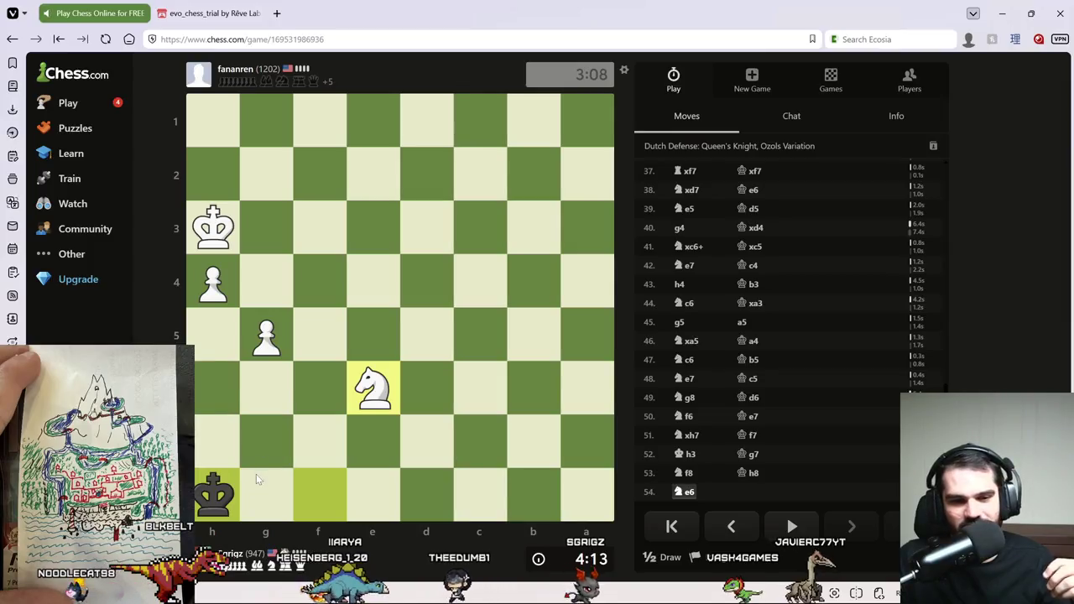
{"action": "mouse_move", "coordinate": [211, 495]}
{"action": "left_mouse_down"}
{"action": "mouse_move", "coordinate": [213, 438]}
{"action": "mouse_move", "coordinate": [264, 383]}
{"action": "mouse_move", "coordinate": [212, 443]}
{"action": "left_mouse_up"}
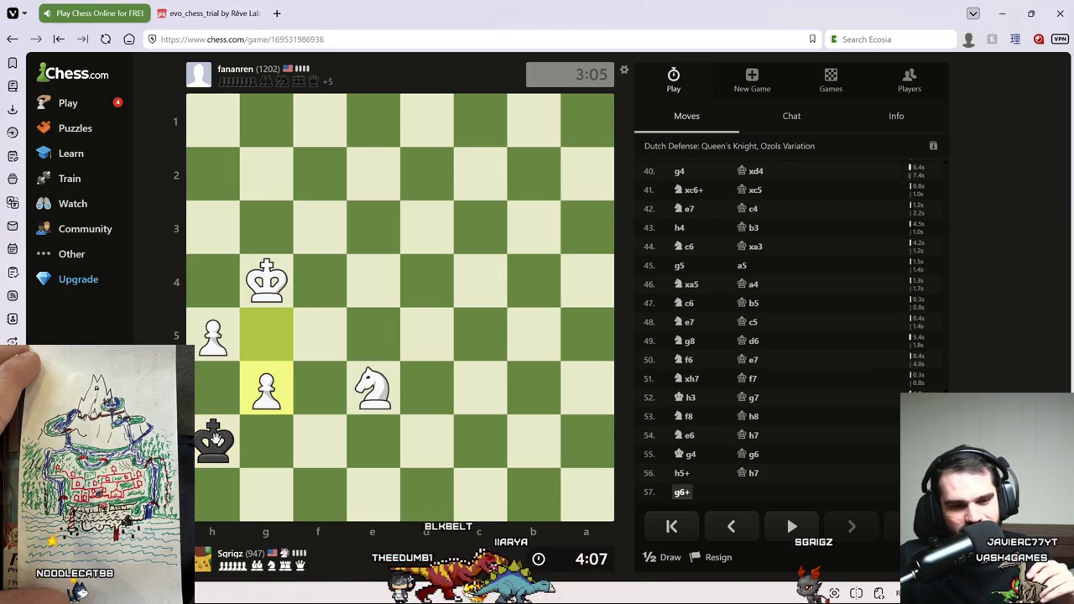
{"action": "left_click_drag", "start_coordinate": [215, 438], "coordinate": [266, 495]}
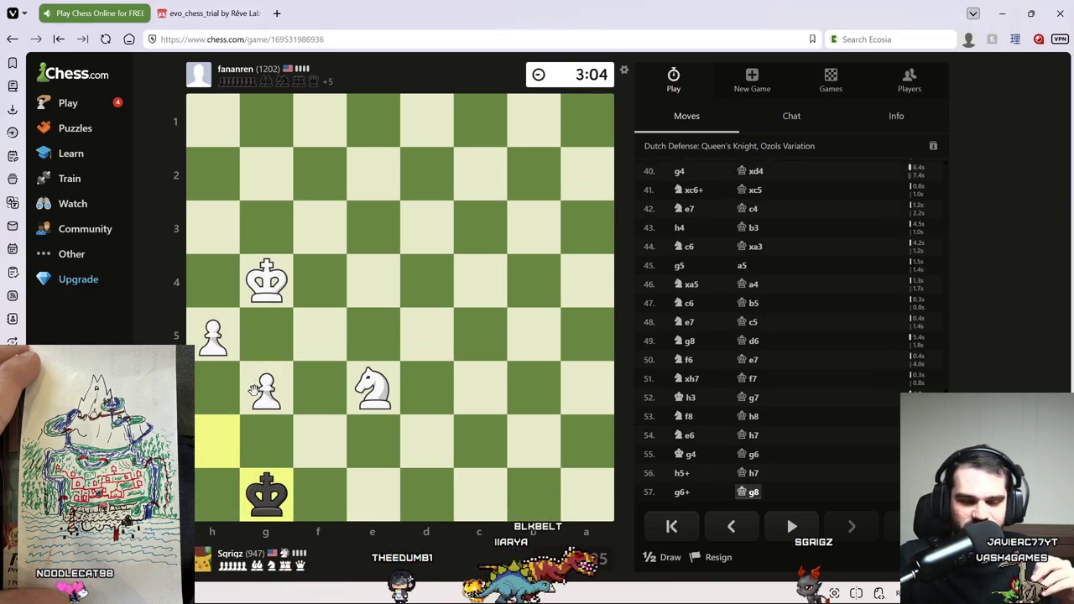
{"action": "left_click_drag", "start_coordinate": [211, 334], "coordinate": [209, 395]}
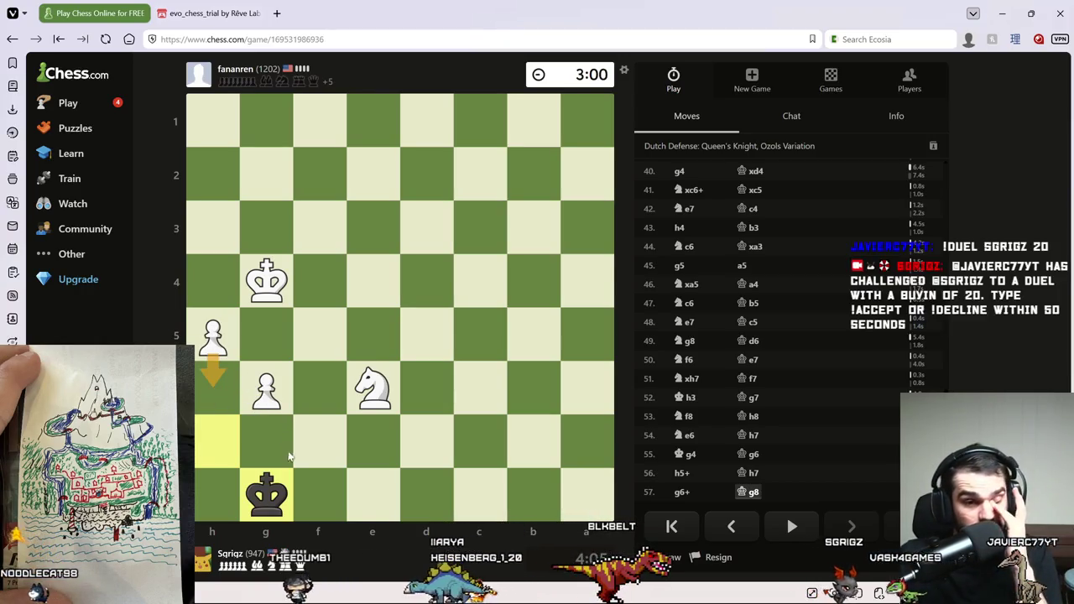
{"action": "right_click", "coordinate": [233, 496]}
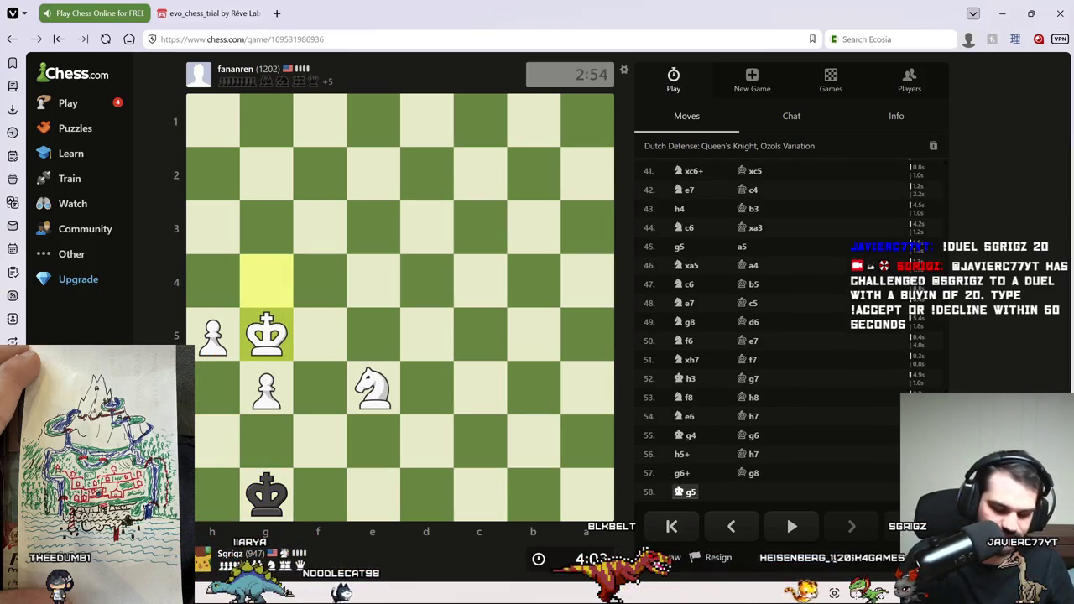
Keep shuffling the king among g7, h8 and g8 until mate, then close the game-over summary.
{"action": "mouse_move", "coordinate": [256, 485]}
{"action": "left_mouse_down"}
{"action": "mouse_move", "coordinate": [265, 491]}
{"action": "mouse_move", "coordinate": [265, 453]}
{"action": "mouse_move", "coordinate": [271, 491]}
{"action": "mouse_move", "coordinate": [221, 486]}
{"action": "left_mouse_up"}
{"action": "right_click", "coordinate": [318, 439]}
{"action": "right_click", "coordinate": [311, 482]}
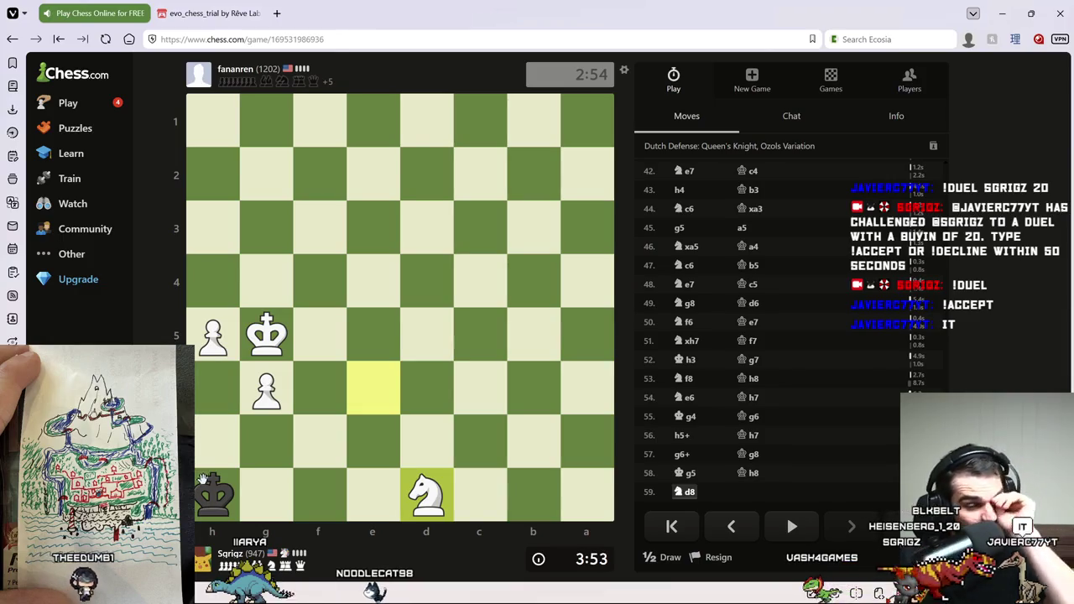
{"action": "mouse_move", "coordinate": [208, 495]}
{"action": "left_mouse_down"}
{"action": "mouse_move", "coordinate": [242, 479]}
{"action": "mouse_move", "coordinate": [271, 443]}
{"action": "left_mouse_up"}
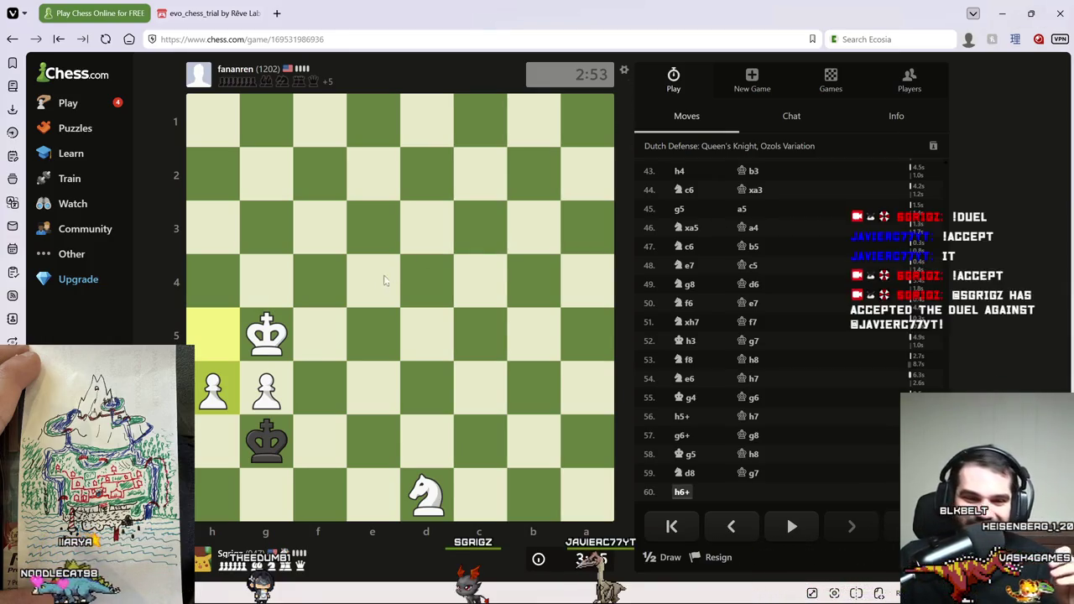
{"action": "left_click_drag", "start_coordinate": [249, 461], "coordinate": [236, 478]}
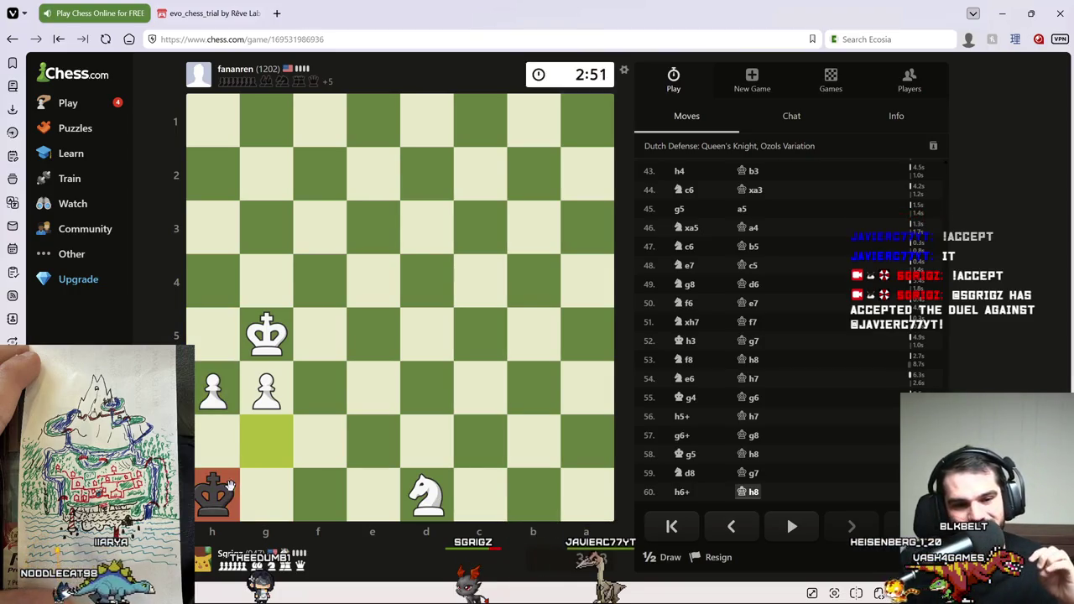
{"action": "mouse_move", "coordinate": [212, 486]}
{"action": "left_mouse_down"}
{"action": "mouse_move", "coordinate": [255, 489]}
{"action": "mouse_move", "coordinate": [229, 501]}
{"action": "left_mouse_up"}
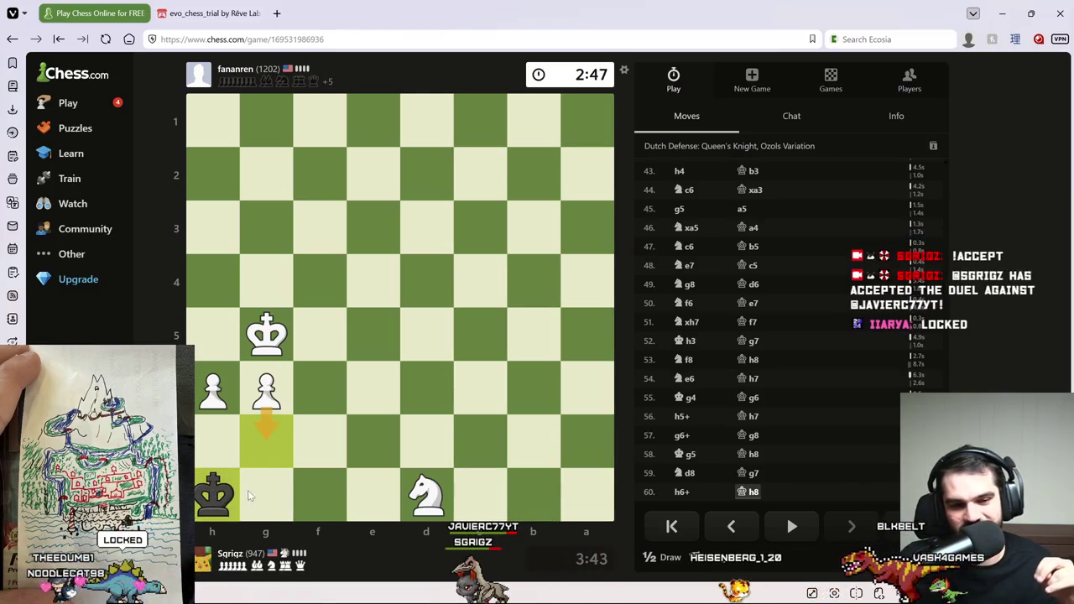
{"action": "left_click", "coordinate": [271, 510]}
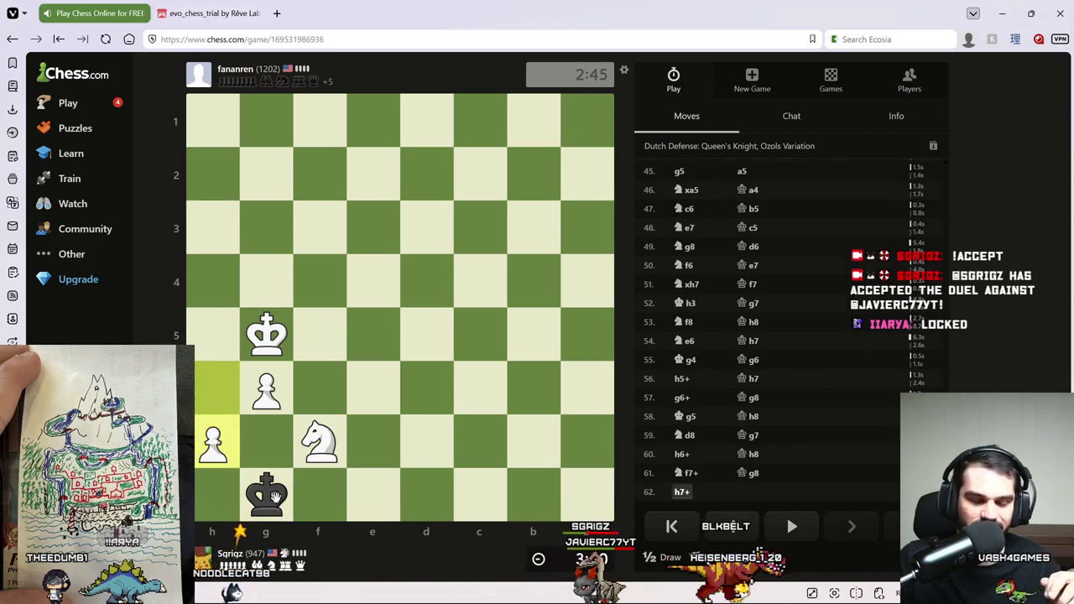
{"action": "left_click_drag", "start_coordinate": [277, 489], "coordinate": [274, 454]}
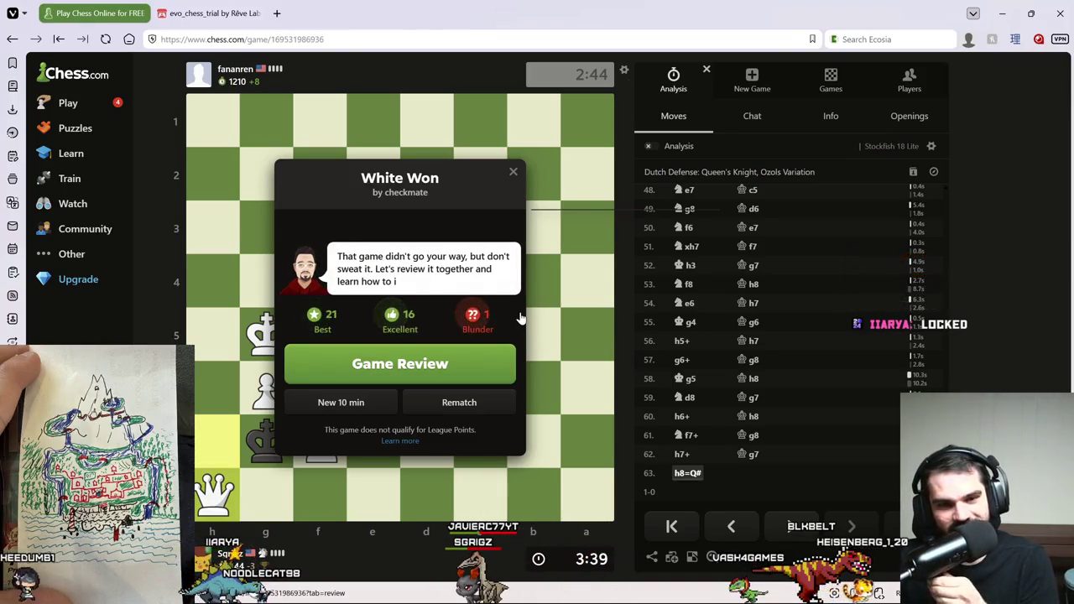
{"action": "left_click", "coordinate": [513, 171]}
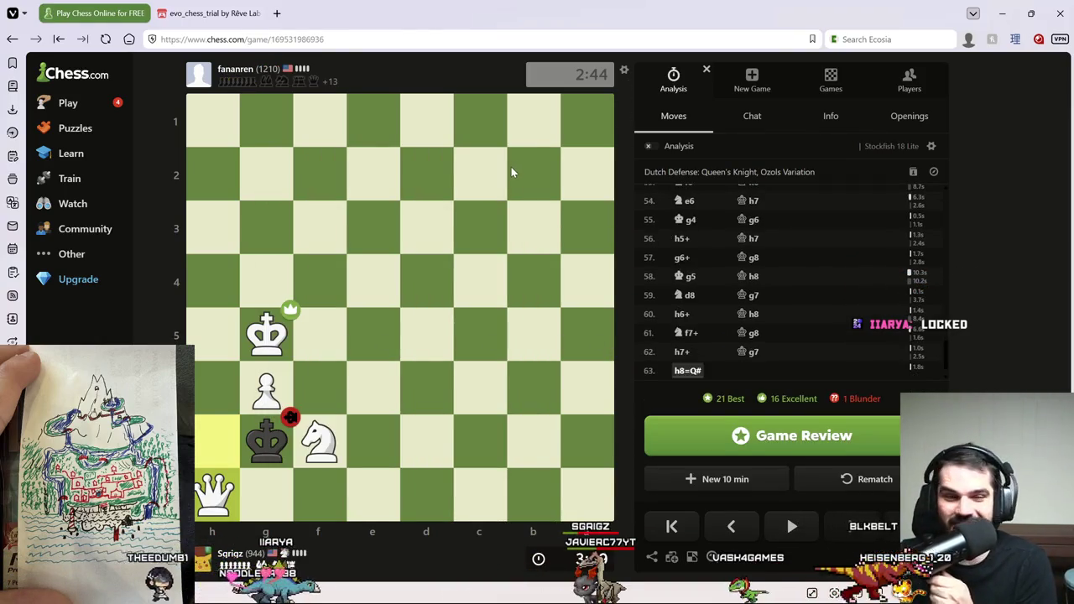
{"action": "mouse_move", "coordinate": [176, 11]}
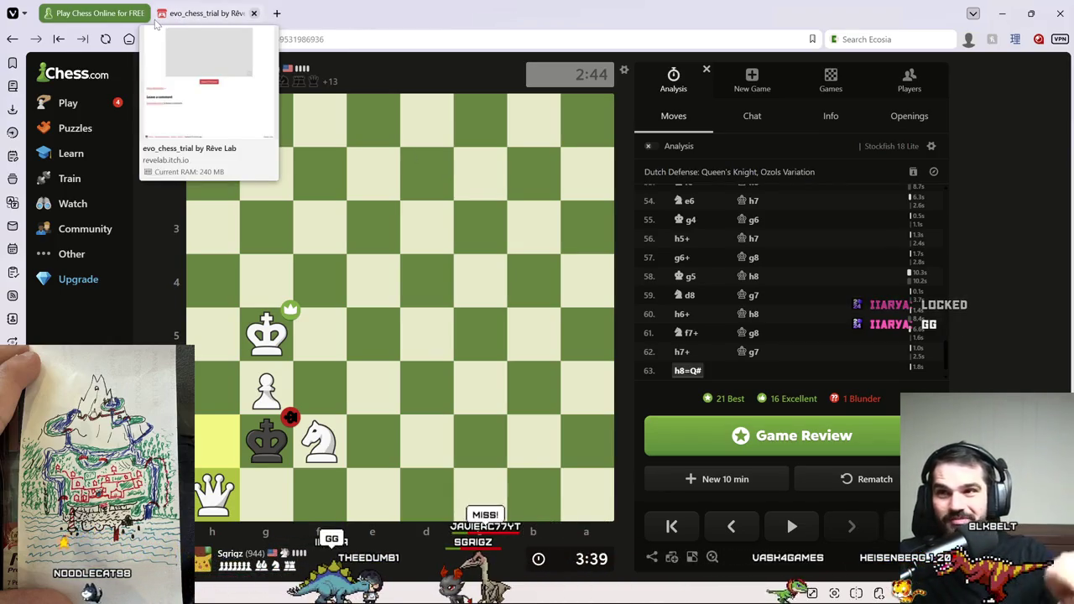
Launch the Evo Chess trial fullscreen, set Player 1 to Crimson, and start Player vs AI.
{"action": "left_click", "coordinate": [206, 14]}
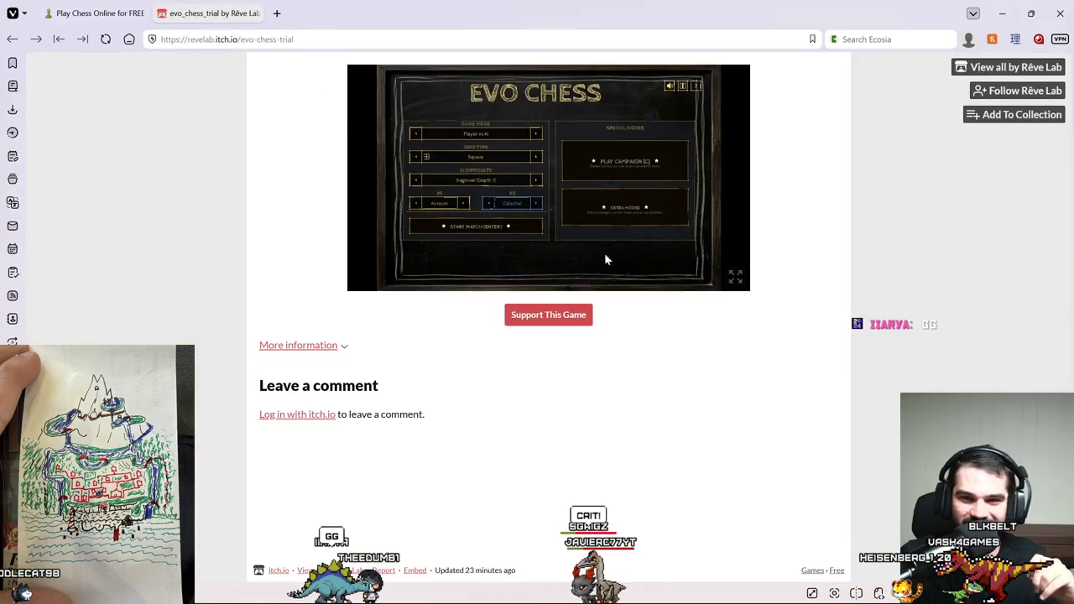
{"action": "left_click", "coordinate": [735, 279]}
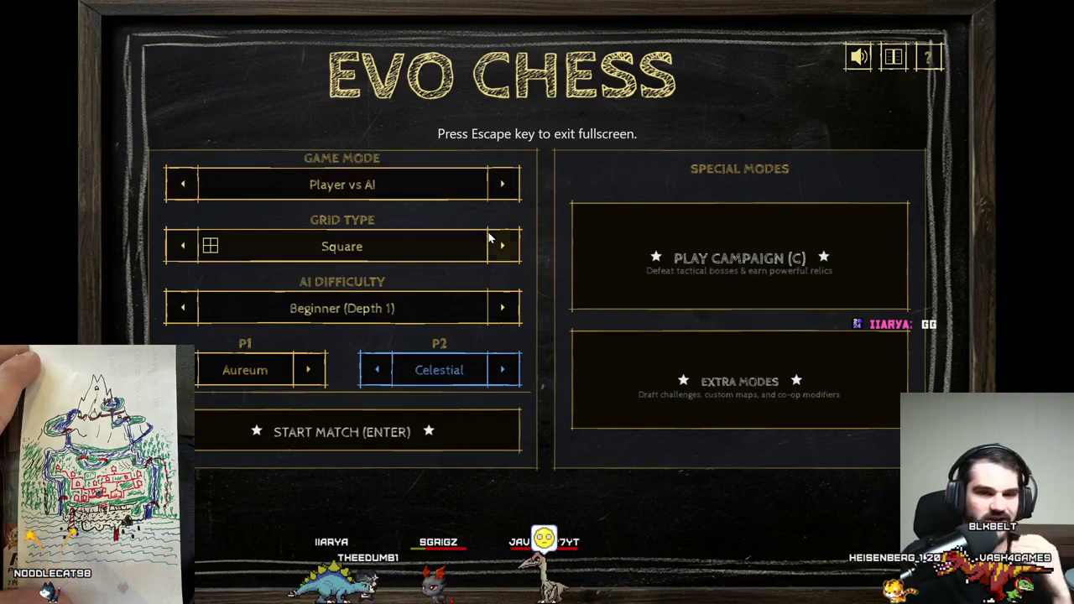
{"action": "left_click", "coordinate": [308, 369]}
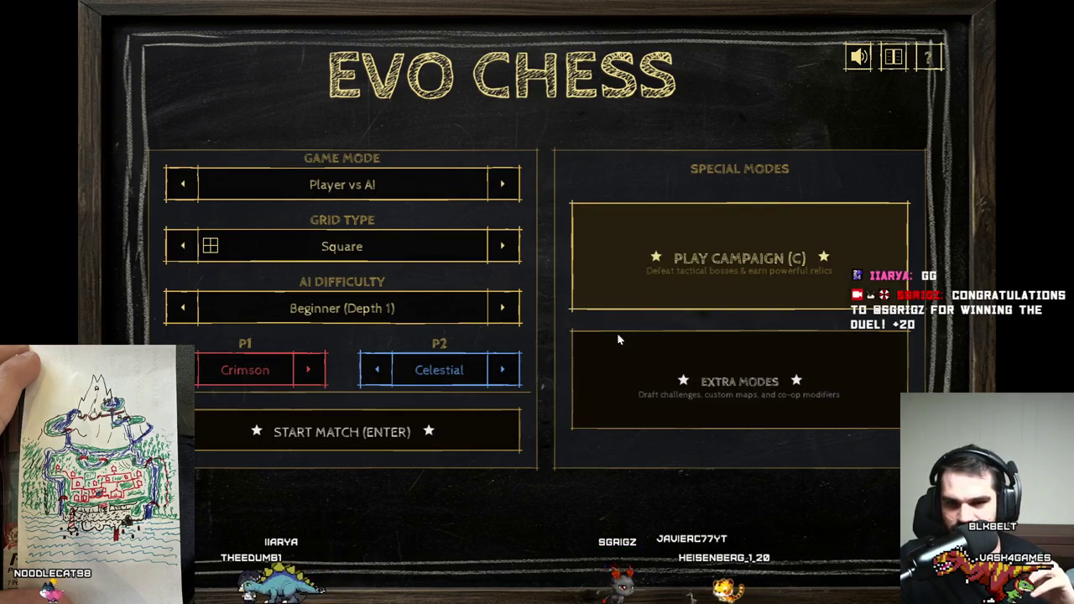
{"action": "left_click", "coordinate": [458, 441]}
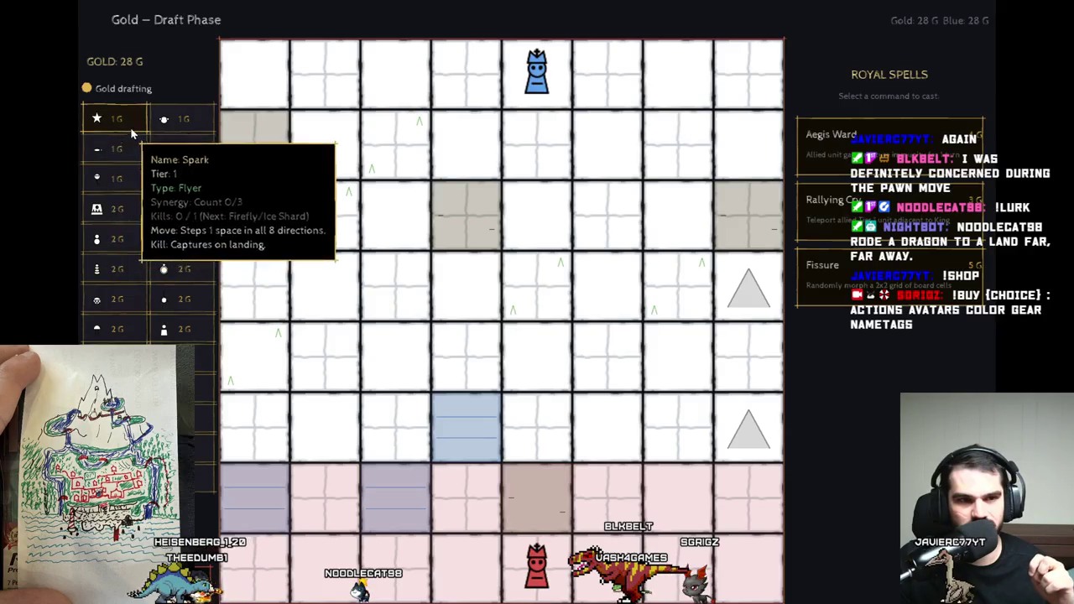
Inspect the Monkey, Worm and Fry pieces, then move the red Spark diagonally forward.
{"action": "mouse_move", "coordinate": [164, 149]}
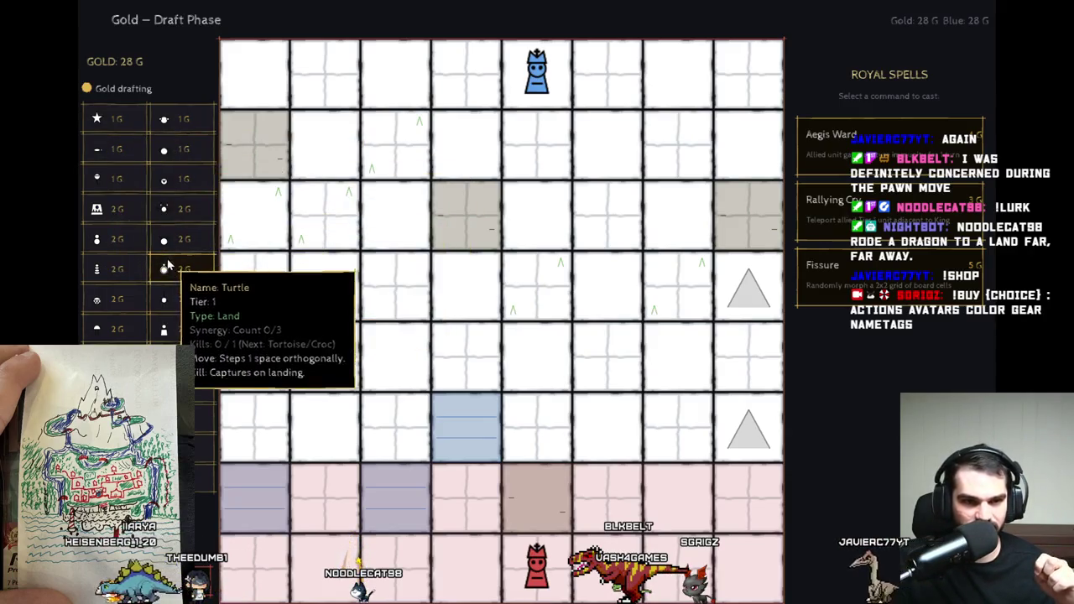
{"action": "mouse_move", "coordinate": [185, 432]}
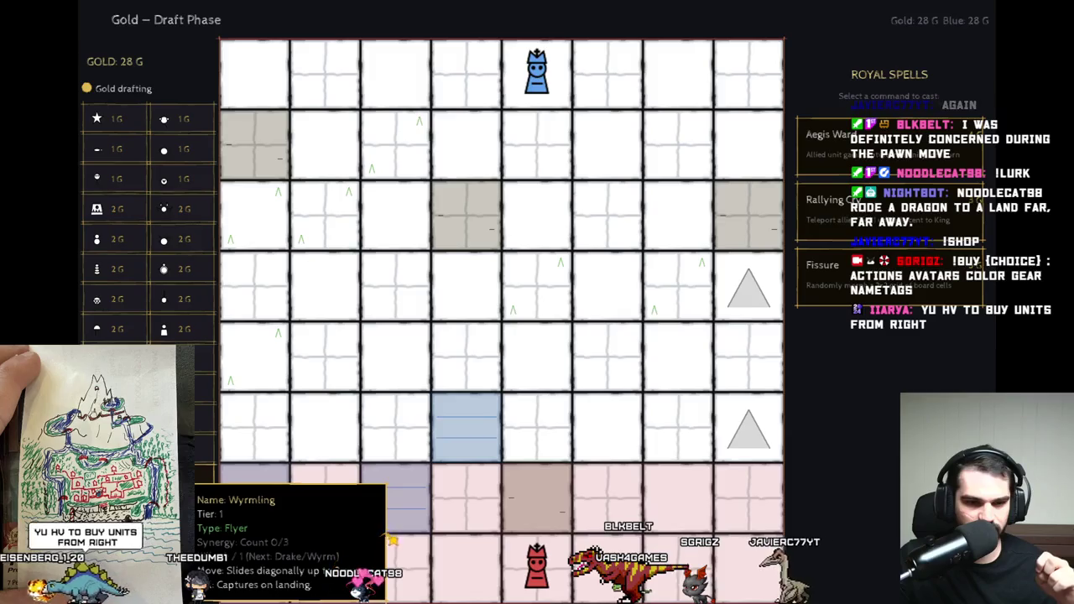
{"action": "mouse_move", "coordinate": [199, 266]}
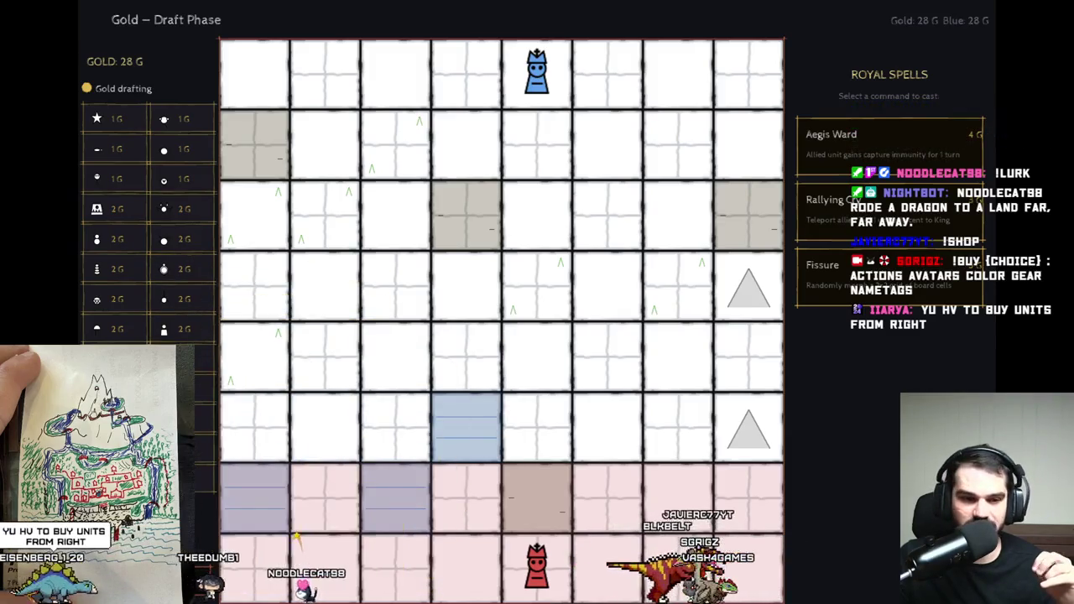
{"action": "left_click", "coordinate": [541, 519]}
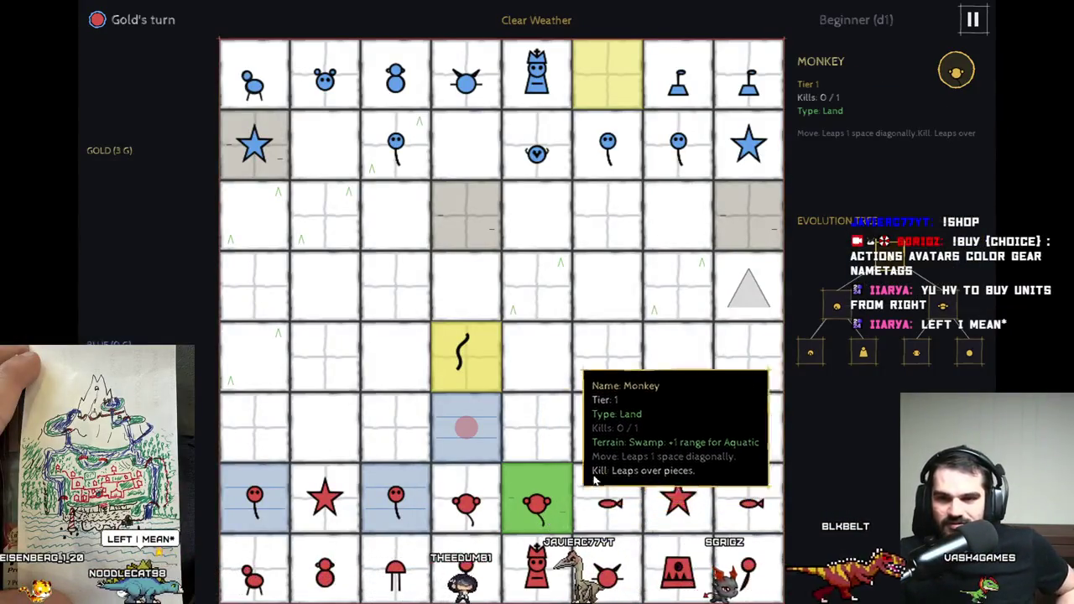
{"action": "mouse_move", "coordinate": [749, 77]}
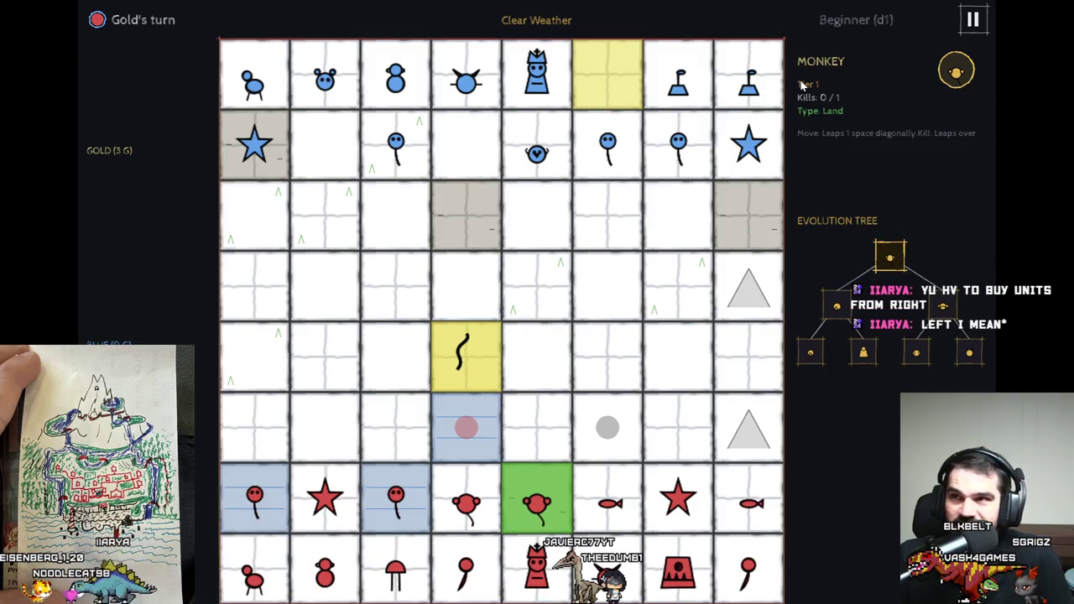
{"action": "left_click", "coordinate": [458, 357]}
{"action": "left_click", "coordinate": [677, 371]}
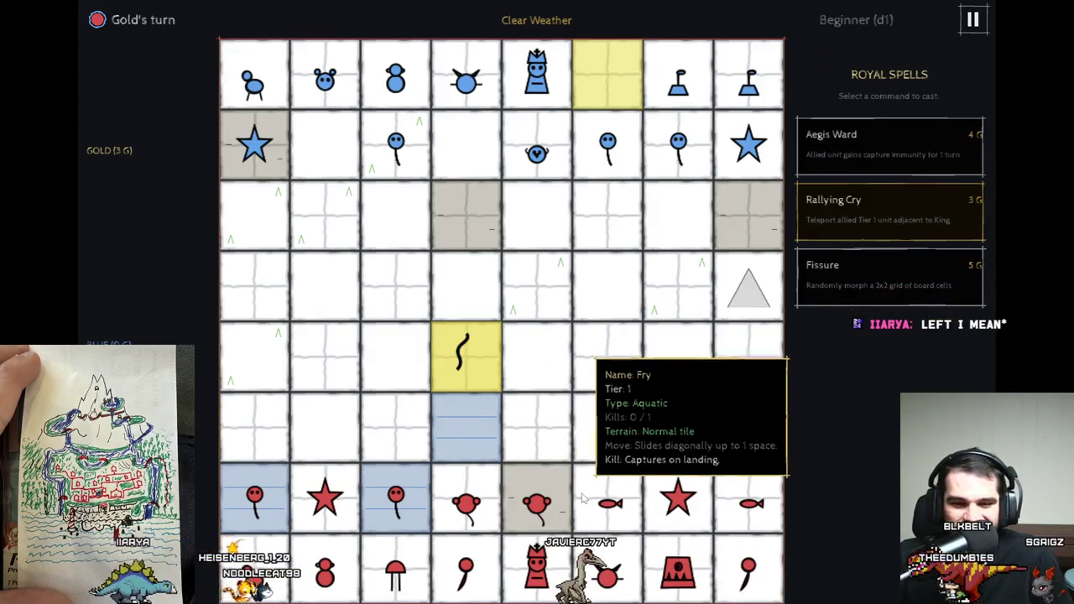
{"action": "left_click", "coordinate": [625, 497]}
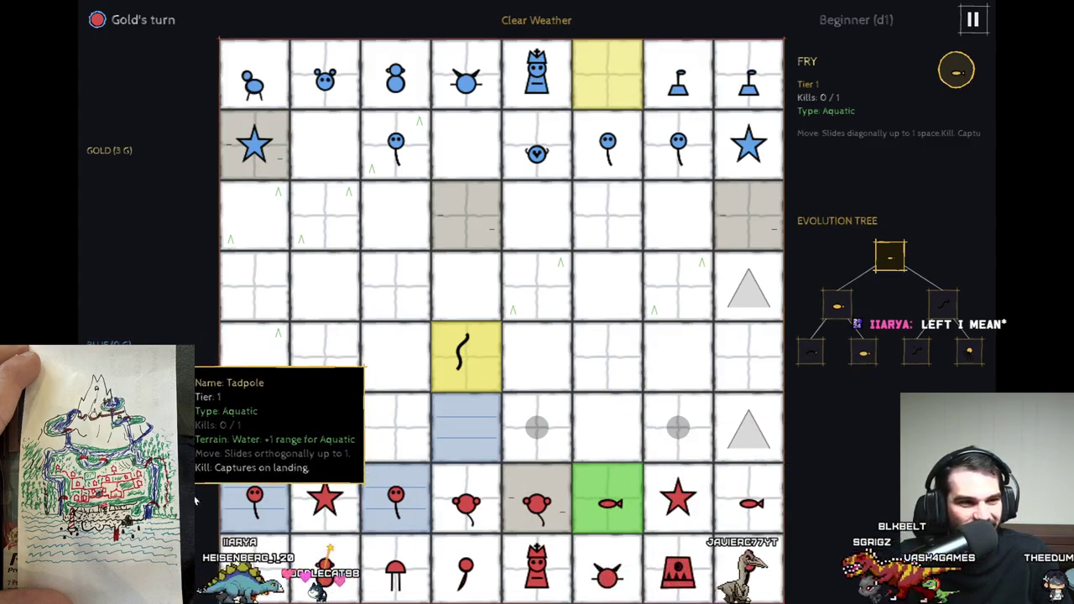
{"action": "left_click", "coordinate": [327, 517]}
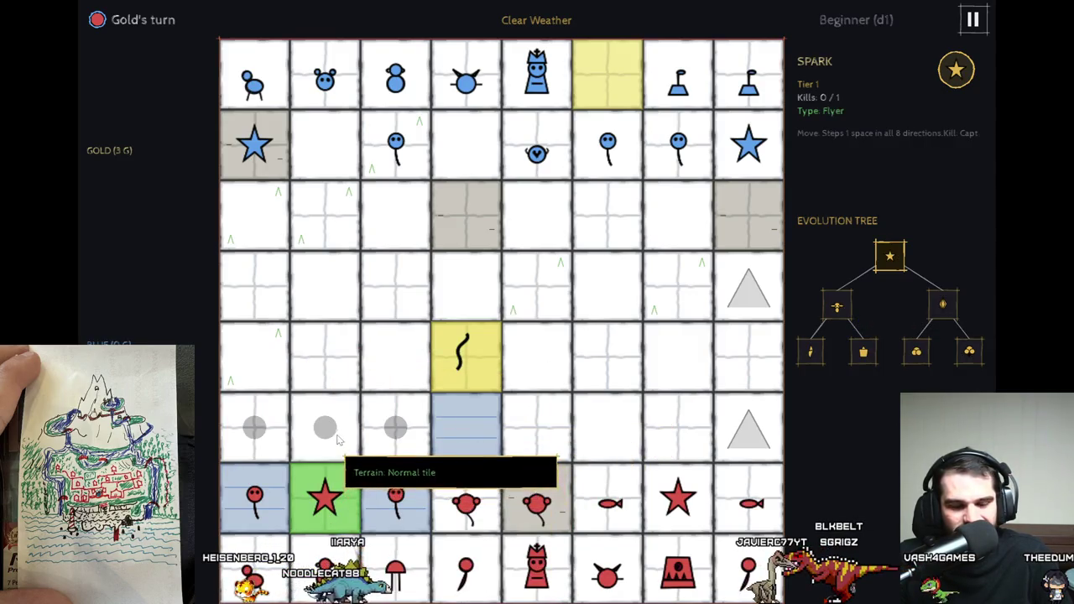
{"action": "left_click", "coordinate": [396, 429]}
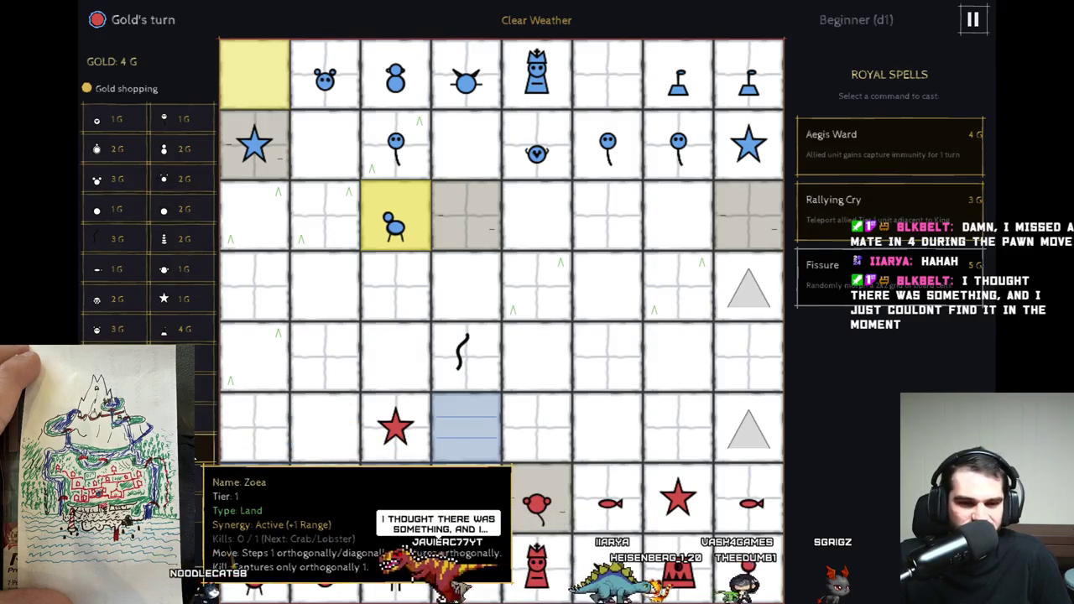
Buy a 2-gold unit from the Gold shop, then advance the Spark diagonally.
{"action": "left_click", "coordinate": [254, 495]}
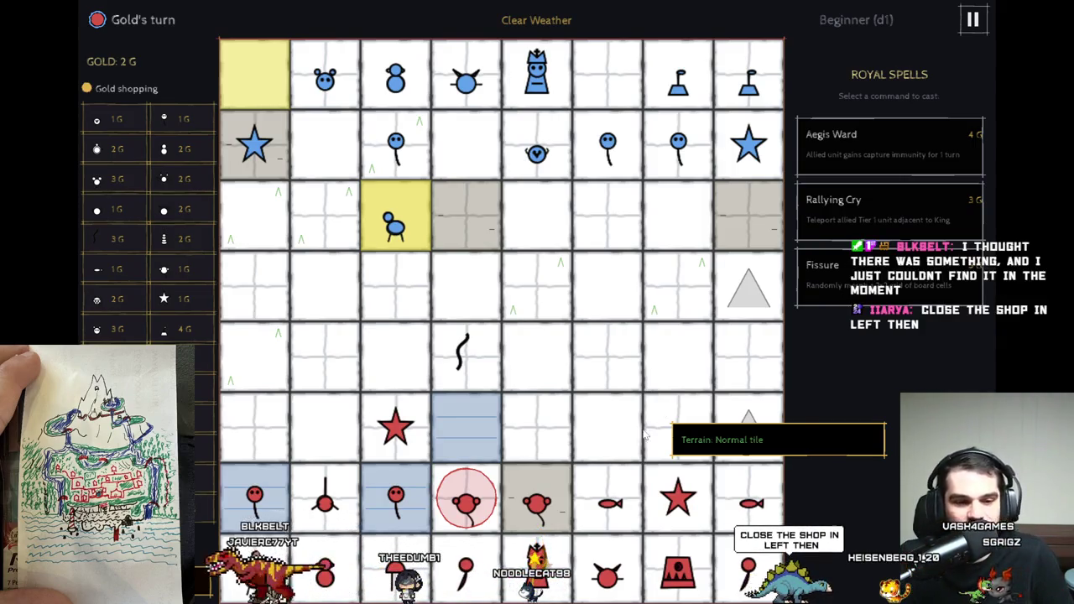
{"action": "key", "text": "Escape"}
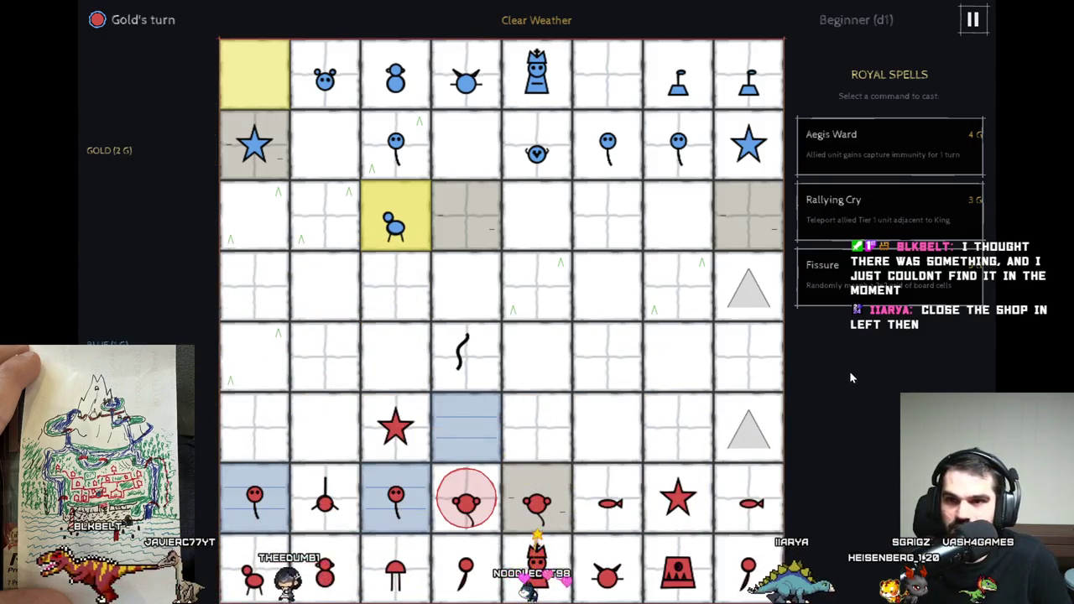
{"action": "left_click", "coordinate": [398, 424]}
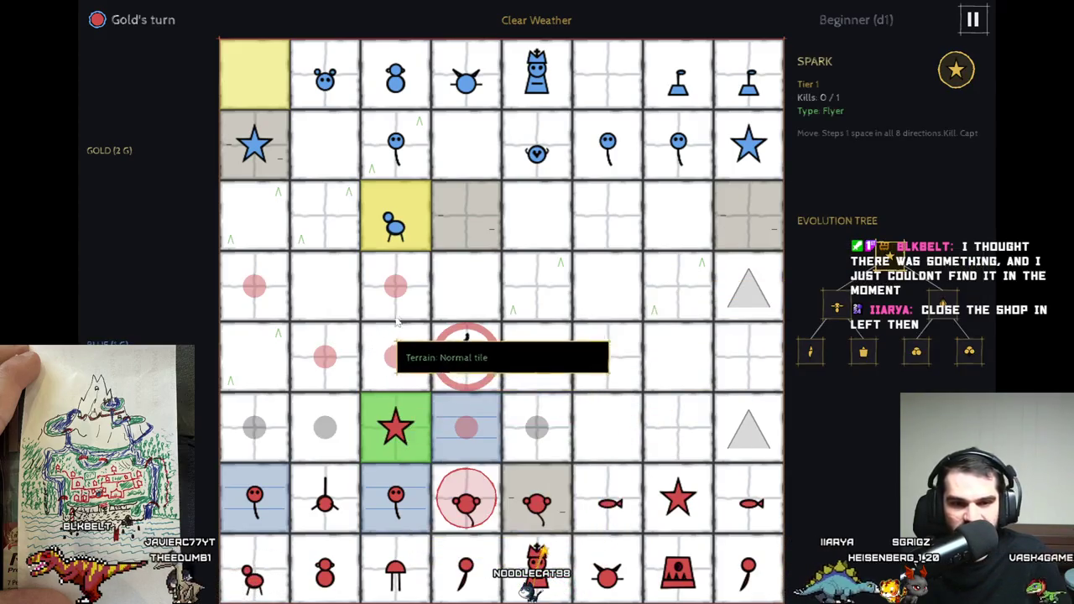
{"action": "left_click", "coordinate": [400, 289]}
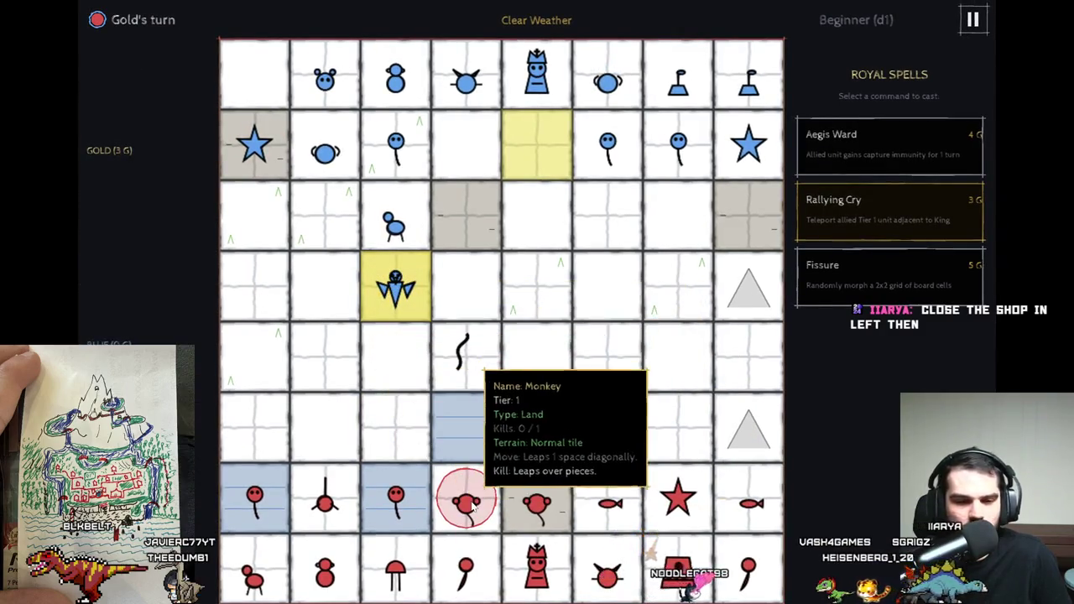
Leap the Monkey forward twice, capture with the Zoea, and evolve it into a Lobster.
{"action": "left_click", "coordinate": [470, 503]}
{"action": "left_click", "coordinate": [396, 428]}
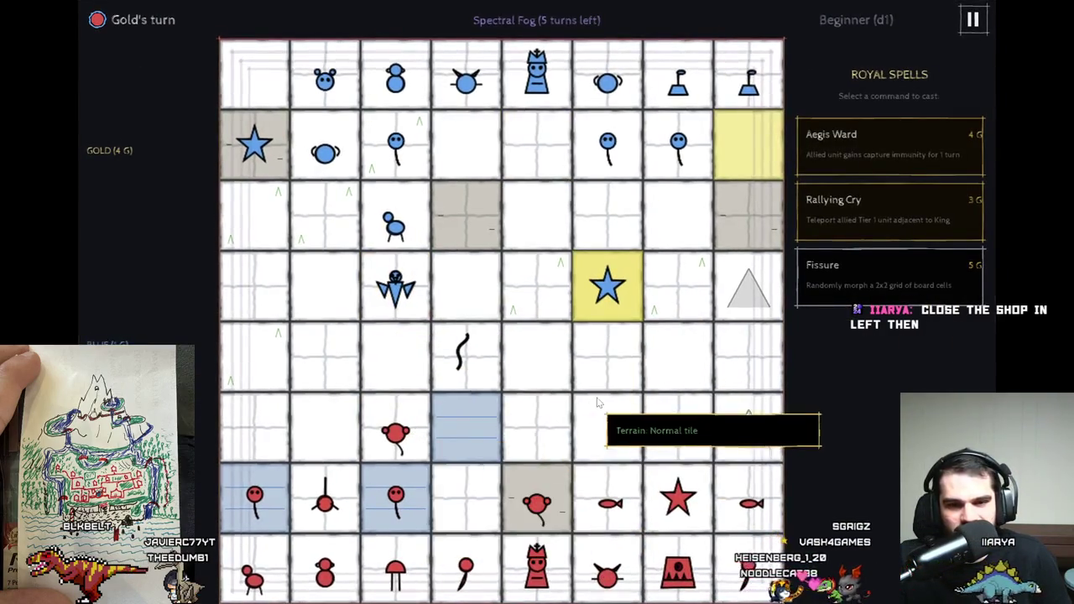
{"action": "left_click", "coordinate": [390, 428]}
{"action": "left_click", "coordinate": [326, 357]}
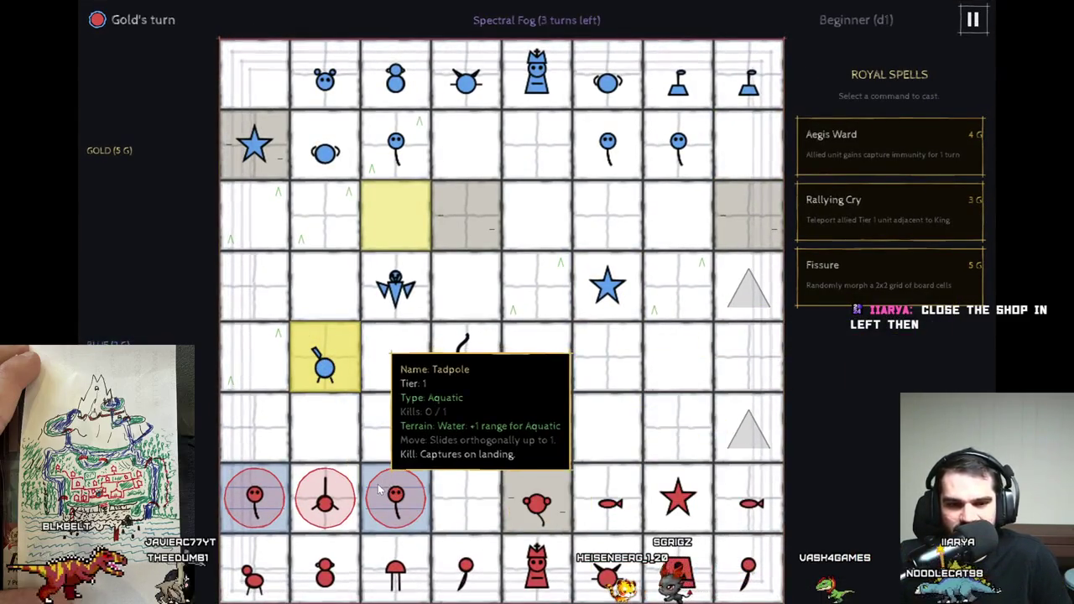
{"action": "left_click", "coordinate": [324, 499]}
{"action": "left_click", "coordinate": [326, 355]}
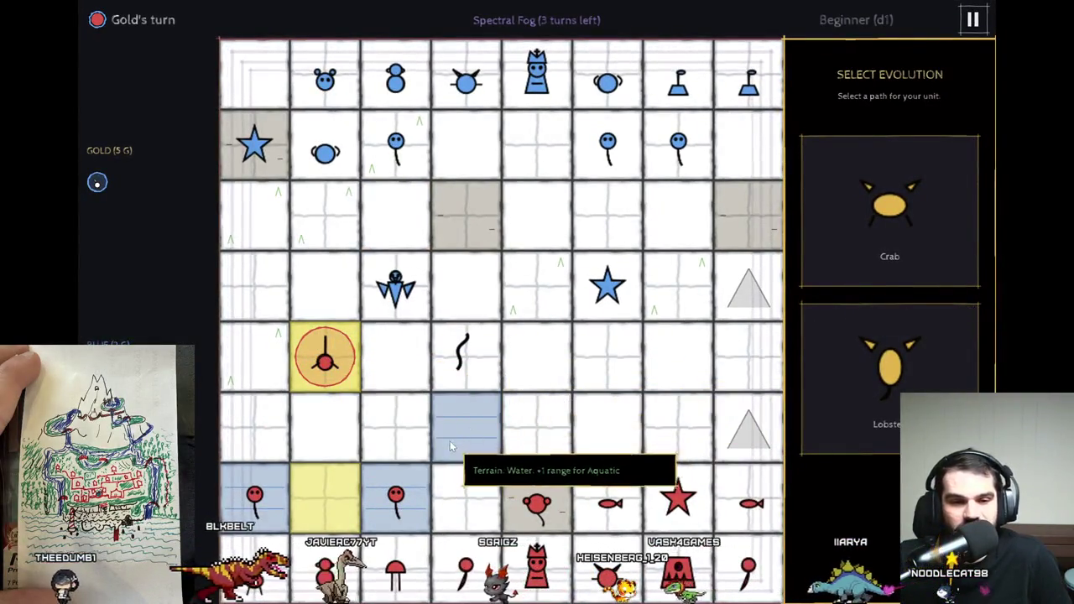
{"action": "left_click", "coordinate": [932, 385]}
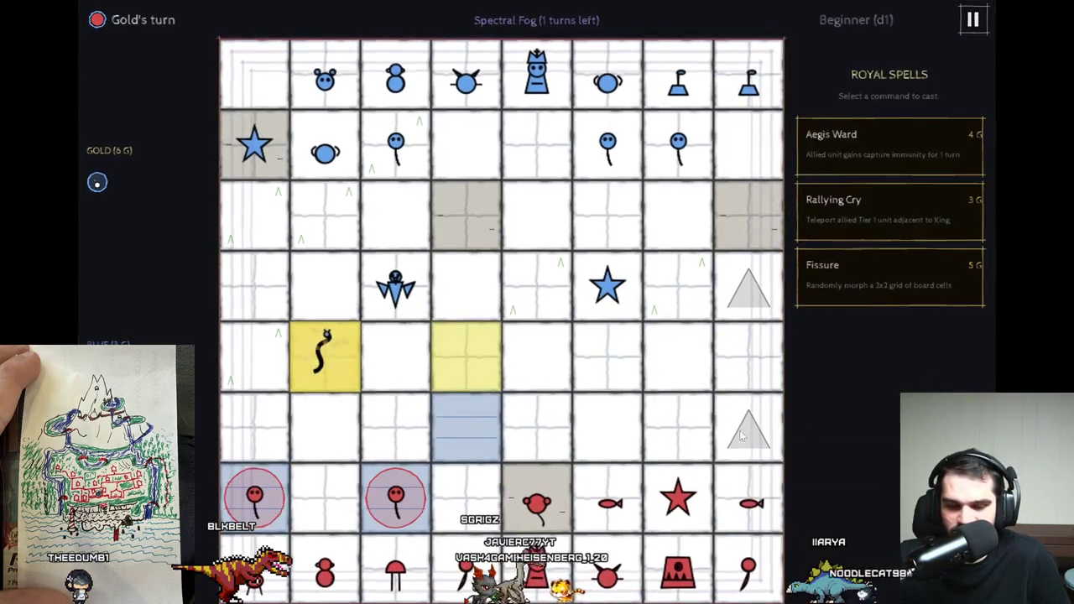
Inspect the moves of the Viper, Tadpole and Falcon.
{"action": "left_click", "coordinate": [325, 361]}
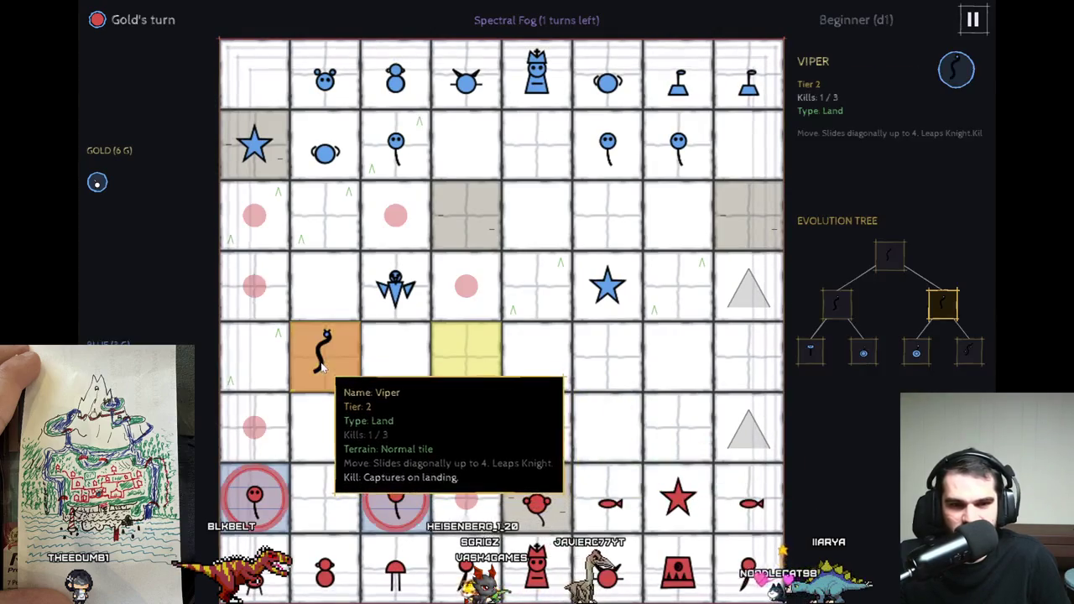
{"action": "left_click", "coordinate": [395, 498]}
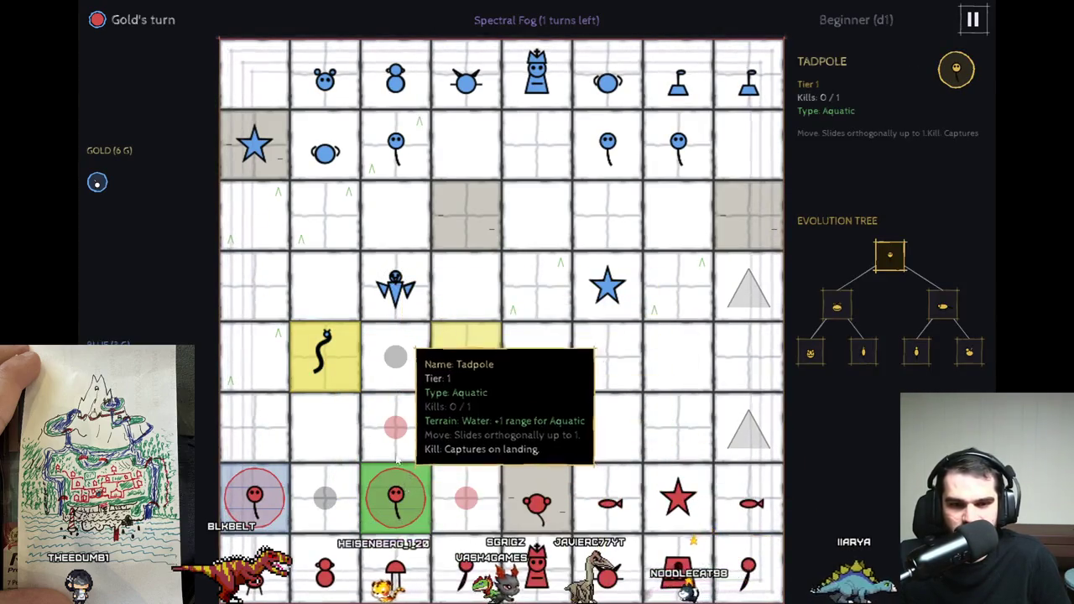
{"action": "left_click", "coordinate": [254, 499]}
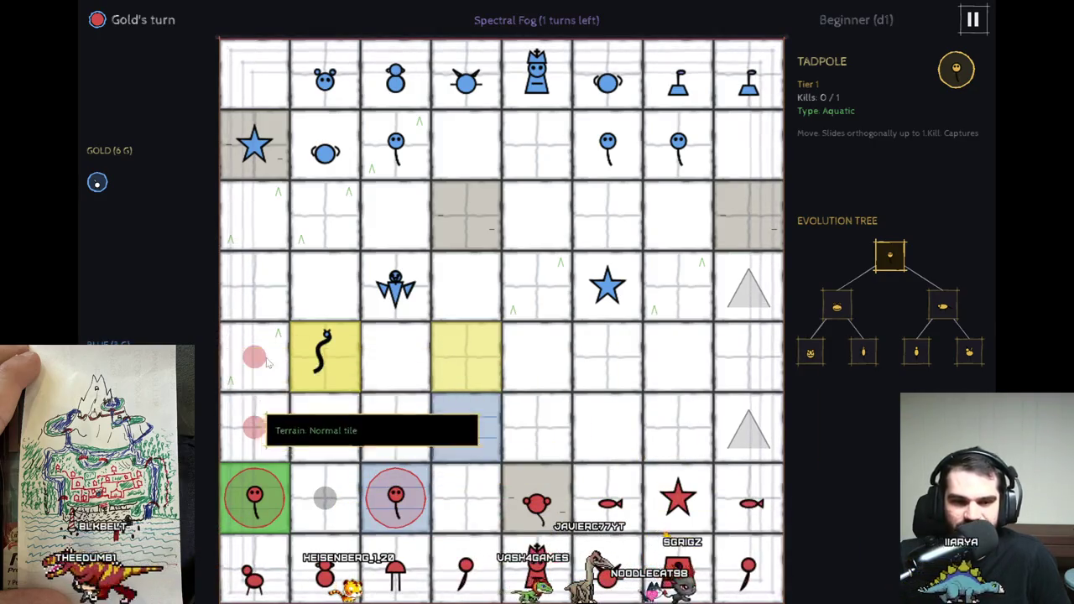
{"action": "left_click", "coordinate": [314, 354]}
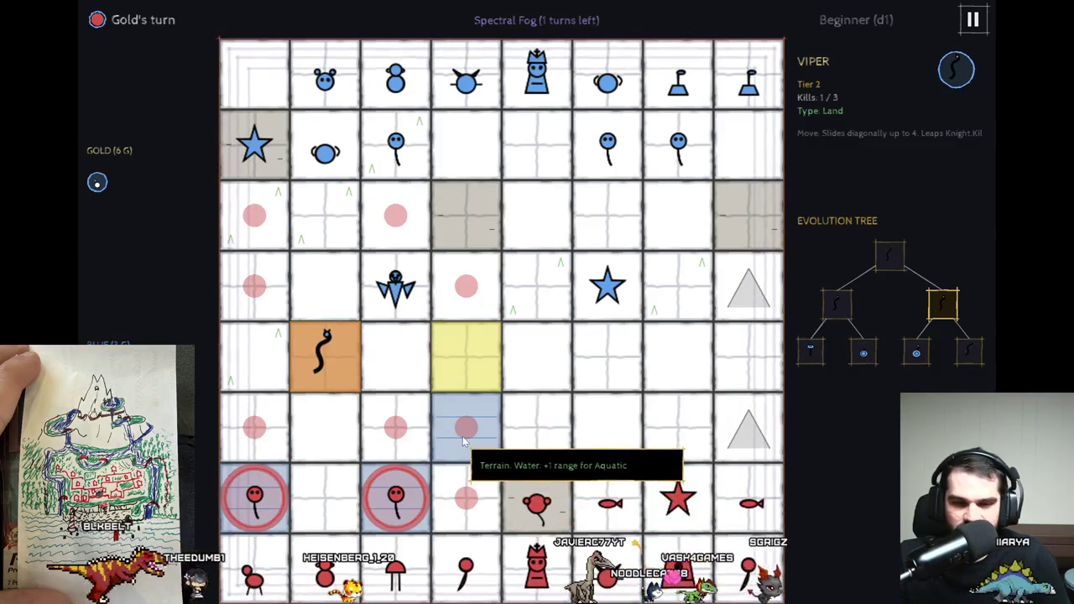
{"action": "left_click", "coordinate": [391, 283]}
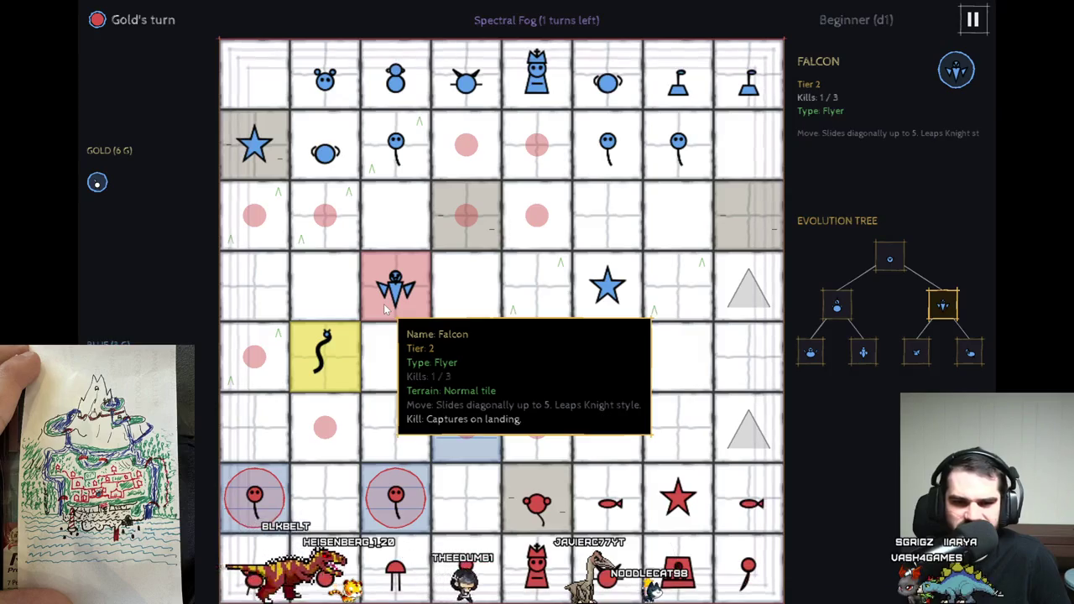
Check the Monkey, Fry, Spark, Mimic and Whip, then move the Kitten forward.
{"action": "left_click", "coordinate": [562, 505]}
{"action": "left_click", "coordinate": [608, 504]}
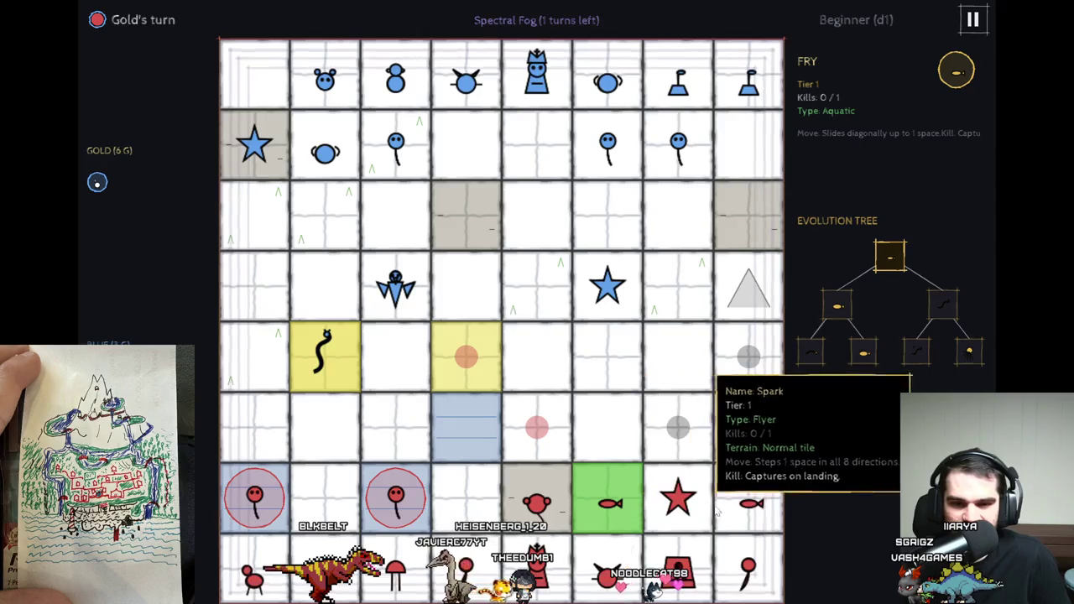
{"action": "left_click", "coordinate": [684, 500]}
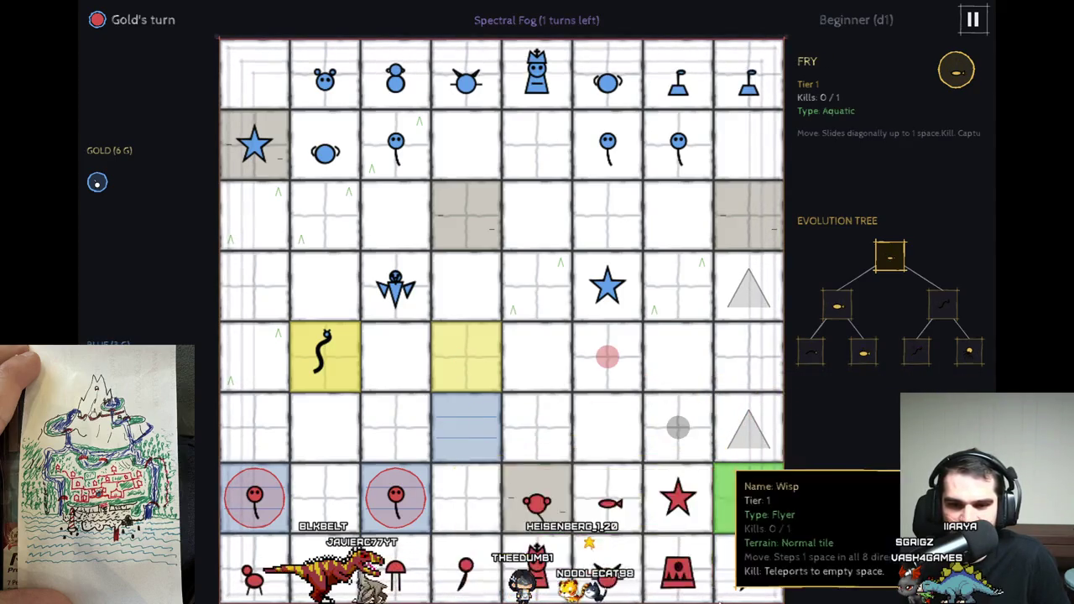
{"action": "left_click", "coordinate": [678, 570]}
{"action": "left_click", "coordinate": [466, 569]}
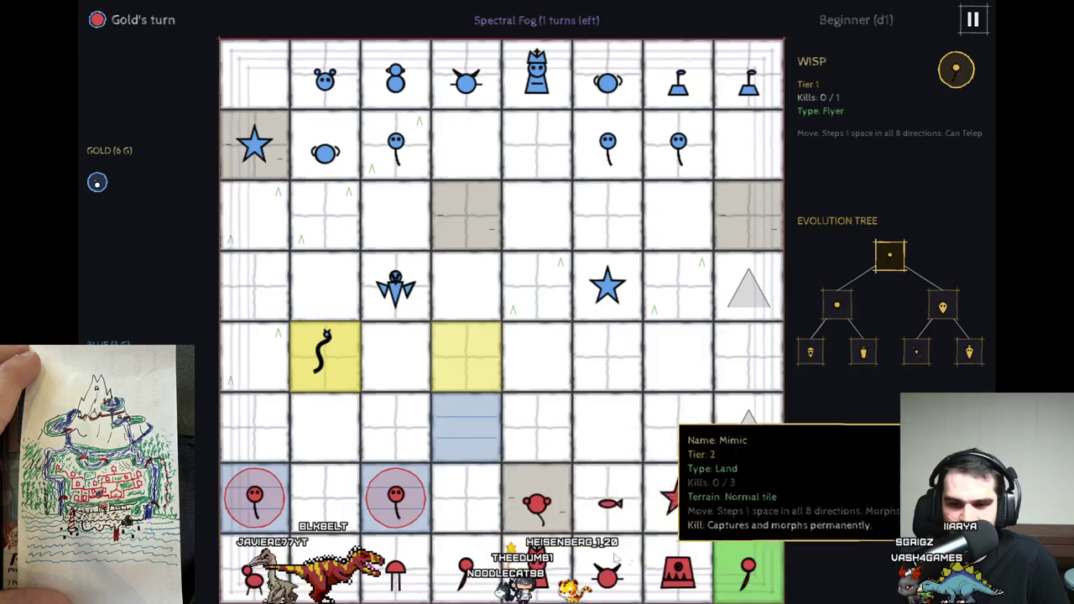
{"action": "left_click", "coordinate": [604, 564]}
{"action": "left_click", "coordinate": [684, 423]}
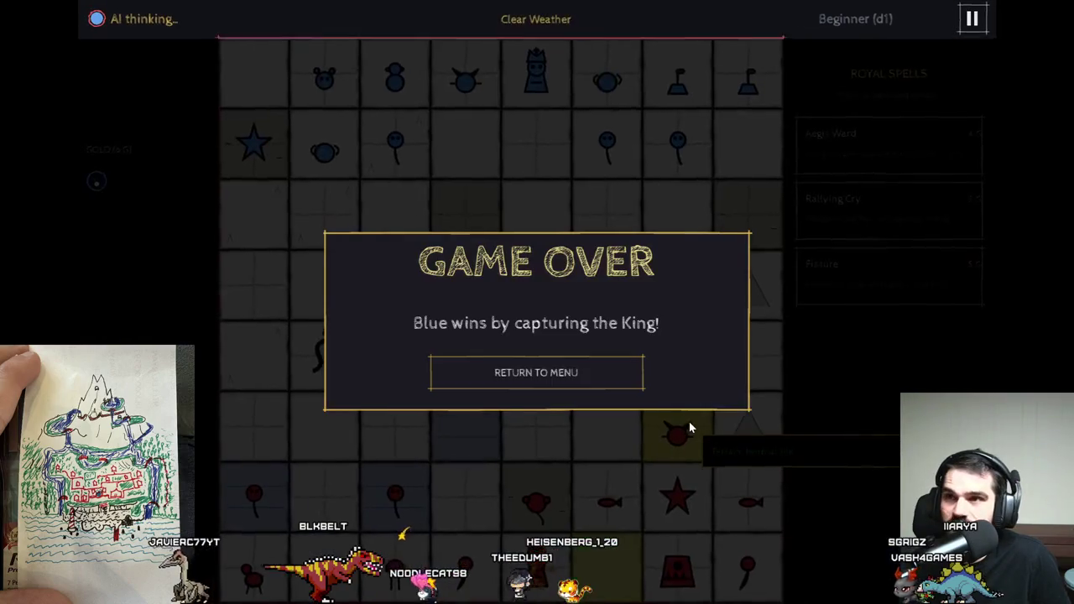
Choose RETURN TO MENU on the Game Over dialog and exit fullscreen to the itch.io page.
{"action": "left_click", "coordinate": [551, 378]}
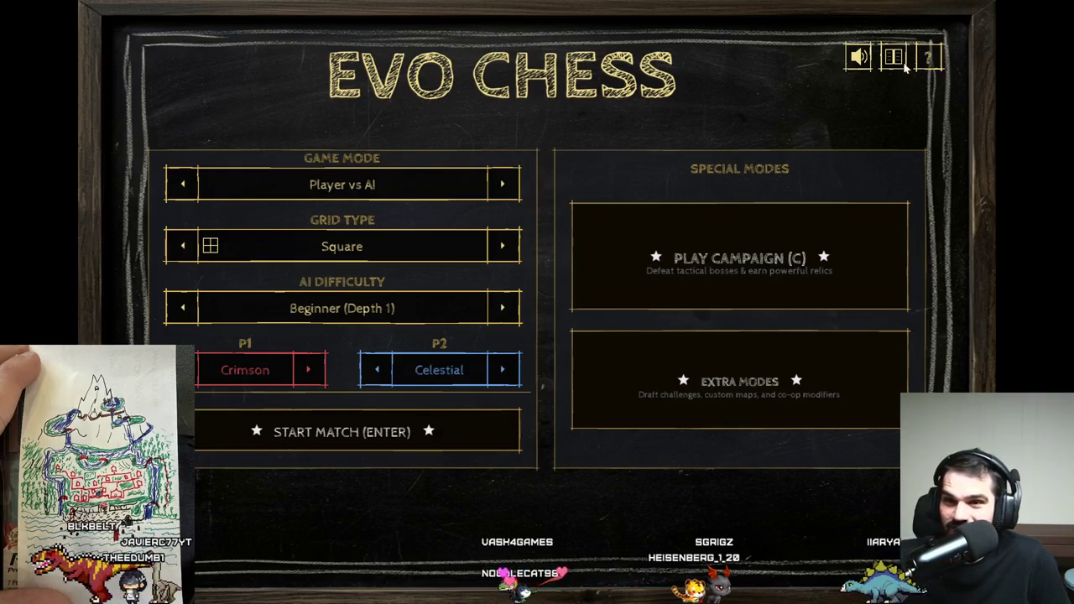
{"action": "key", "text": "Escape"}
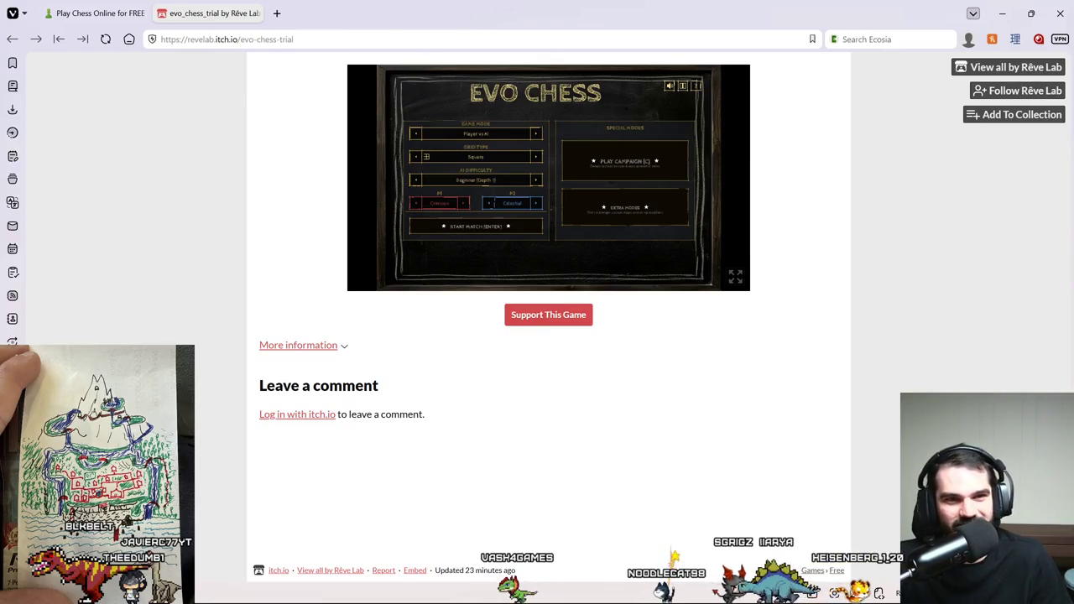
Close the Chess.com tab and quit Vivaldi, confirming the exit dialog.
{"action": "key", "text": "ctrl+Tab"}
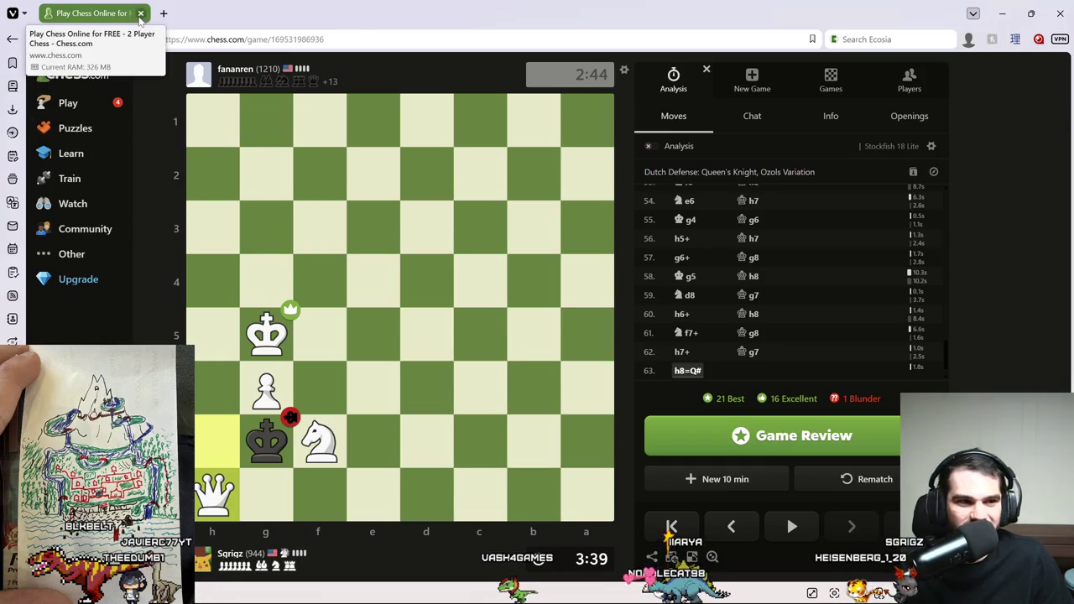
{"action": "left_click", "coordinate": [141, 13]}
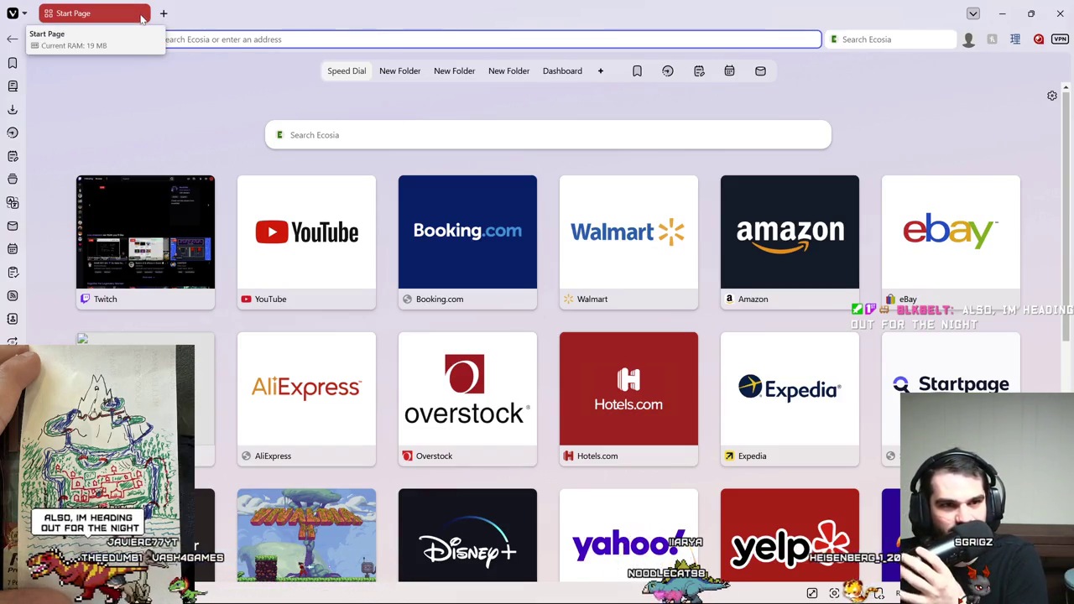
{"action": "left_click", "coordinate": [1059, 14]}
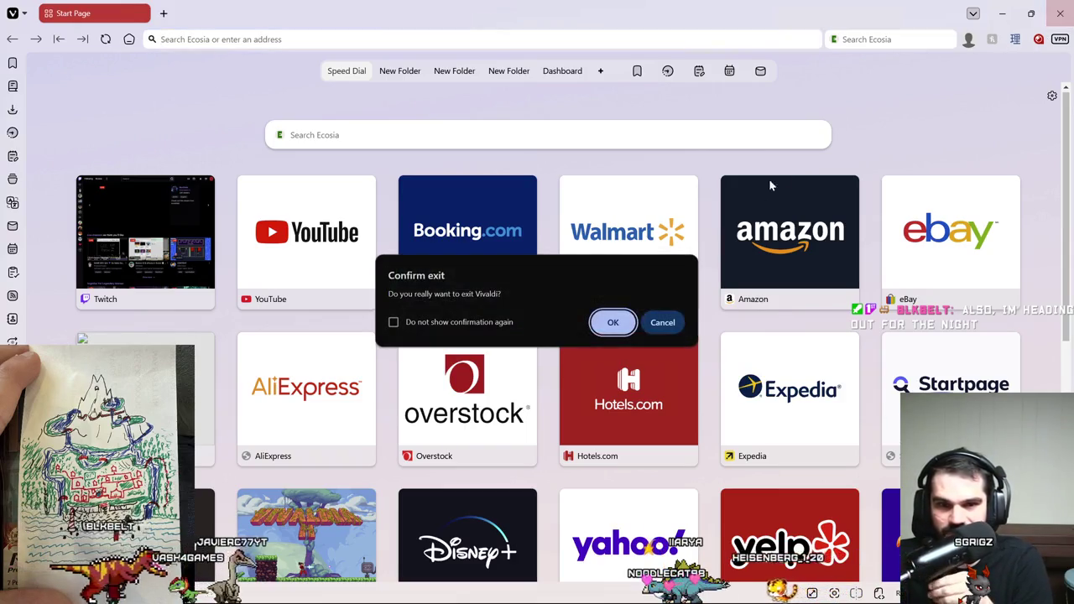
{"action": "left_click", "coordinate": [614, 319]}
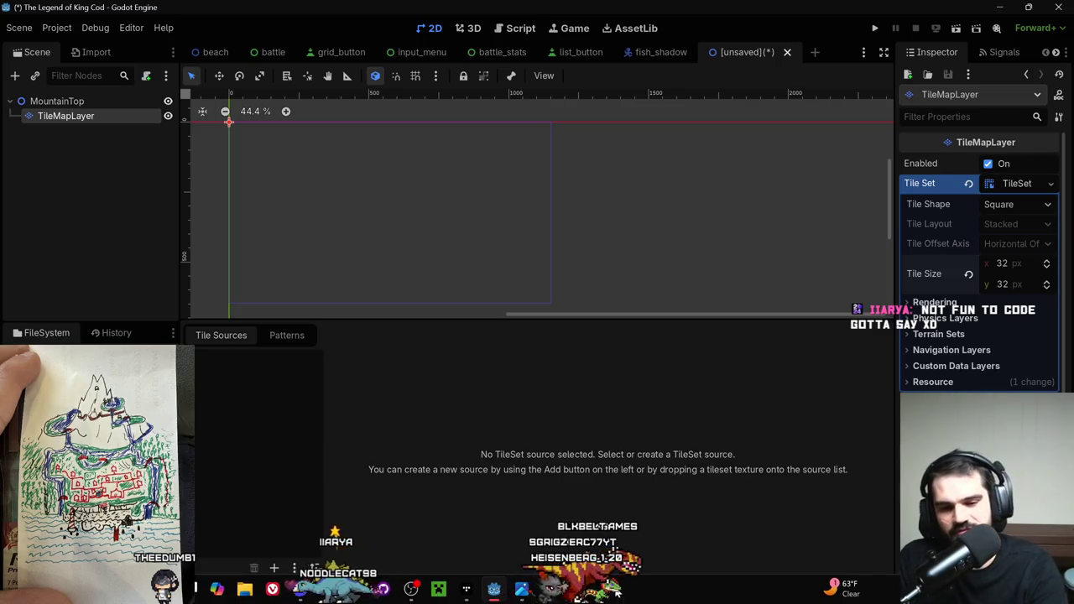
Drag mountain tileset.png into the TileSet's Tile Sources as a new atlas.
{"action": "mouse_move", "coordinate": [327, 589]}
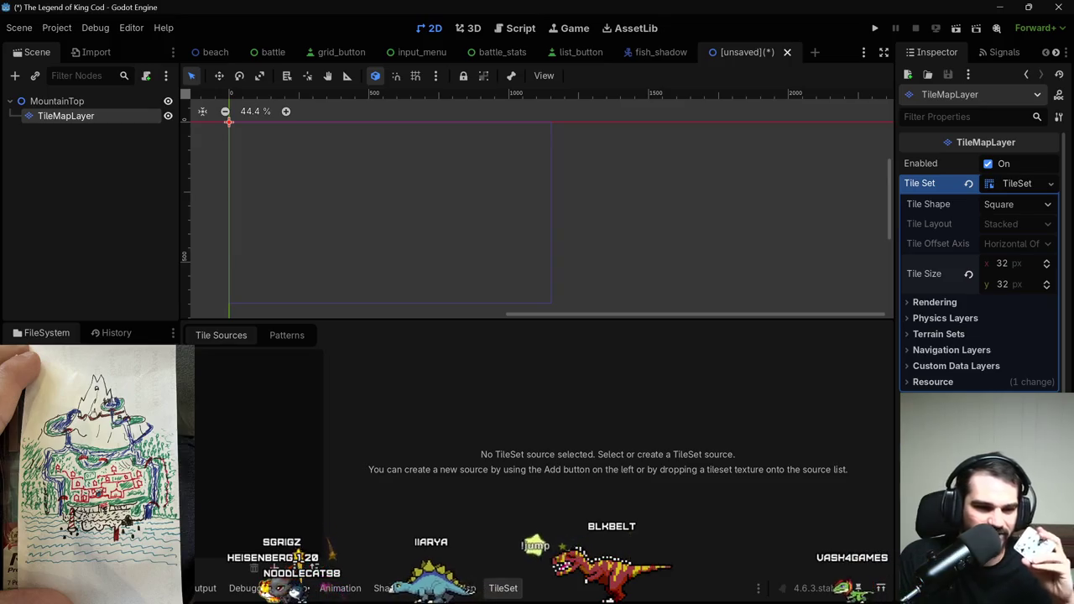
{"action": "left_click_drag", "start_coordinate": [93, 470], "coordinate": [262, 434]}
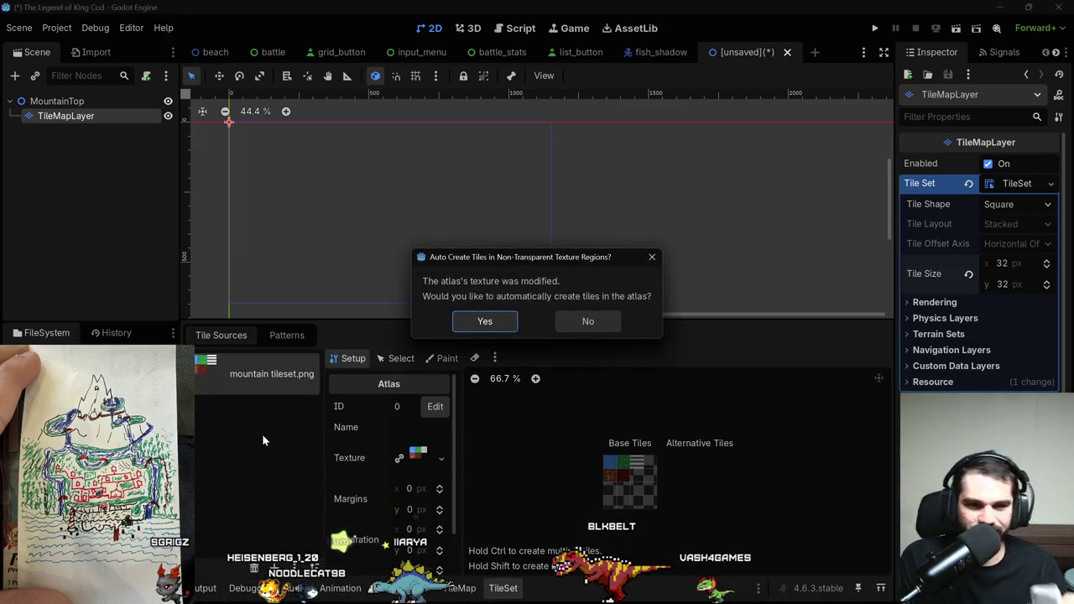
Accept automatic creation of tiles for the mountain tileset.png atlas.
{"action": "left_click", "coordinate": [488, 324]}
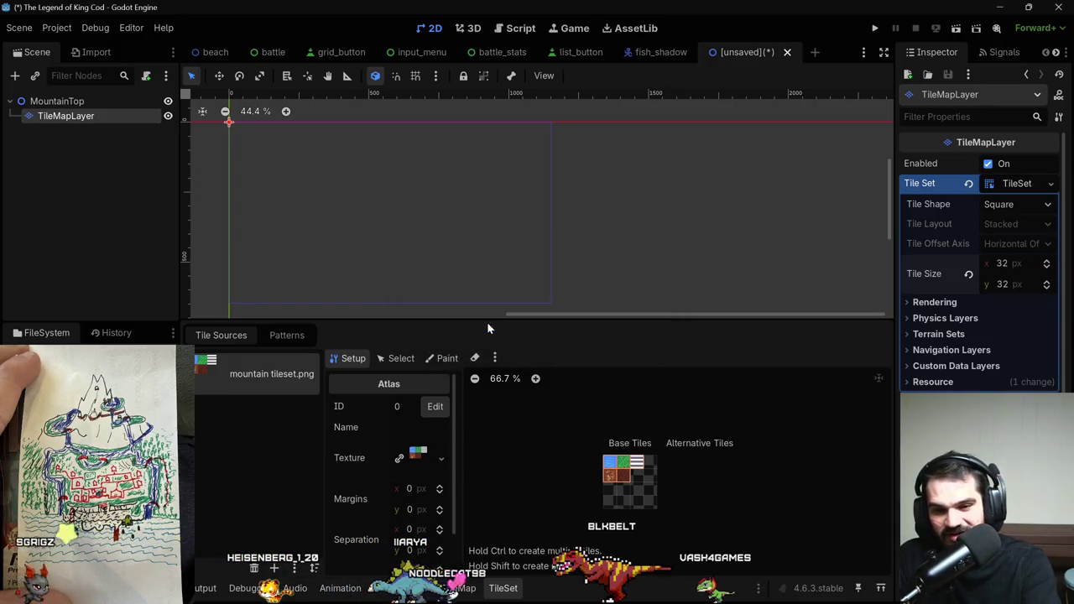
{"action": "scroll", "coordinate": [686, 466], "scroll_direction": "up", "scroll_amount": 5}
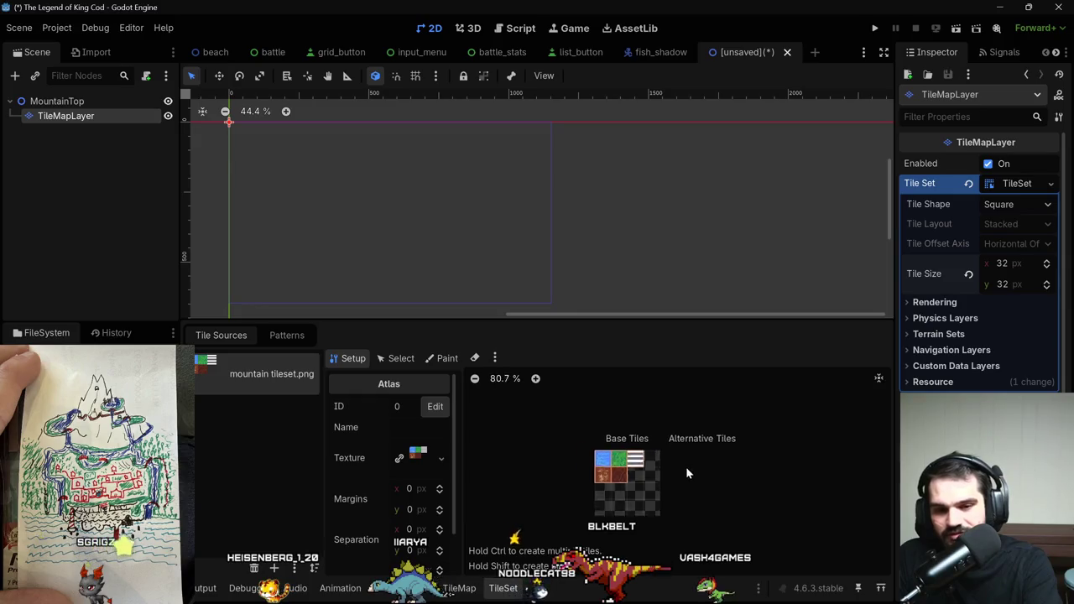
{"action": "scroll", "coordinate": [686, 466], "scroll_direction": "up", "scroll_amount": 1}
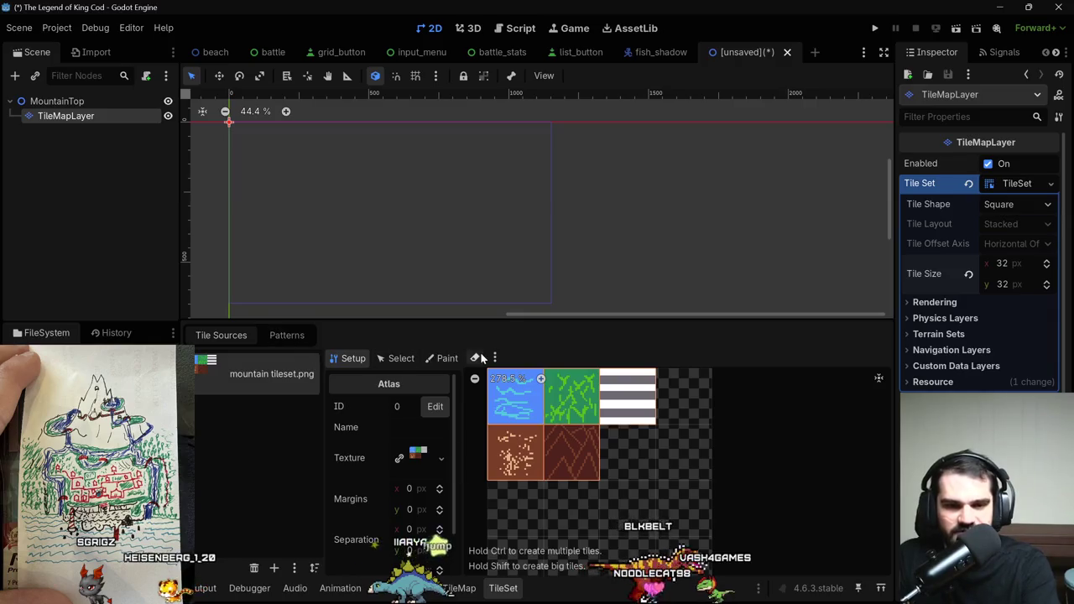
Switch to tile painting and choose Terrains as the property to paint.
{"action": "left_click", "coordinate": [447, 358]}
{"action": "left_click", "coordinate": [396, 405]}
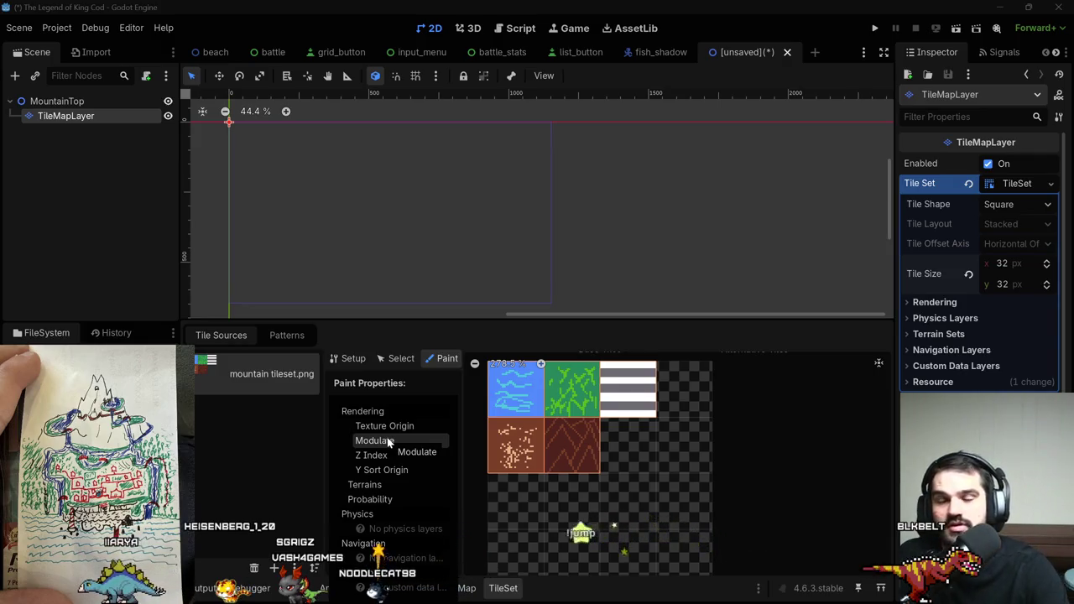
{"action": "left_click", "coordinate": [395, 488]}
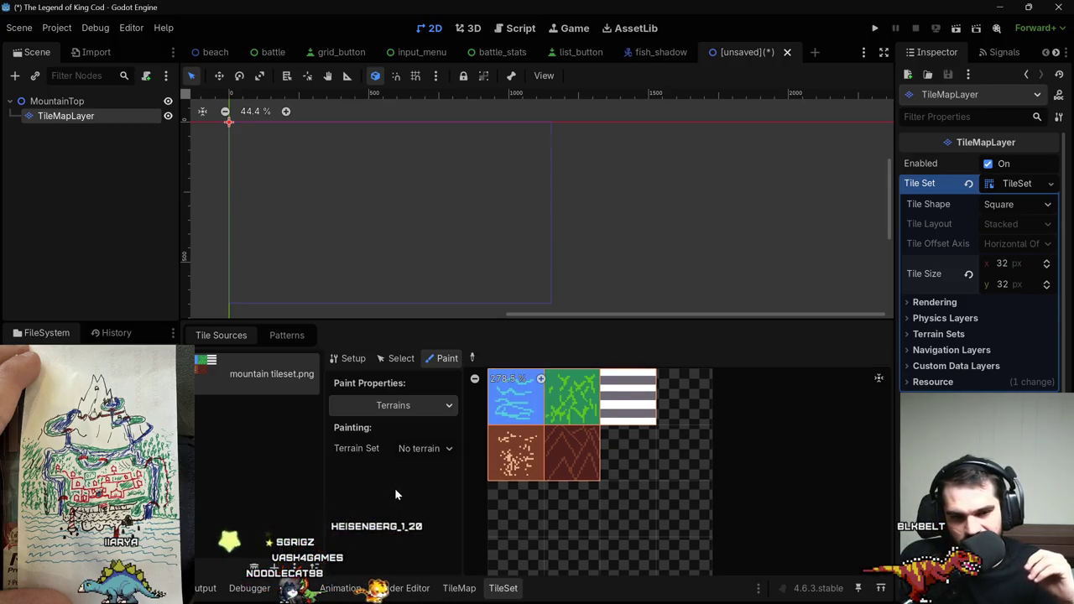
{"action": "left_click", "coordinate": [406, 413]}
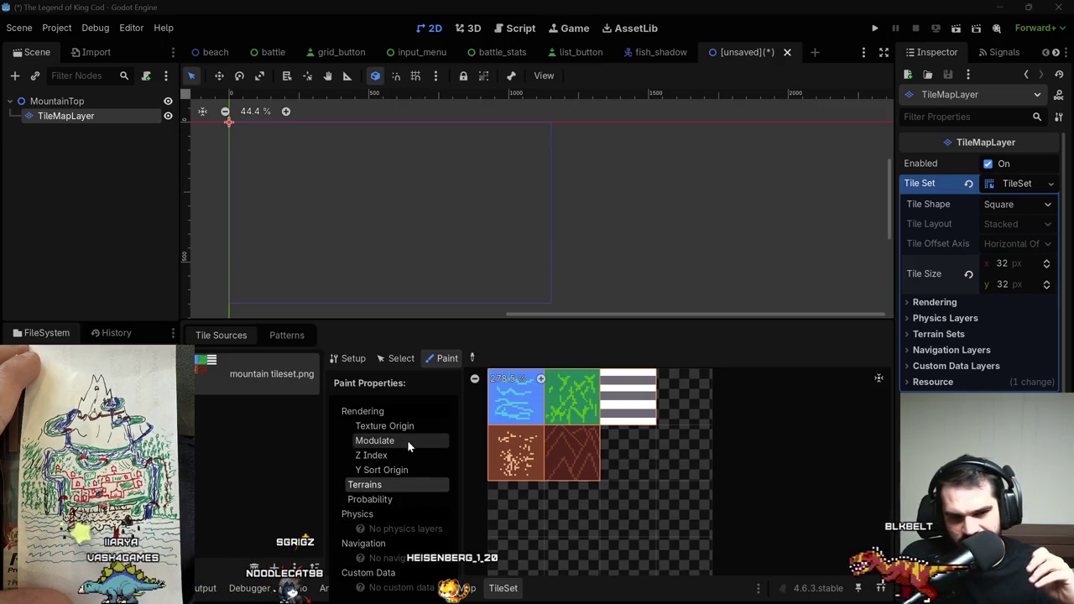
{"action": "left_click", "coordinate": [376, 387]}
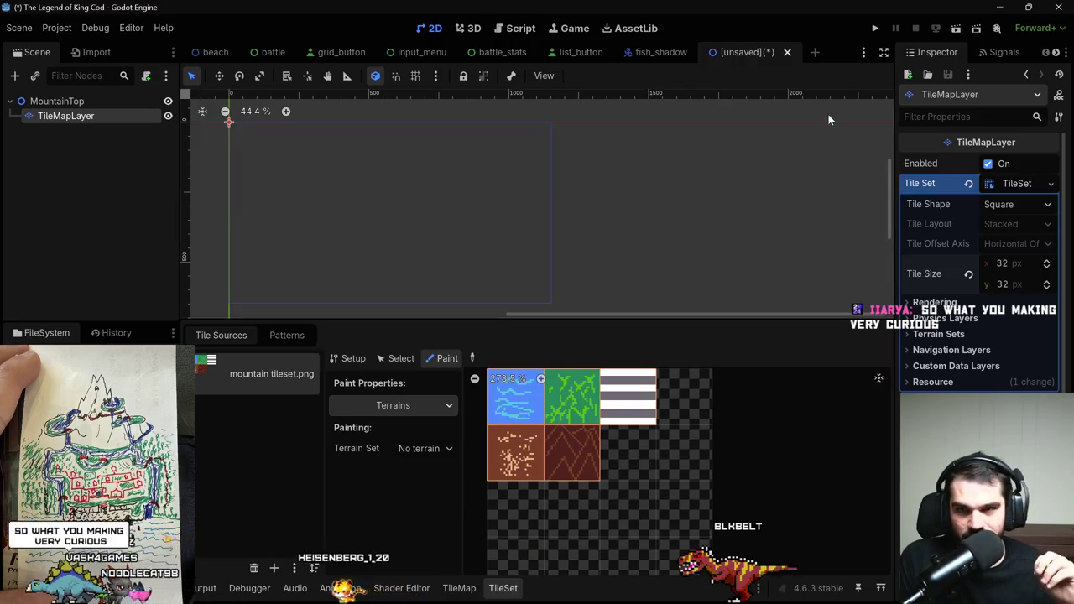
Run the game without saving the scene and maximize its window.
{"action": "left_click", "coordinate": [875, 29]}
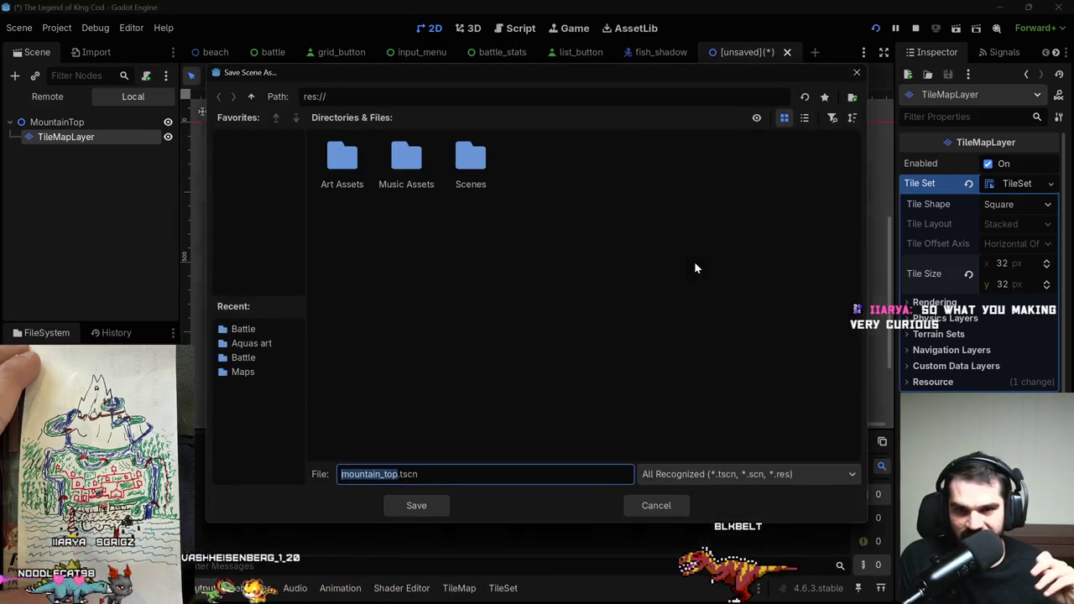
{"action": "left_click", "coordinate": [658, 508]}
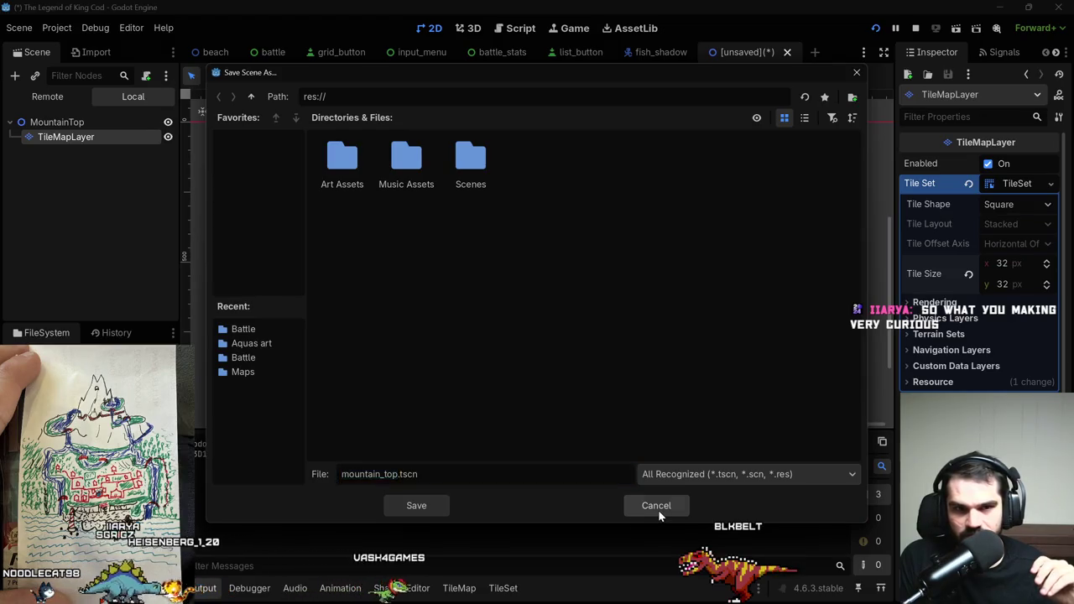
{"action": "left_click", "coordinate": [739, 148]}
Walk the character across the beach to the far end of the dock.
{"action": "key", "text": "w"}
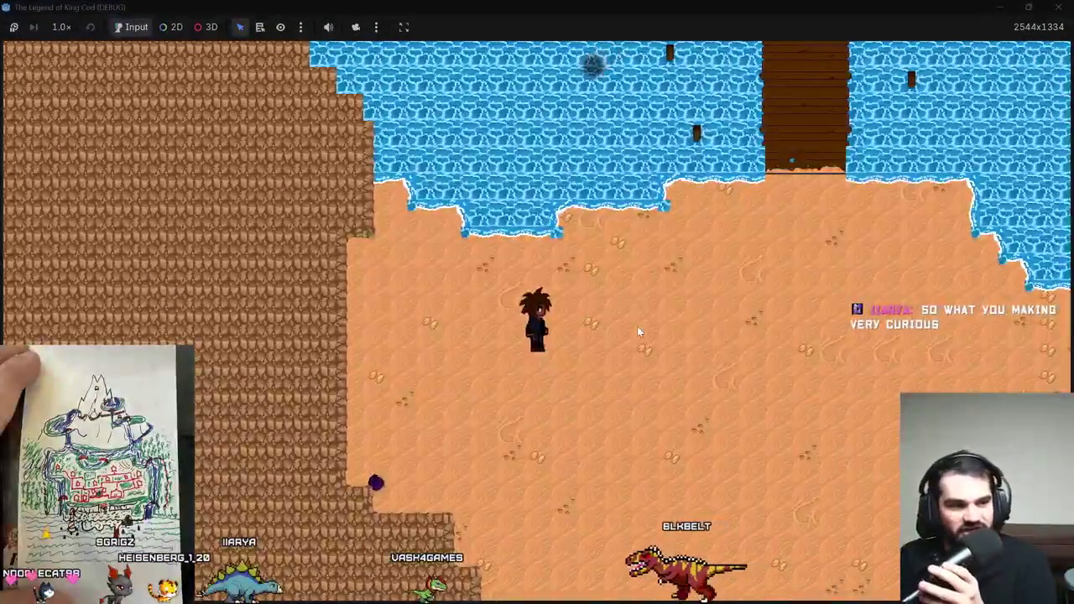
{"action": "key", "text": "d"}
{"action": "key", "text": "s"}
{"action": "key", "text": "s"}
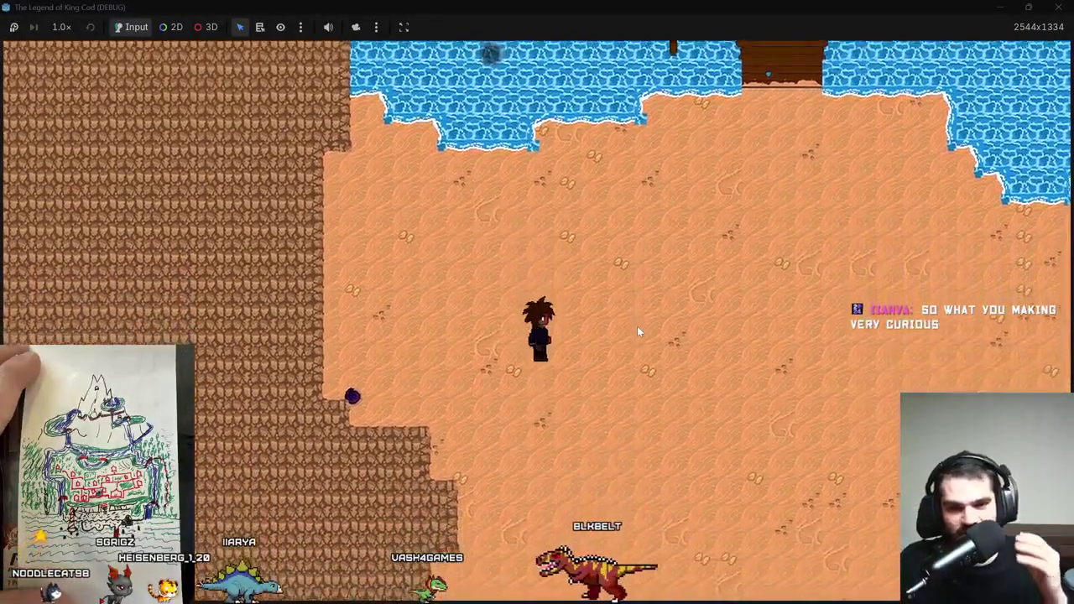
{"action": "key", "text": "d"}
{"action": "key", "text": "w"}
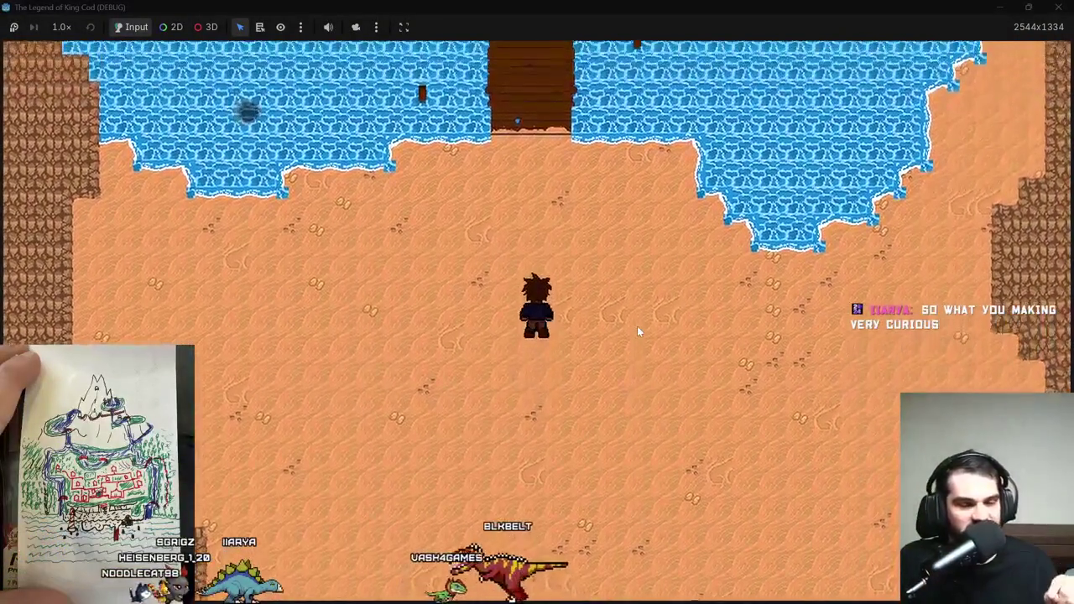
{"action": "key", "text": "w"}
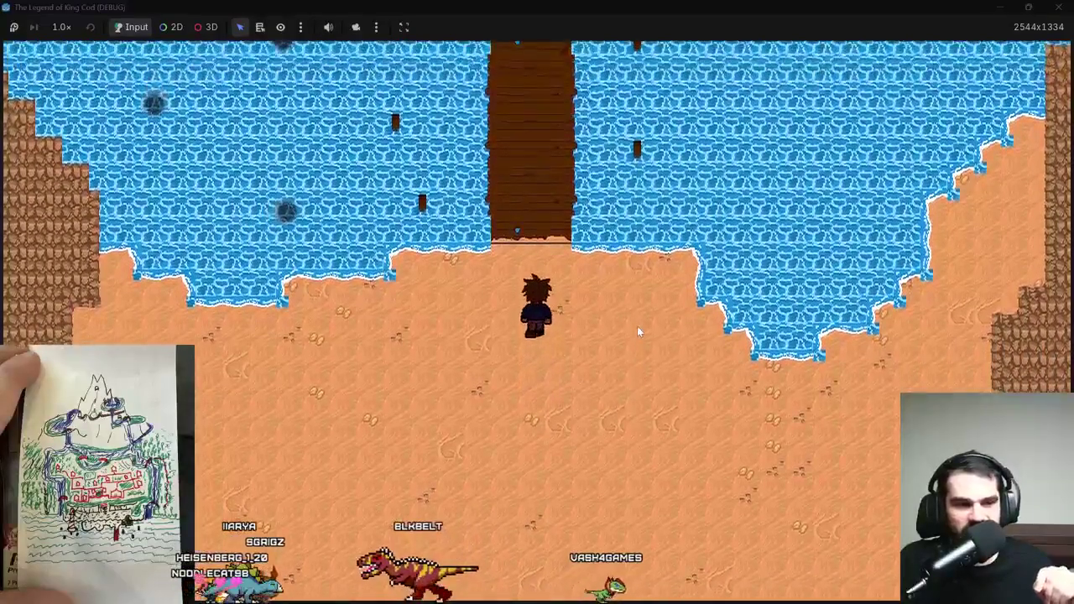
{"action": "key", "text": "w"}
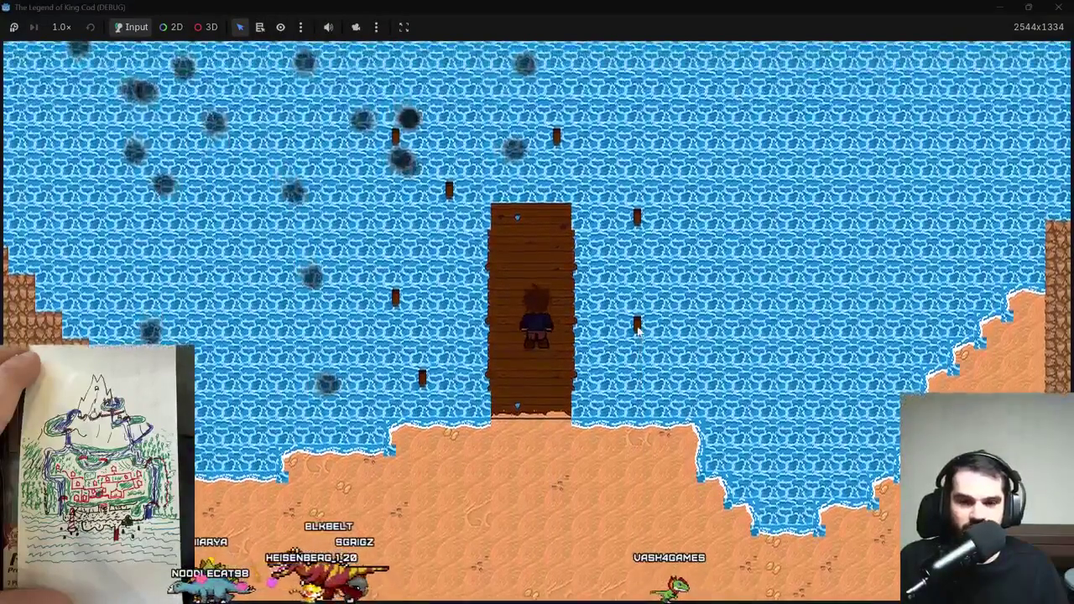
{"action": "key", "text": "a"}
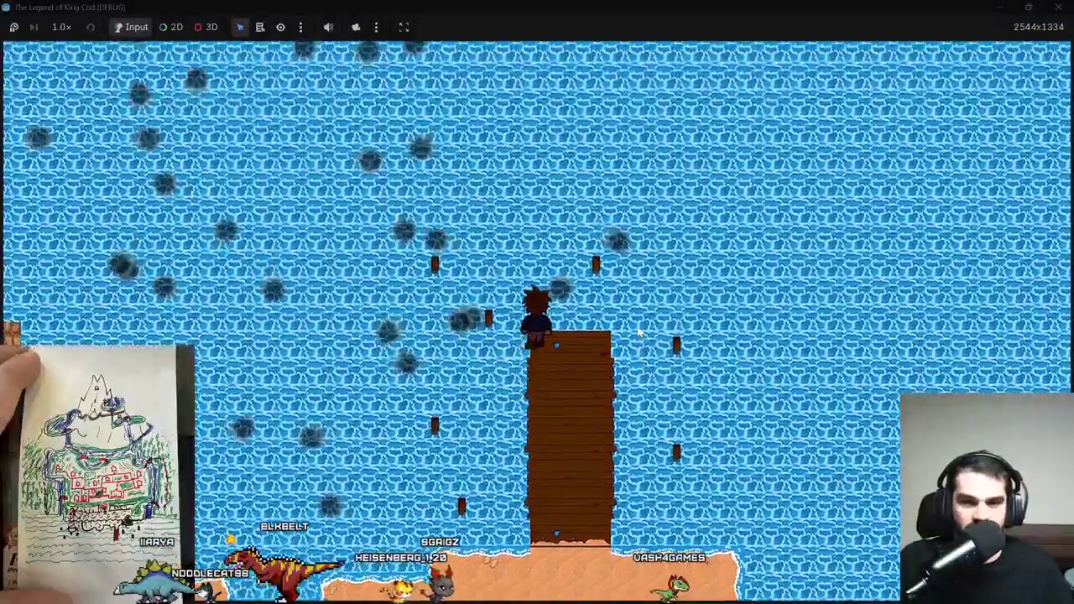
Fish up a jellyfish, defeat it with a spell, and close the game.
{"action": "key", "text": "space"}
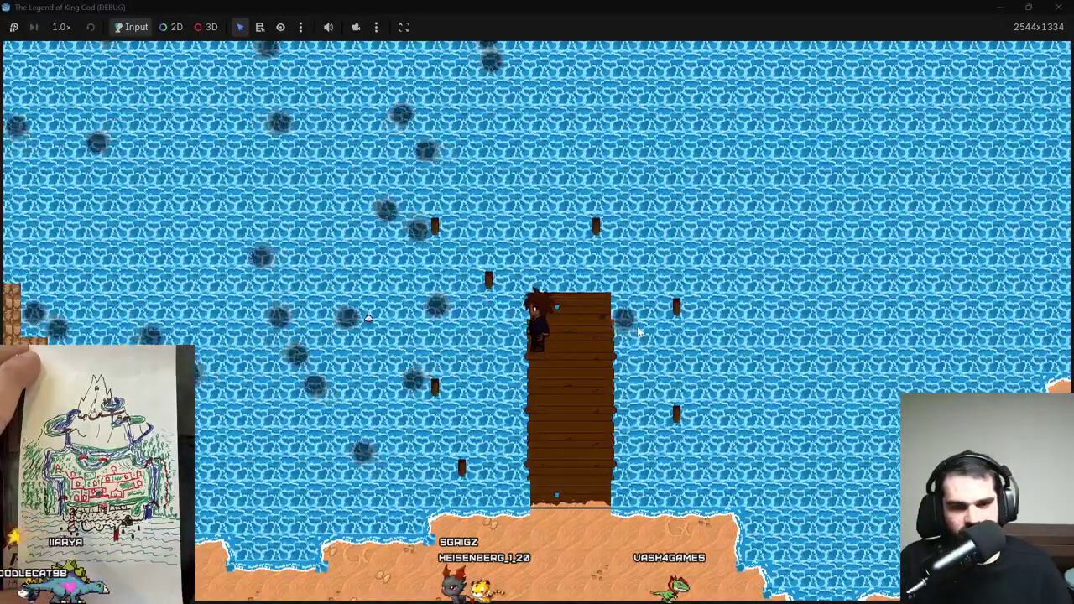
{"action": "key", "text": "space"}
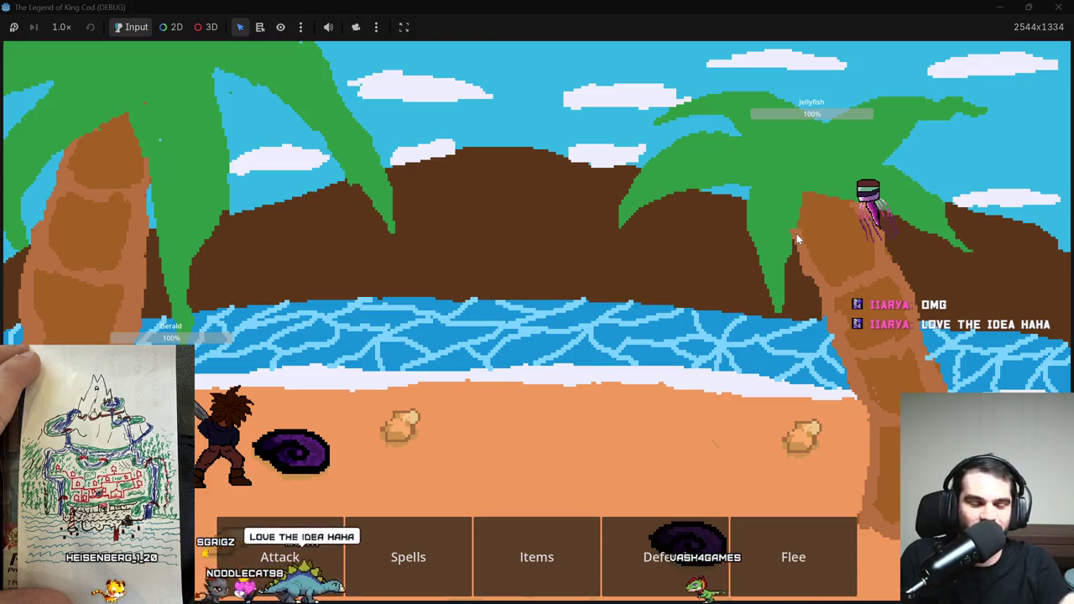
{"action": "left_click", "coordinate": [394, 545]}
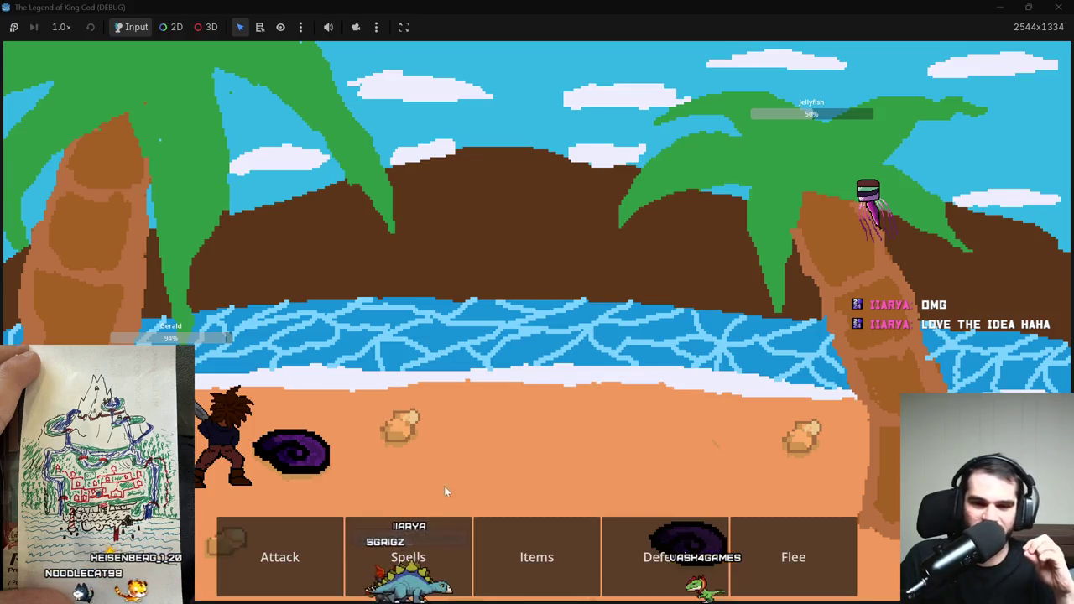
{"action": "left_click", "coordinate": [537, 556]}
{"action": "left_click", "coordinate": [505, 561]}
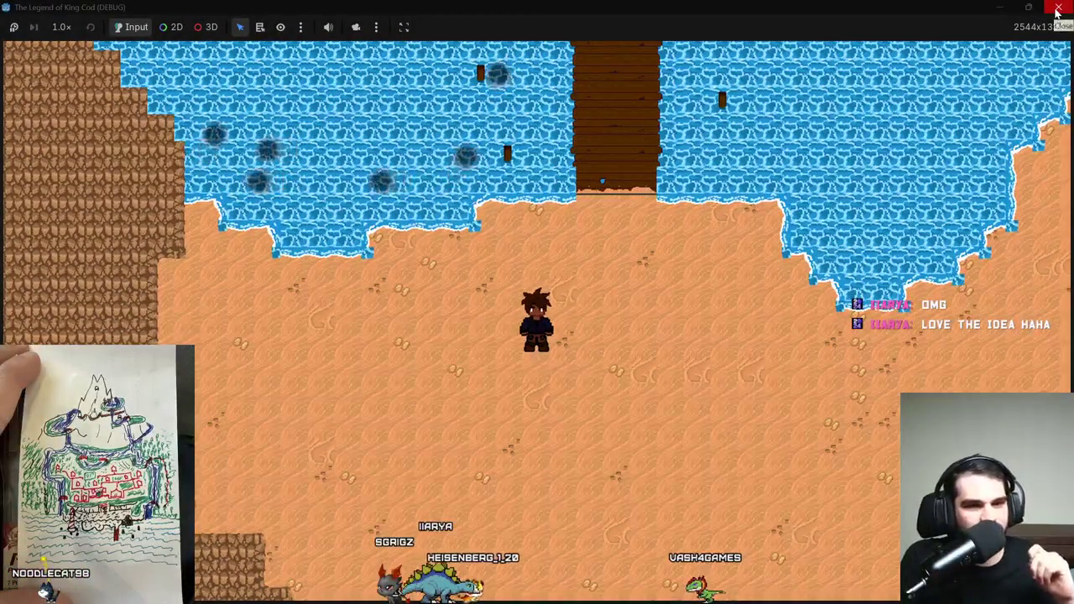
{"action": "left_click", "coordinate": [1057, 9]}
From the Errors list's UNUSED_PARAMETER warning, rename attack_sound_handler's parameter to _type in battle.gd.
{"action": "scroll", "coordinate": [285, 298], "scroll_direction": "down", "scroll_amount": 2}
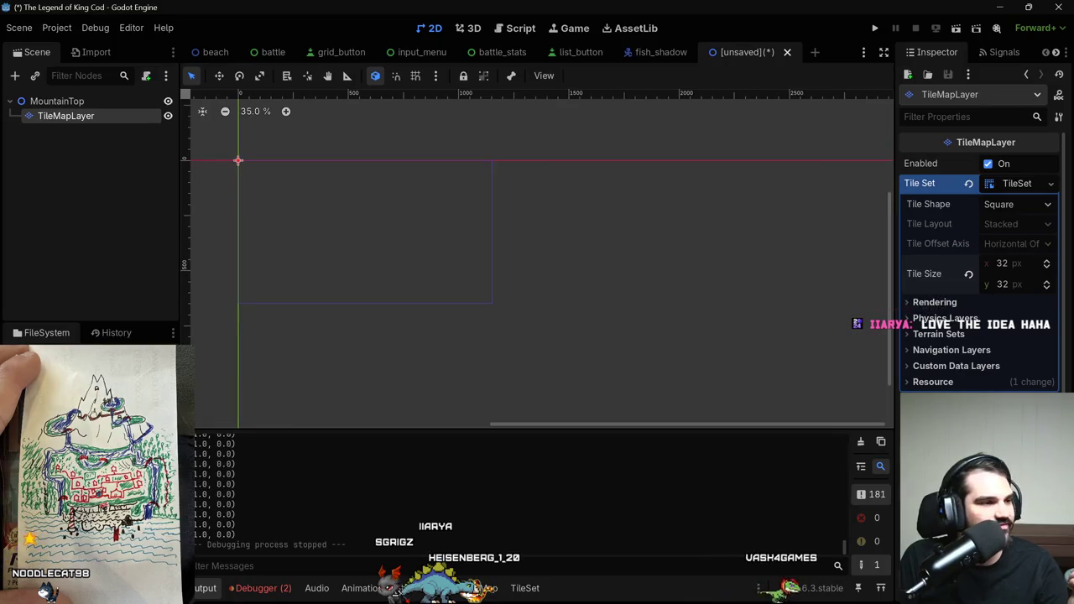
{"action": "left_click", "coordinate": [277, 591]}
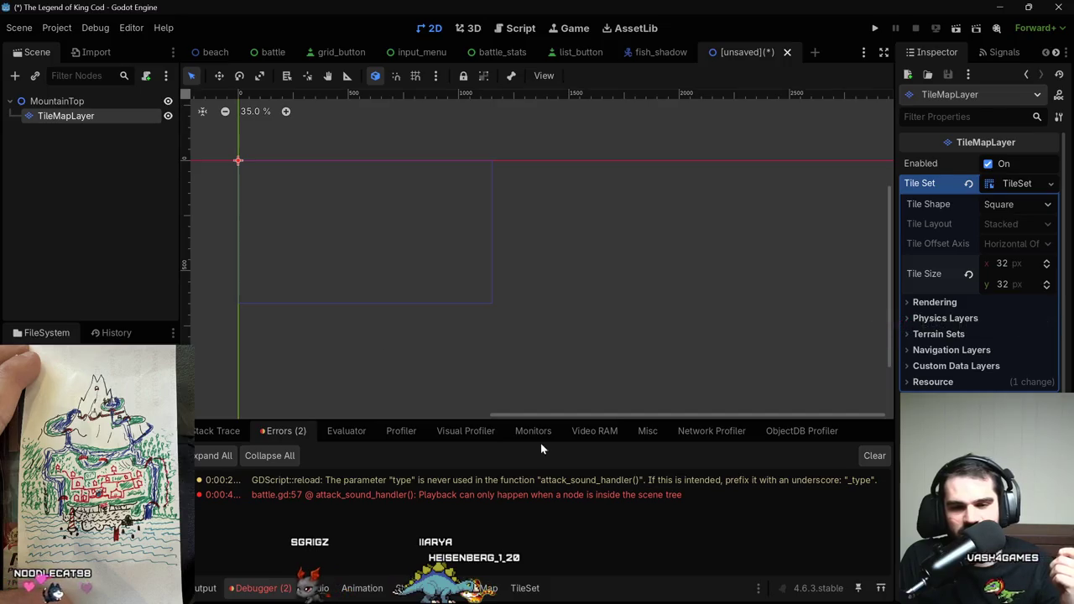
{"action": "double_click", "coordinate": [552, 479]}
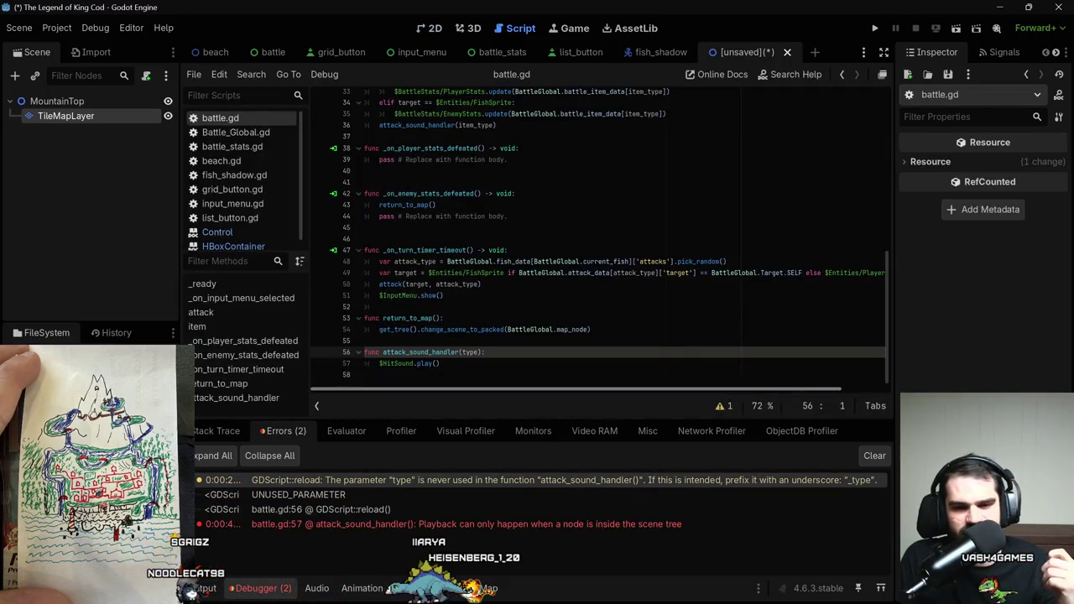
{"action": "left_click", "coordinate": [461, 352]}
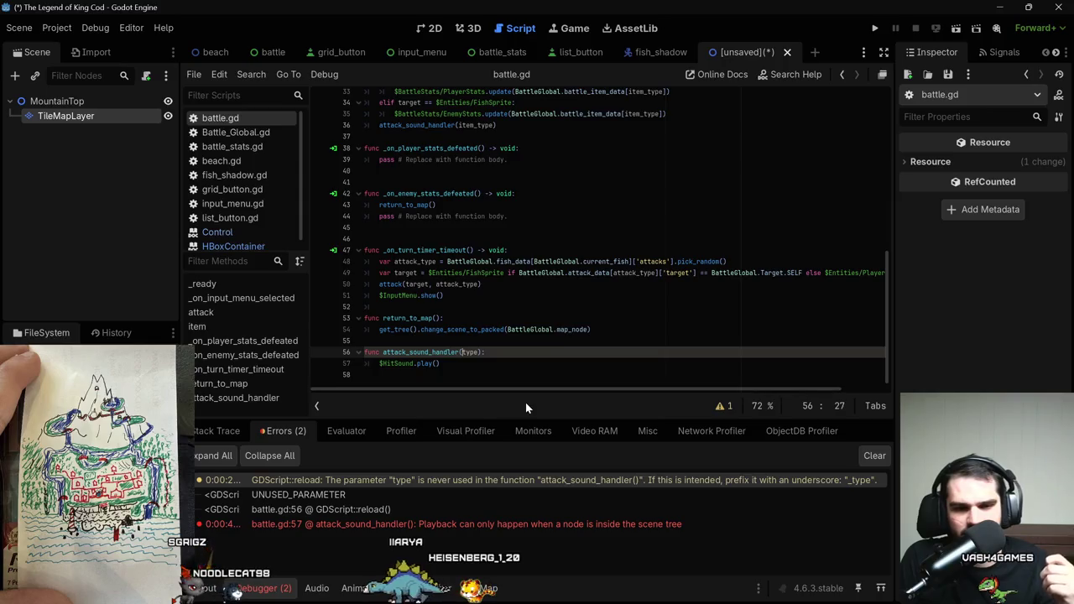
{"action": "type", "text": "_"}
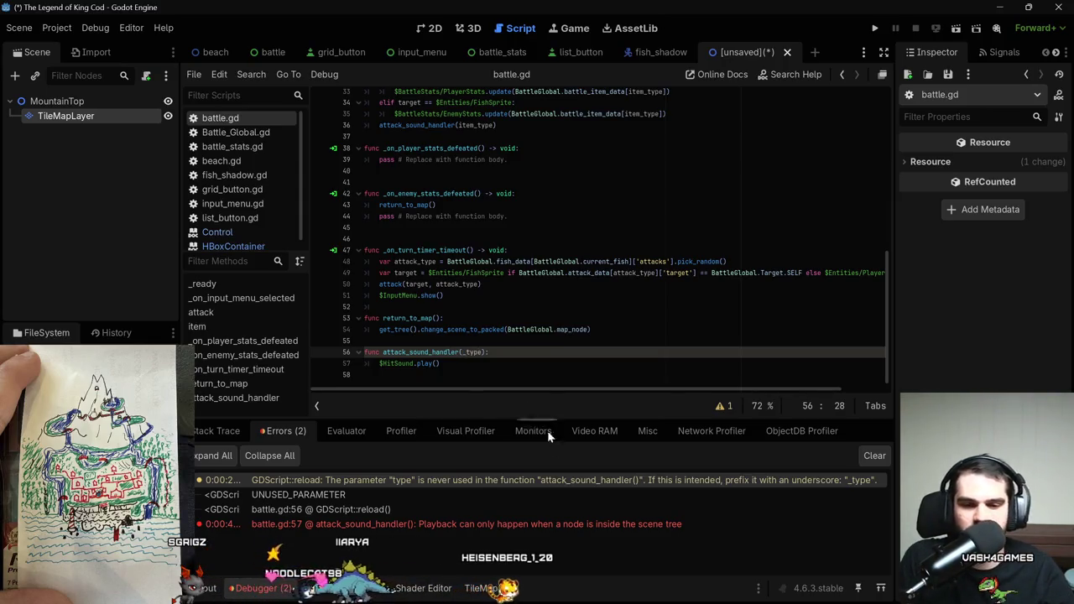
Check the line 57 playback error, return to line 56, and clear the errors list.
{"action": "left_click", "coordinate": [545, 529]}
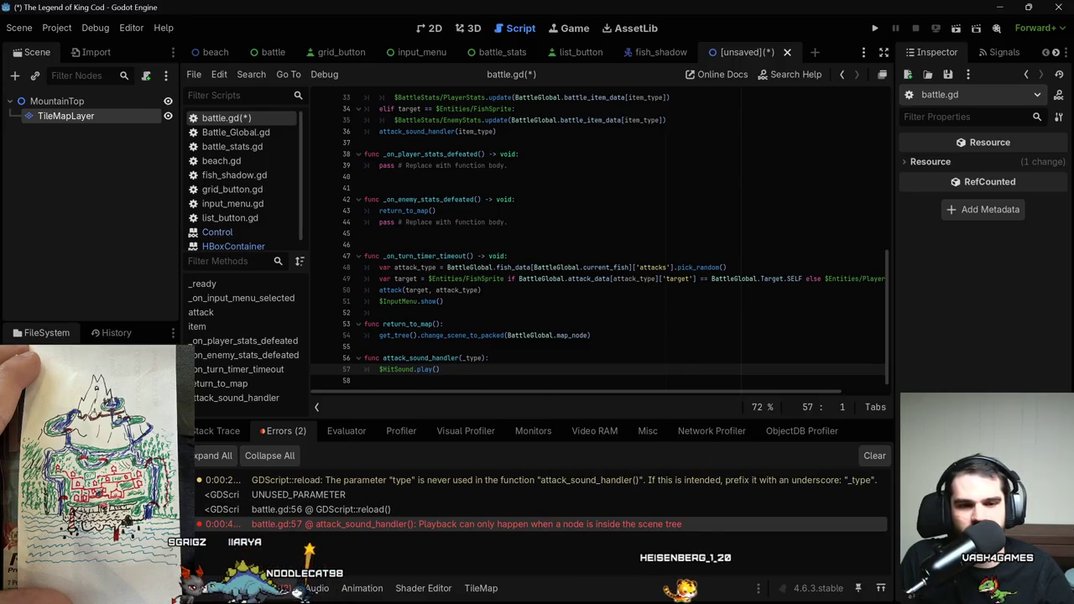
{"action": "left_click", "coordinate": [405, 358]}
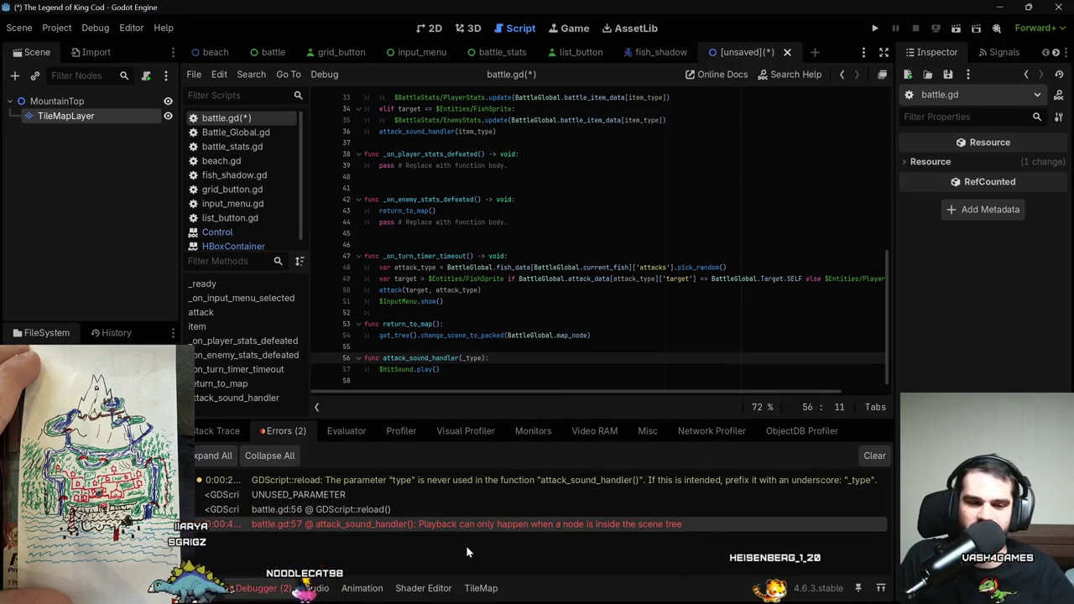
{"action": "left_click", "coordinate": [871, 457]}
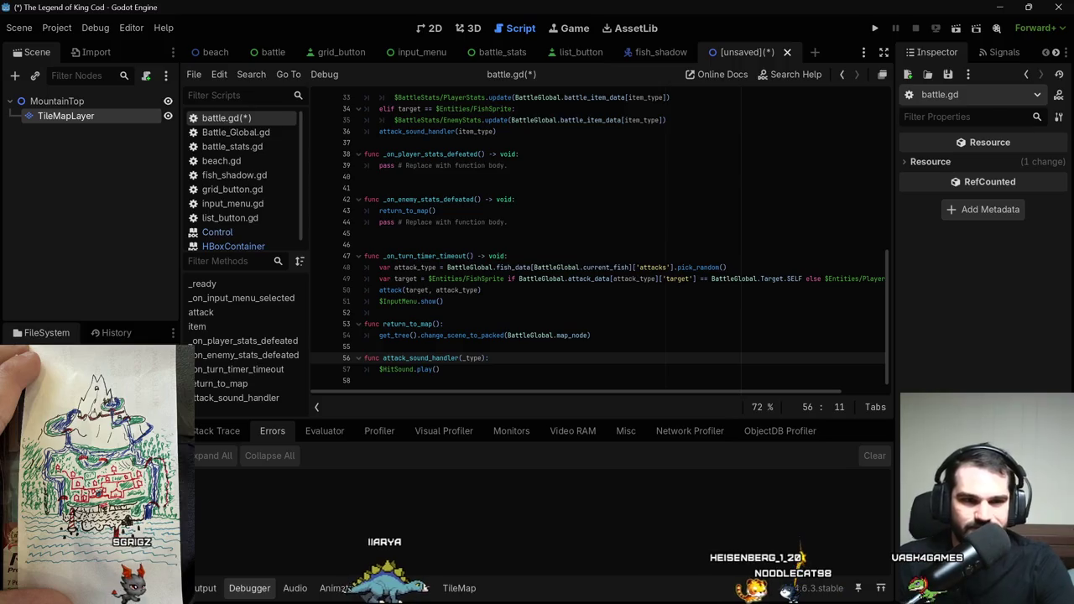
Switch the editor to the 2D workspace showing the MountainTop scene.
{"action": "left_click", "coordinate": [424, 27]}
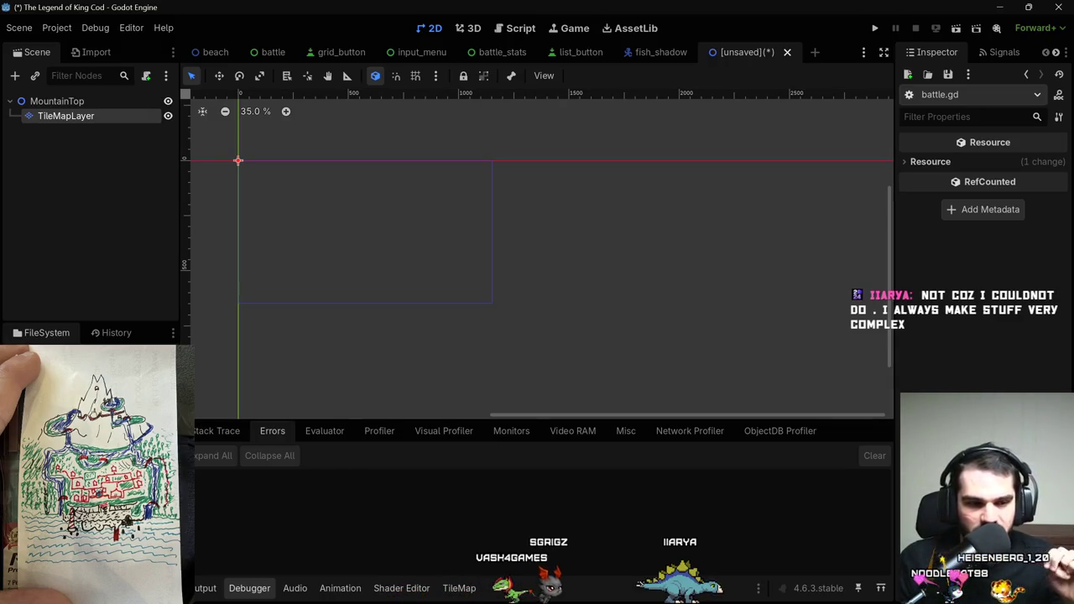
{"action": "mouse_move", "coordinate": [254, 590]}
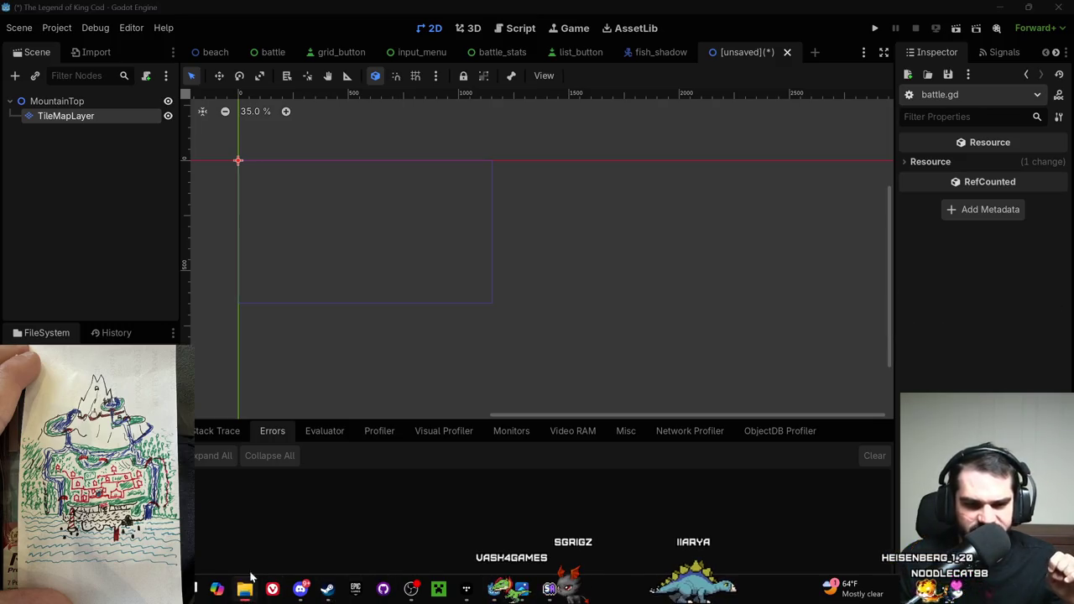
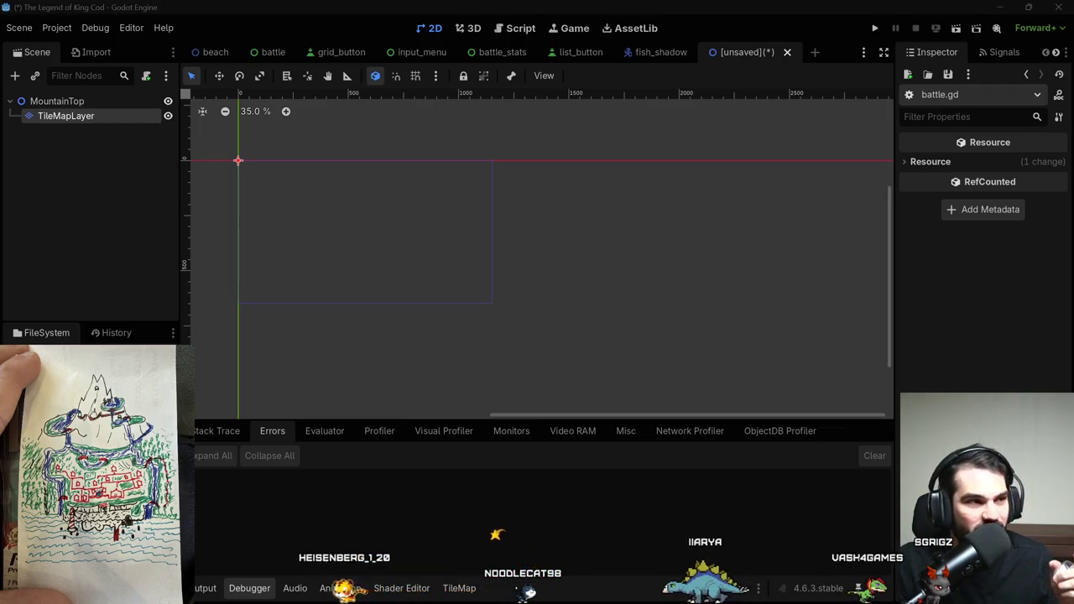
Run the project and bring the game window to the front.
{"action": "left_click", "coordinate": [878, 28]}
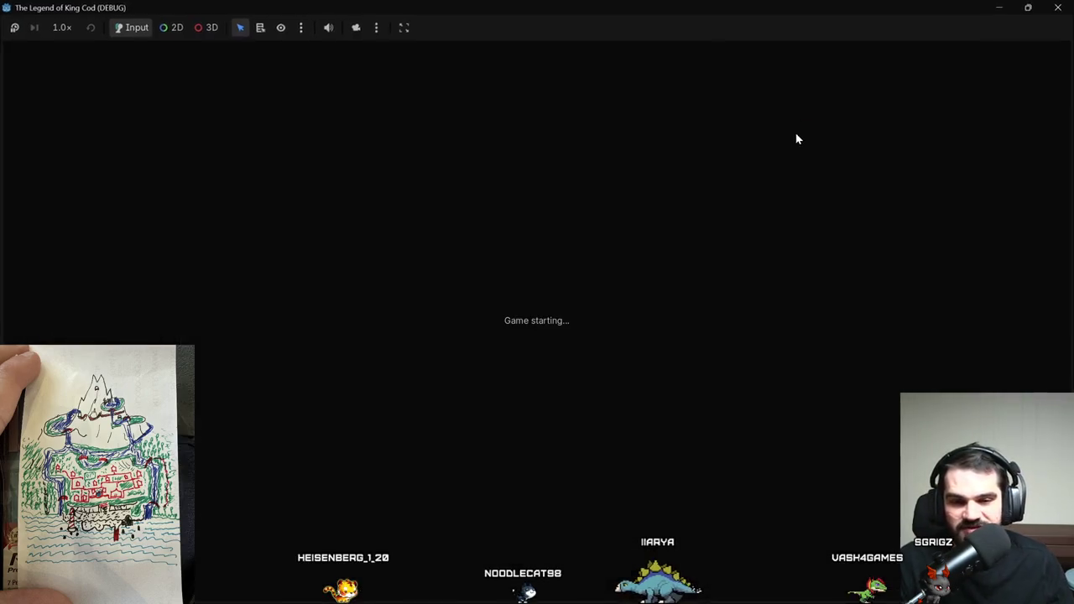
{"action": "mouse_move", "coordinate": [706, 582]}
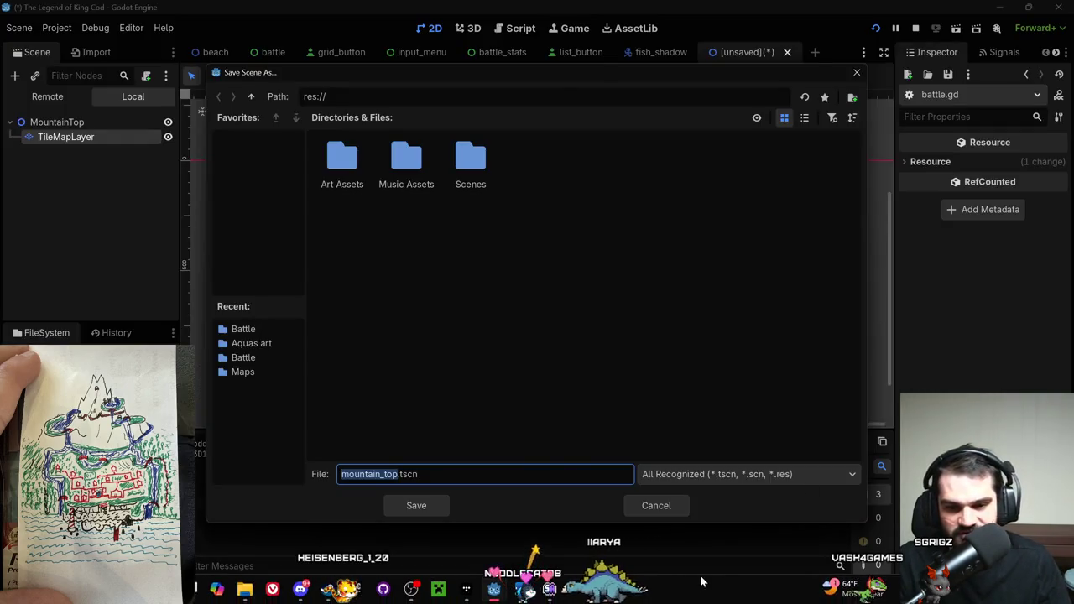
{"action": "mouse_move", "coordinate": [520, 589]}
{"action": "left_click", "coordinate": [549, 493]}
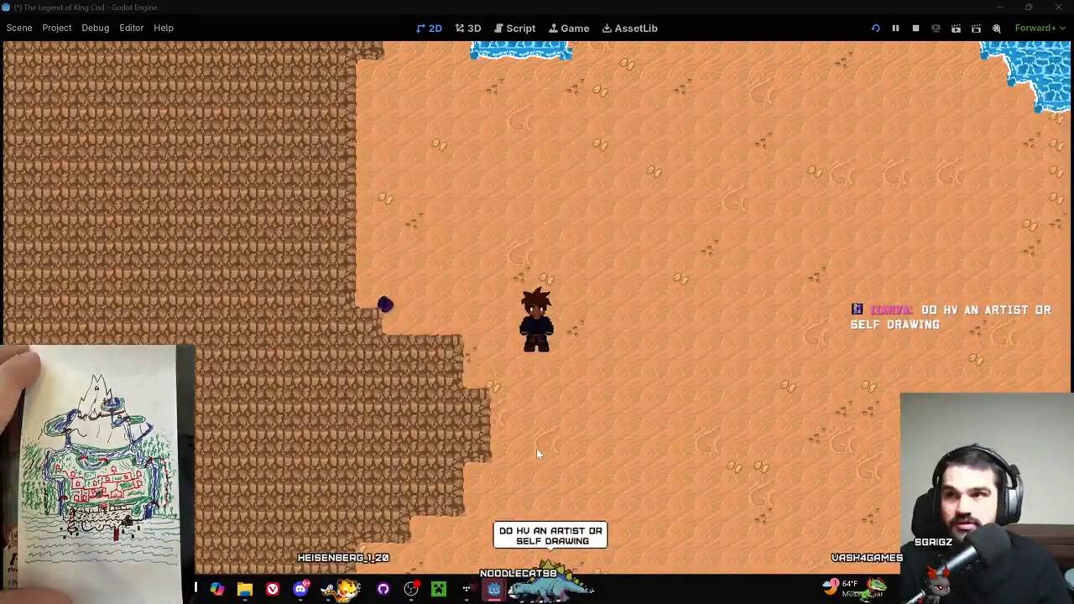
Walk the character up onto the dock and back down the beach, then close the game.
{"action": "key", "text": "Up"}
{"action": "key", "text": "Right"}
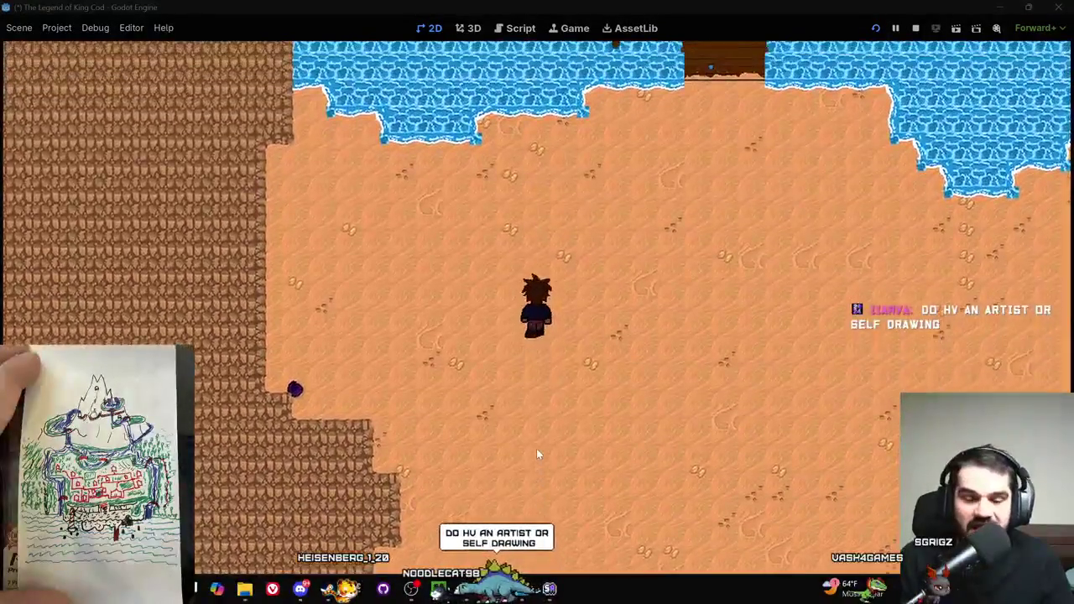
{"action": "key", "text": "Up"}
{"action": "key", "text": "Right"}
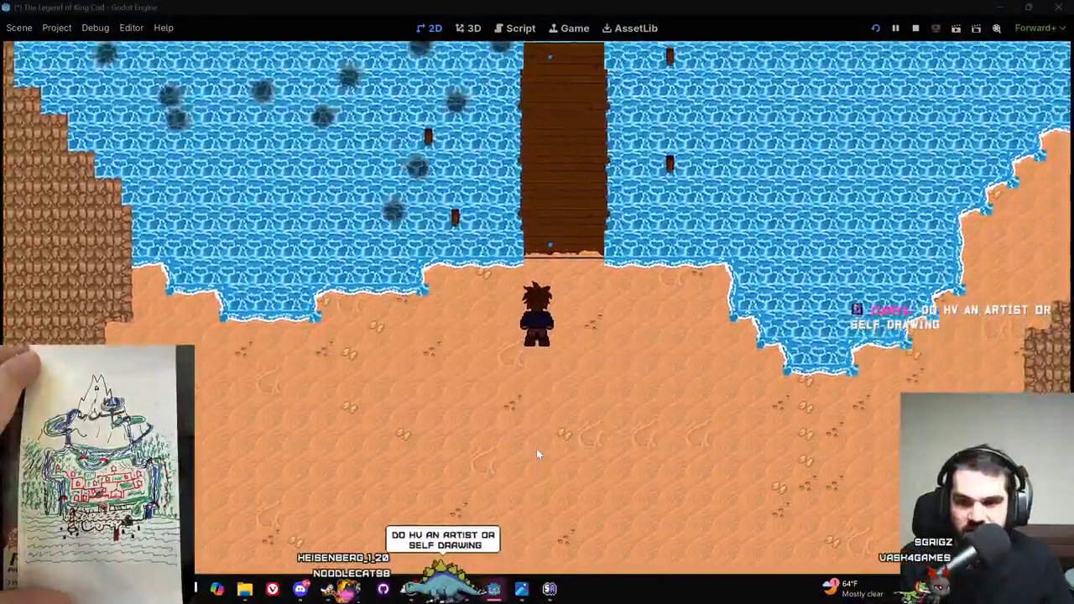
{"action": "key", "text": "Up"}
{"action": "key", "text": "Up"}
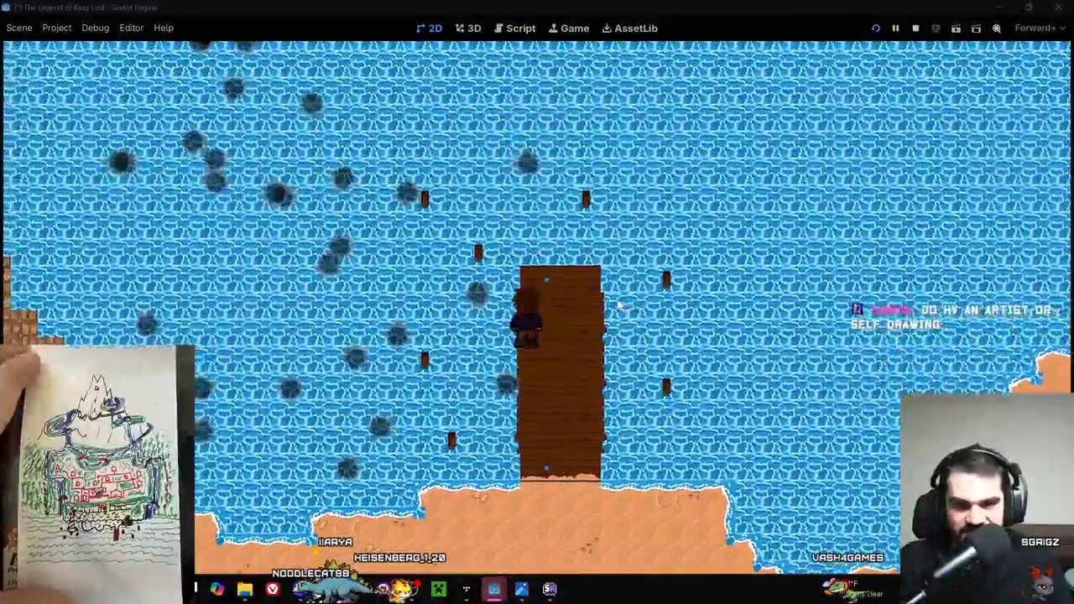
{"action": "key", "text": "Down"}
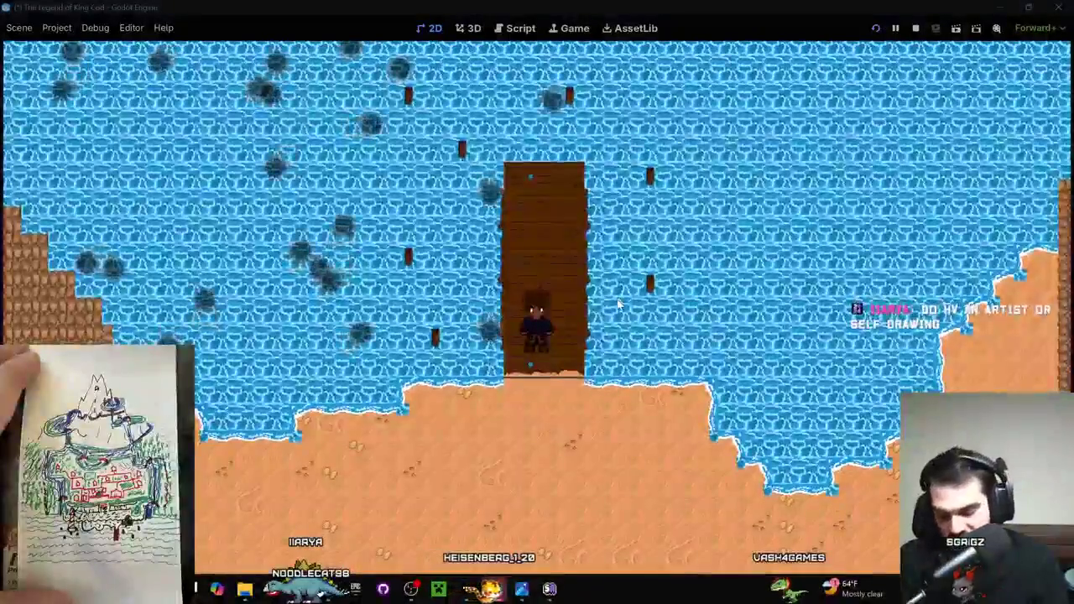
{"action": "key", "text": "Down"}
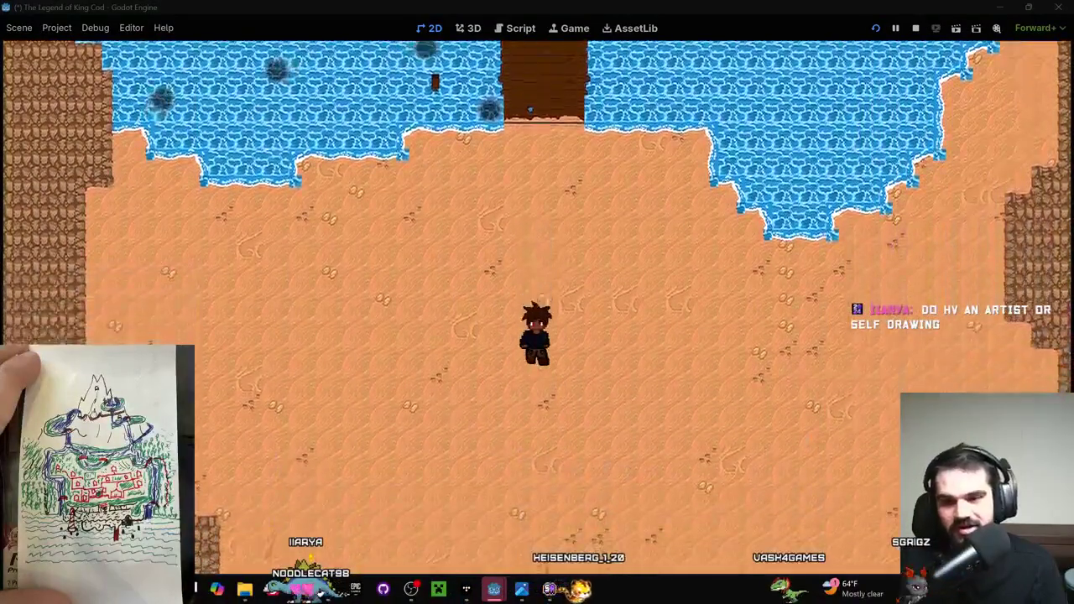
{"action": "key", "text": "Down"}
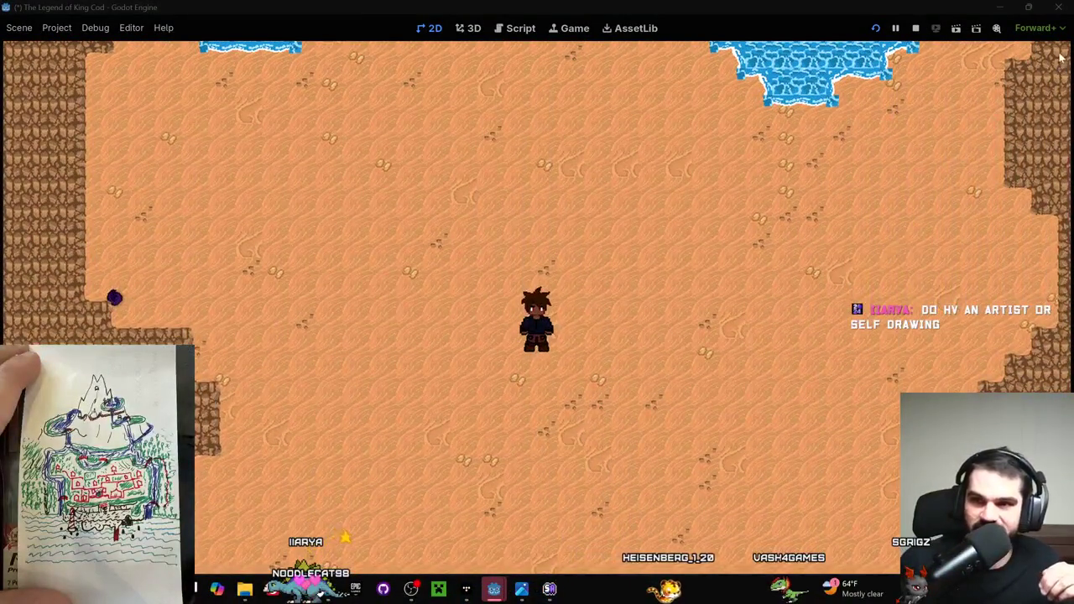
{"action": "left_click", "coordinate": [1052, 12]}
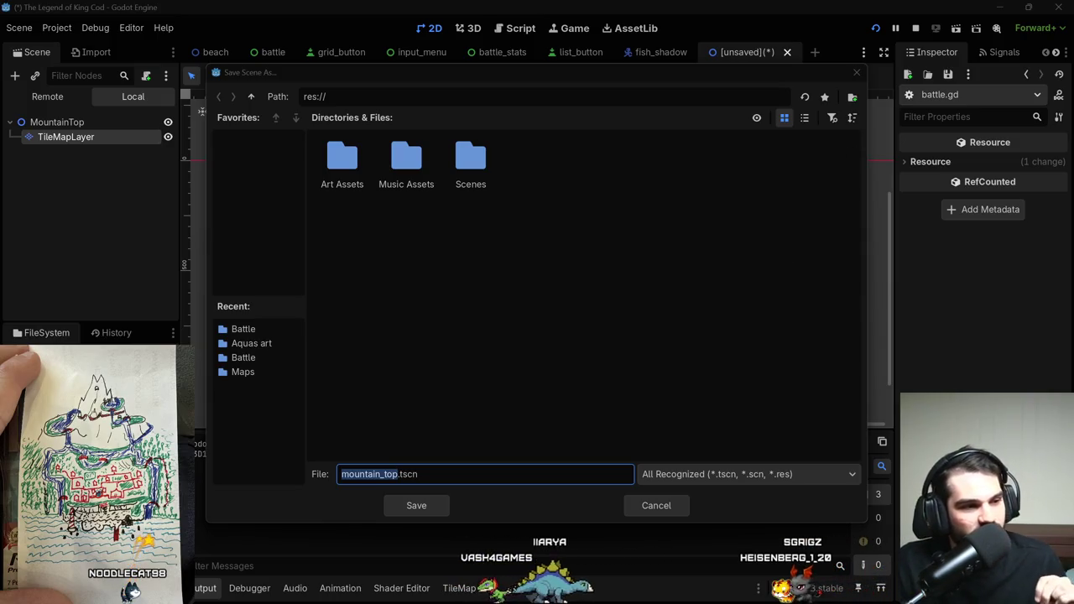
Show and hide the game window, then cancel the Save Scene As dialog for mountain_top.tscn.
{"action": "mouse_move", "coordinate": [547, 595]}
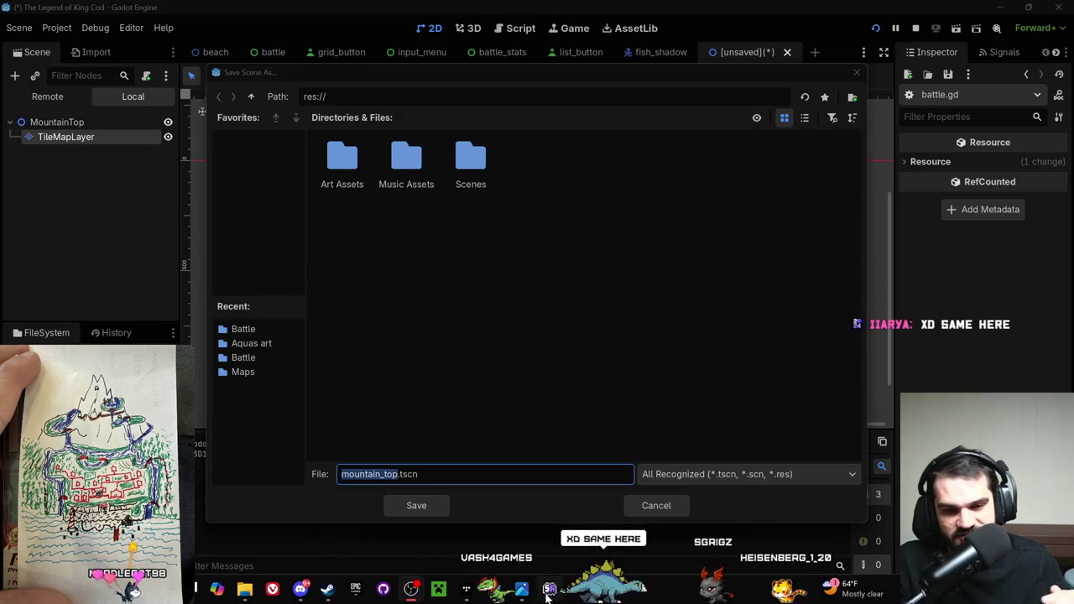
{"action": "left_click", "coordinate": [548, 589]}
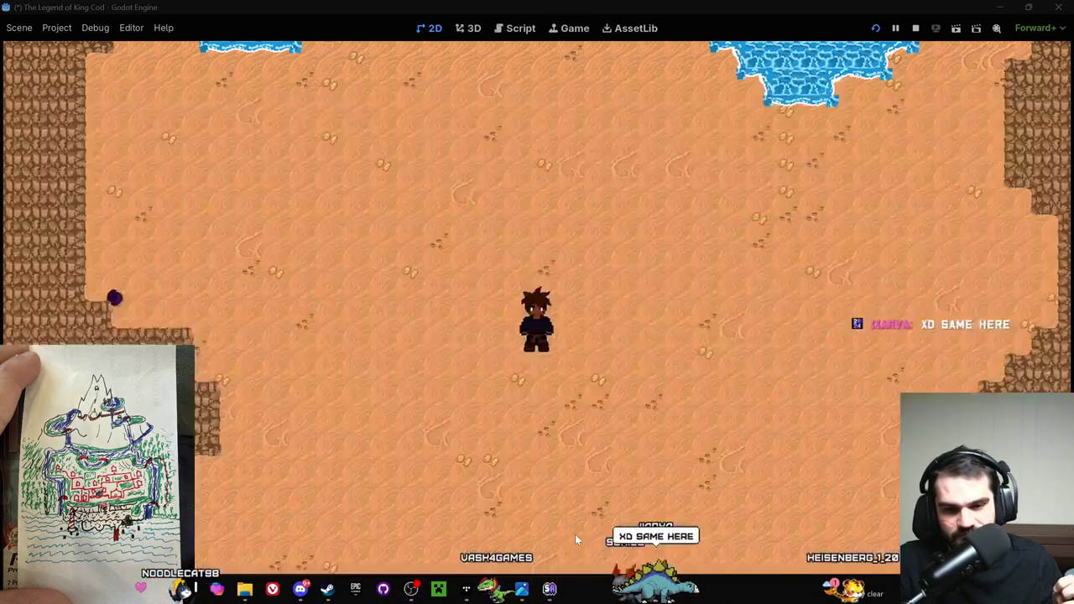
{"action": "left_click", "coordinate": [549, 589]}
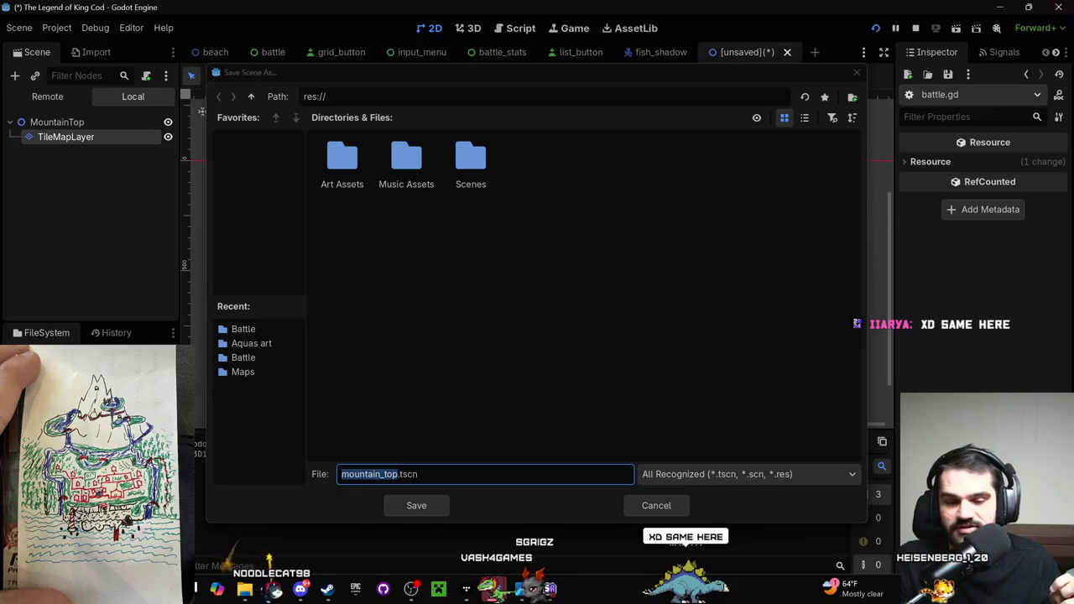
{"action": "mouse_move", "coordinate": [416, 578]}
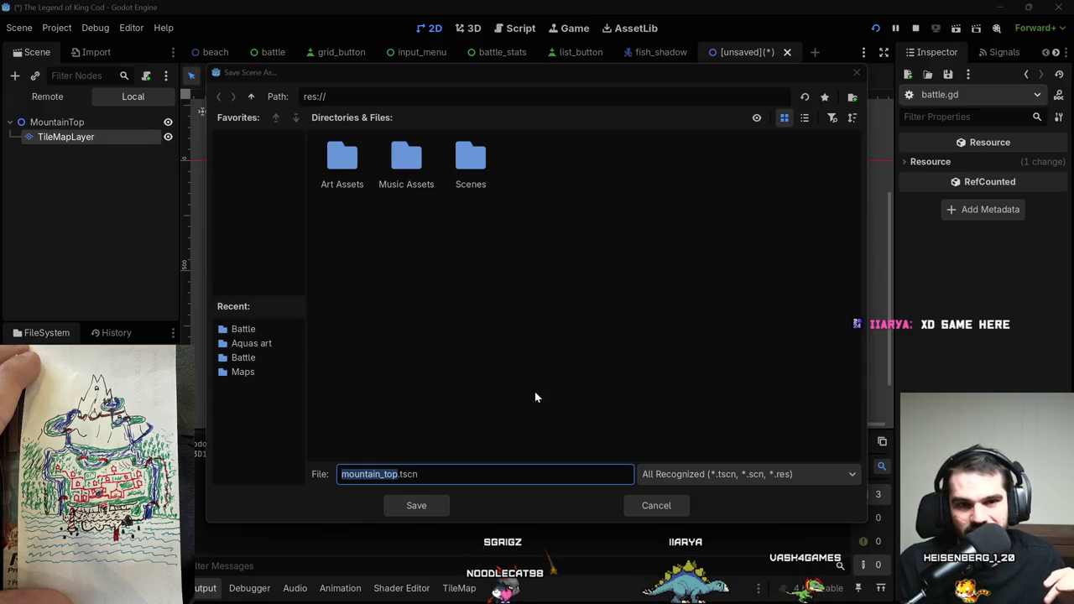
{"action": "left_click", "coordinate": [666, 509]}
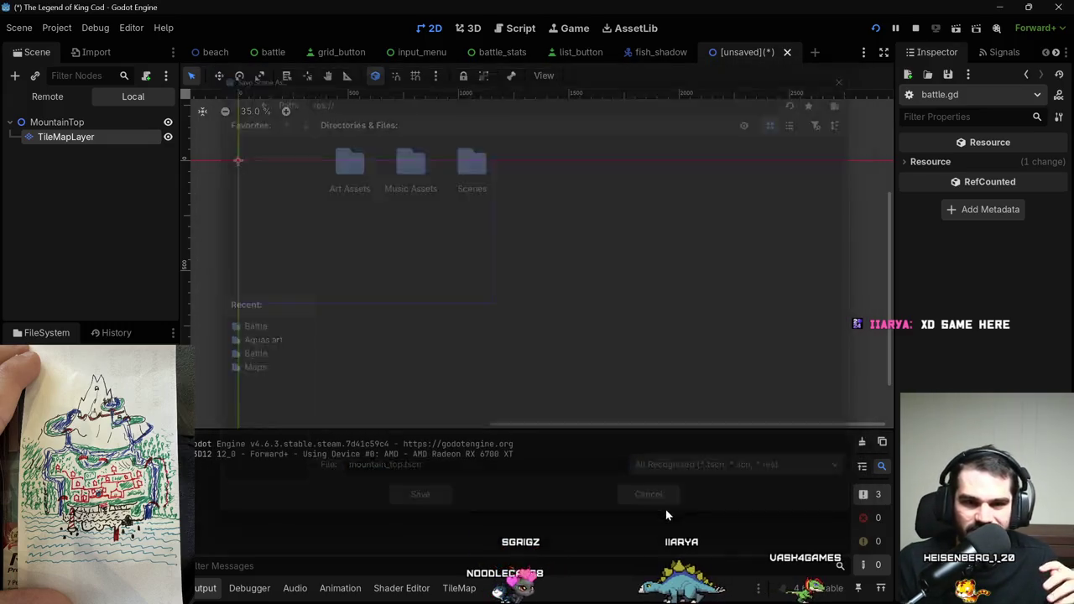
Close the running game window to stop debugging and return to the MountainTop scene.
{"action": "scroll", "coordinate": [503, 271], "scroll_direction": "down", "scroll_amount": 1}
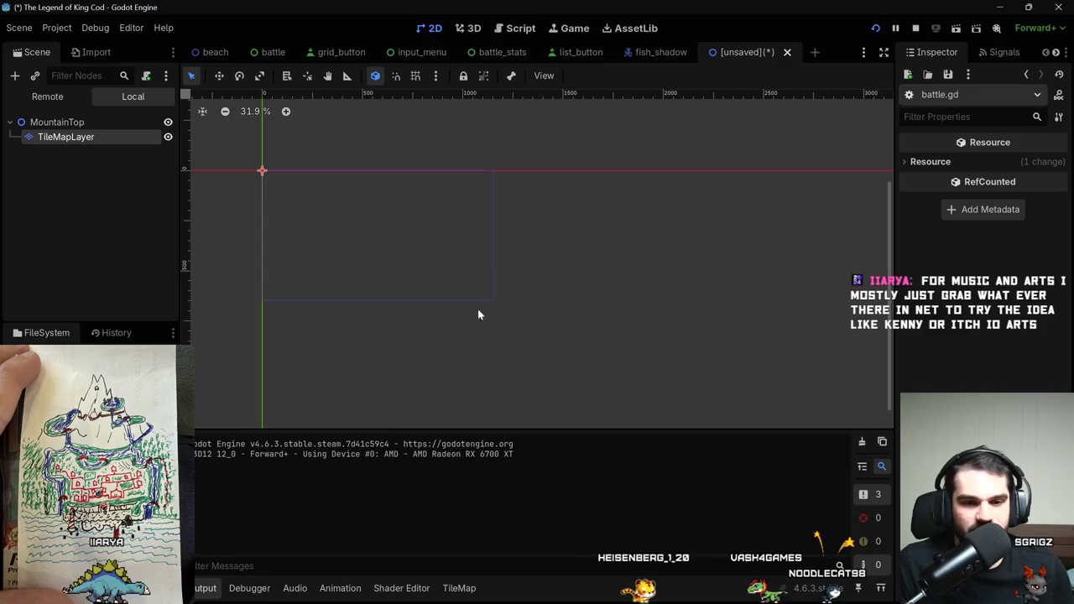
{"action": "mouse_move", "coordinate": [545, 599]}
{"action": "mouse_move", "coordinate": [493, 588]}
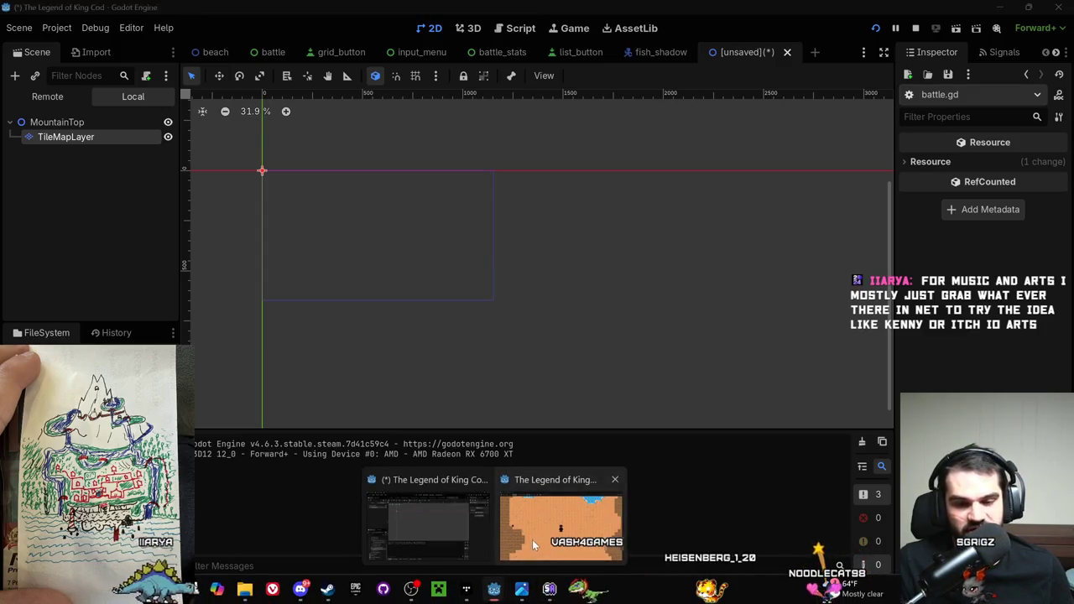
{"action": "left_click", "coordinate": [532, 539]}
{"action": "left_click", "coordinate": [1059, 7]}
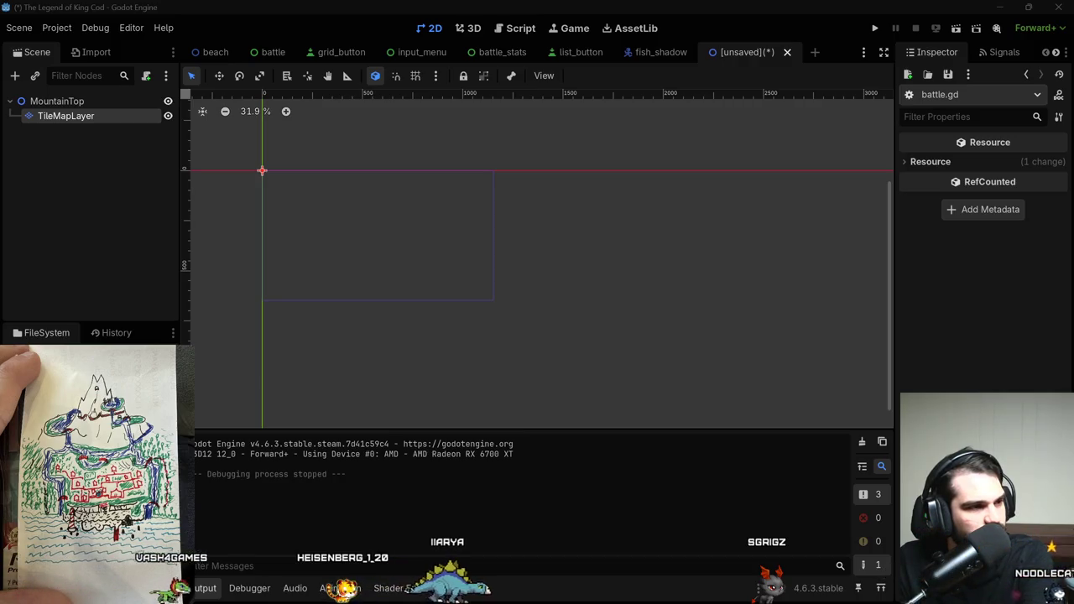
Zoom the mountain tileset canvas, pick the tan swatch and select the Filled Rectangle tool.
{"action": "scroll", "coordinate": [342, 270], "scroll_direction": "up", "scroll_amount": 3}
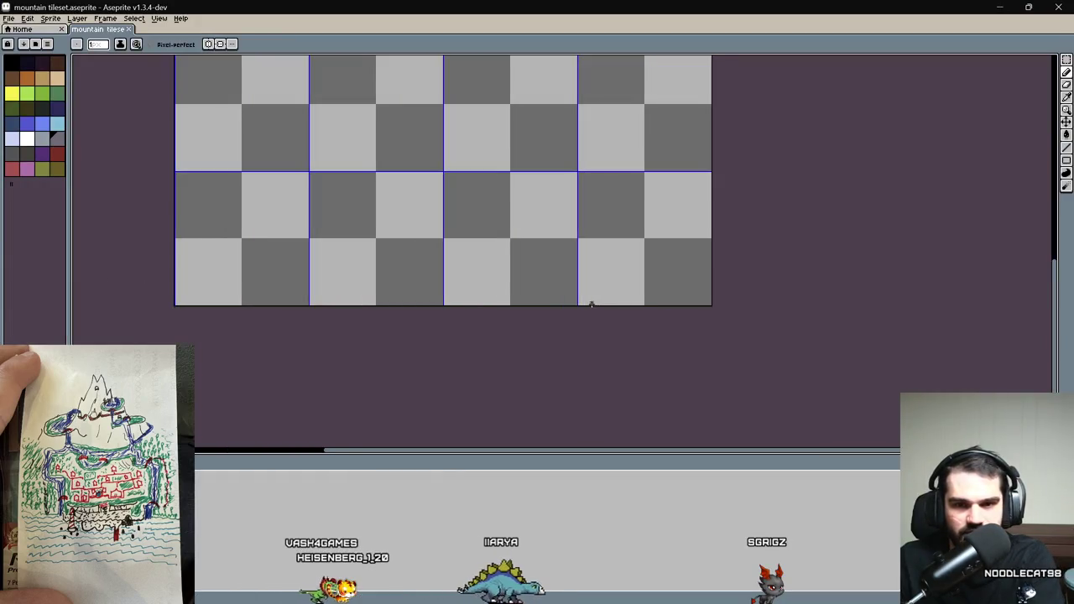
{"action": "scroll", "coordinate": [819, 218], "scroll_direction": "up", "scroll_amount": 2}
{"action": "scroll", "coordinate": [818, 257], "scroll_direction": "down", "scroll_amount": 2}
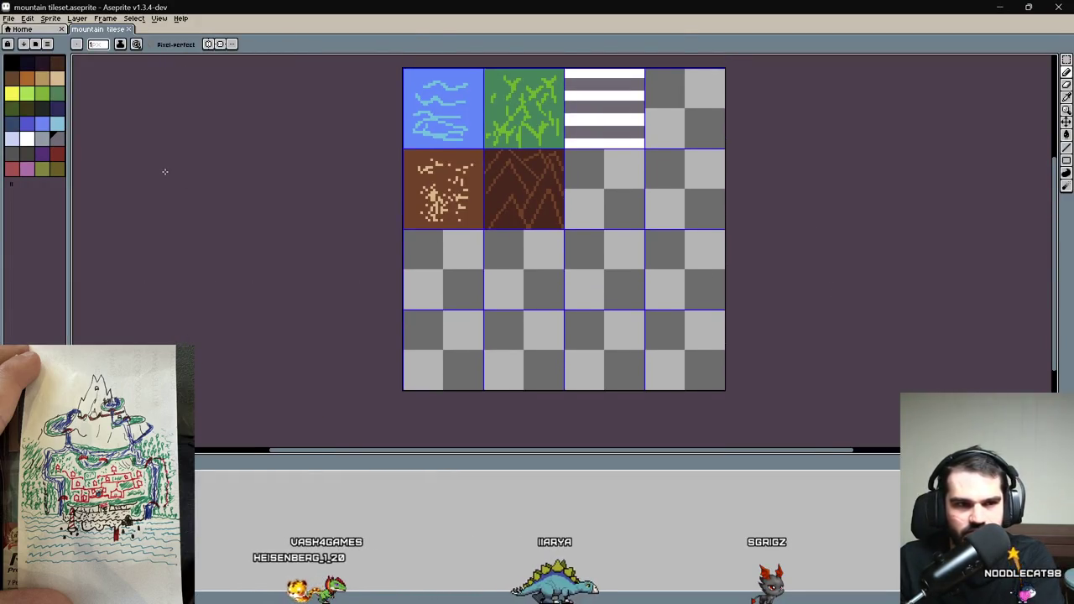
{"action": "left_click", "coordinate": [42, 79]}
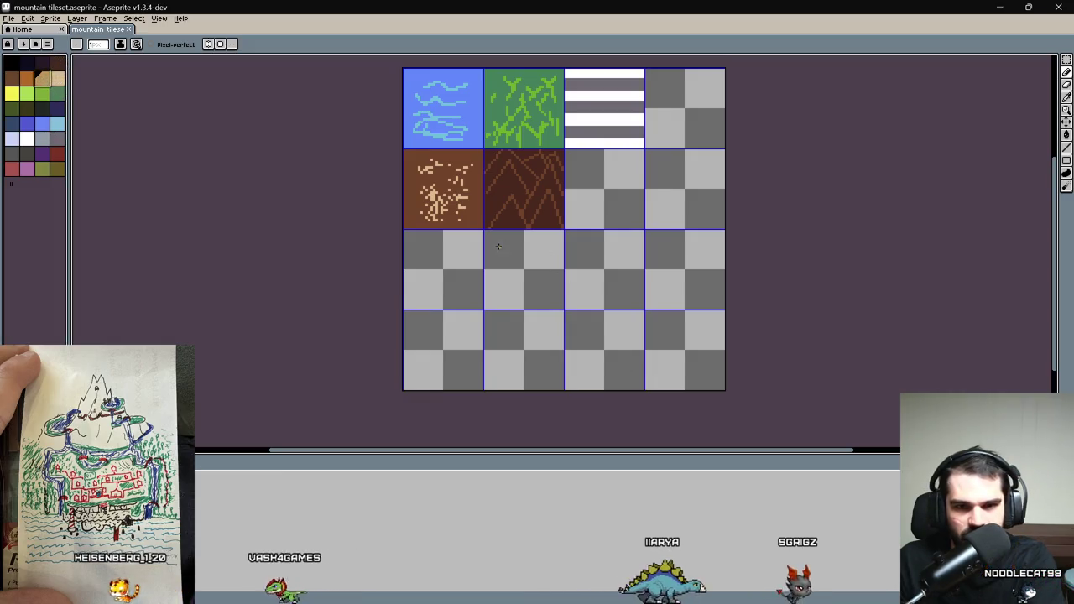
{"action": "left_click", "coordinate": [1065, 159]}
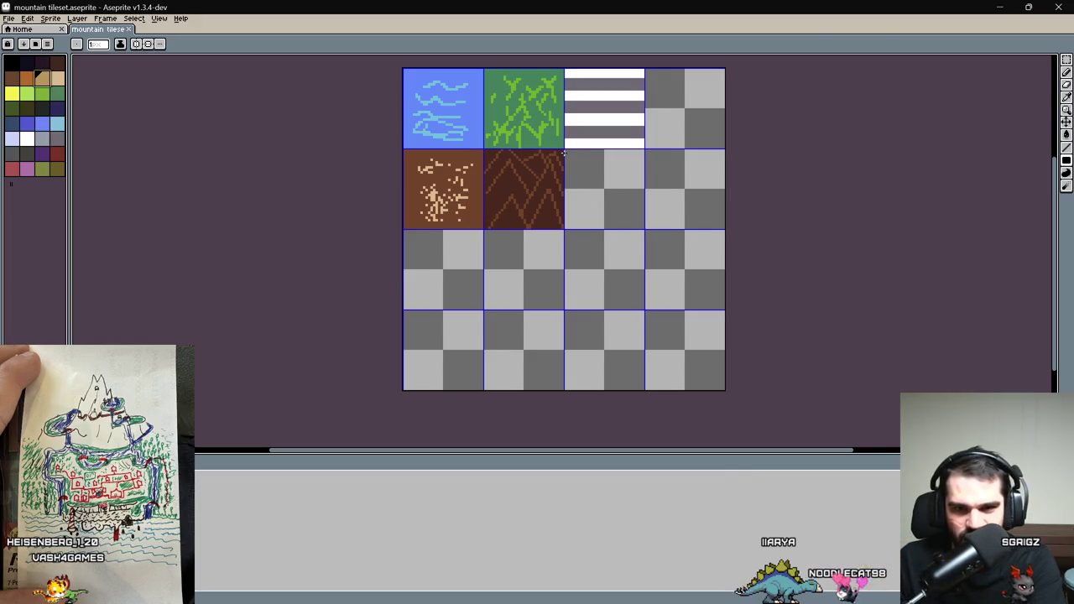
{"action": "scroll", "coordinate": [564, 152], "scroll_direction": "up", "scroll_amount": 2}
{"action": "scroll", "coordinate": [562, 151], "scroll_direction": "up", "scroll_amount": 4}
{"action": "scroll", "coordinate": [540, 145], "scroll_direction": "down", "scroll_amount": 2}
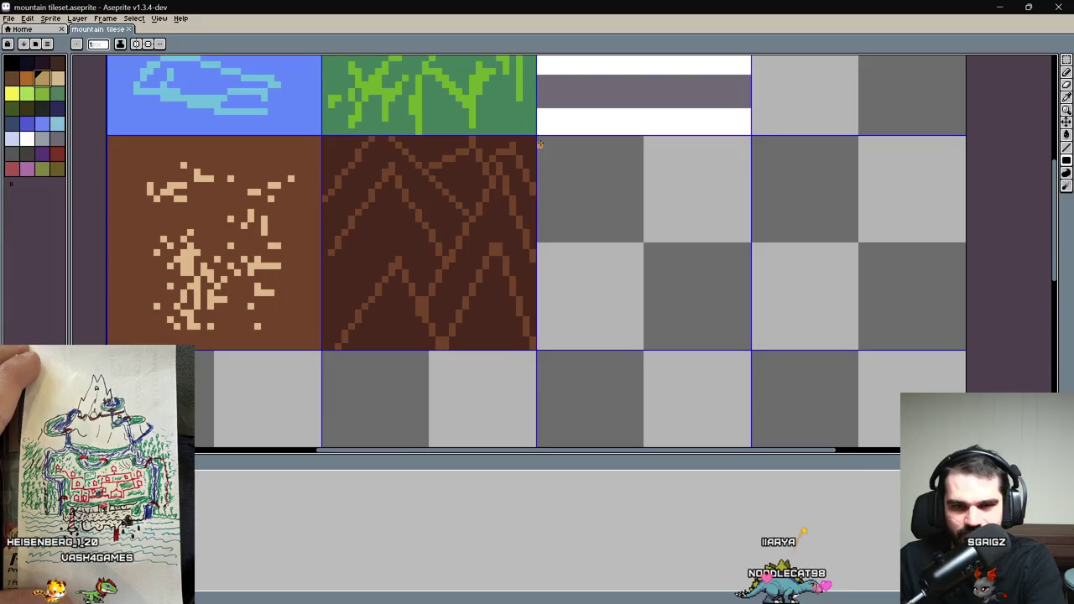
Fill an empty tile slot solid tan, covering the gap along its left edge.
{"action": "mouse_move", "coordinate": [543, 140]}
{"action": "left_mouse_down"}
{"action": "mouse_move", "coordinate": [745, 320]}
{"action": "mouse_move", "coordinate": [749, 348]}
{"action": "left_mouse_up"}
{"action": "key", "text": "g"}
{"action": "left_click", "coordinate": [688, 292]}
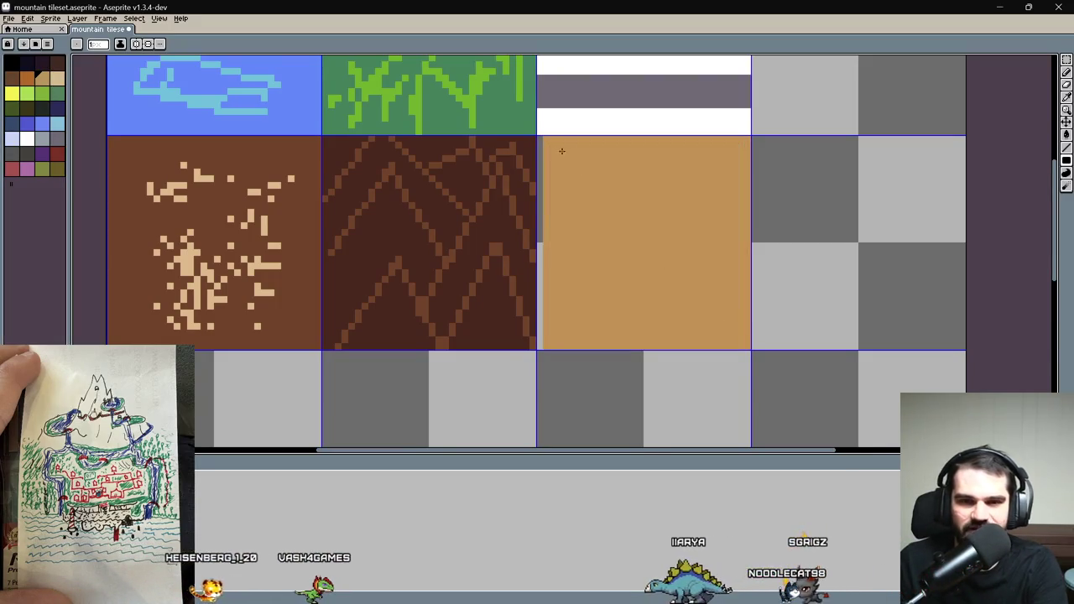
{"action": "left_click_drag", "start_coordinate": [535, 140], "coordinate": [532, 277]}
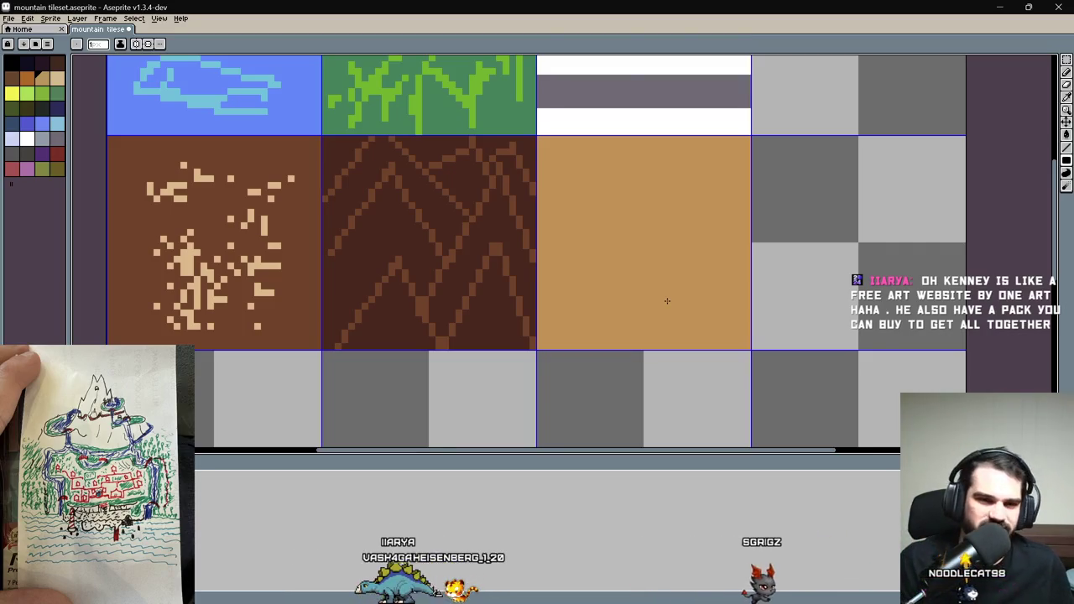
Draw lighter tan brick lines and seams across the tan tile.
{"action": "left_click", "coordinate": [57, 77]}
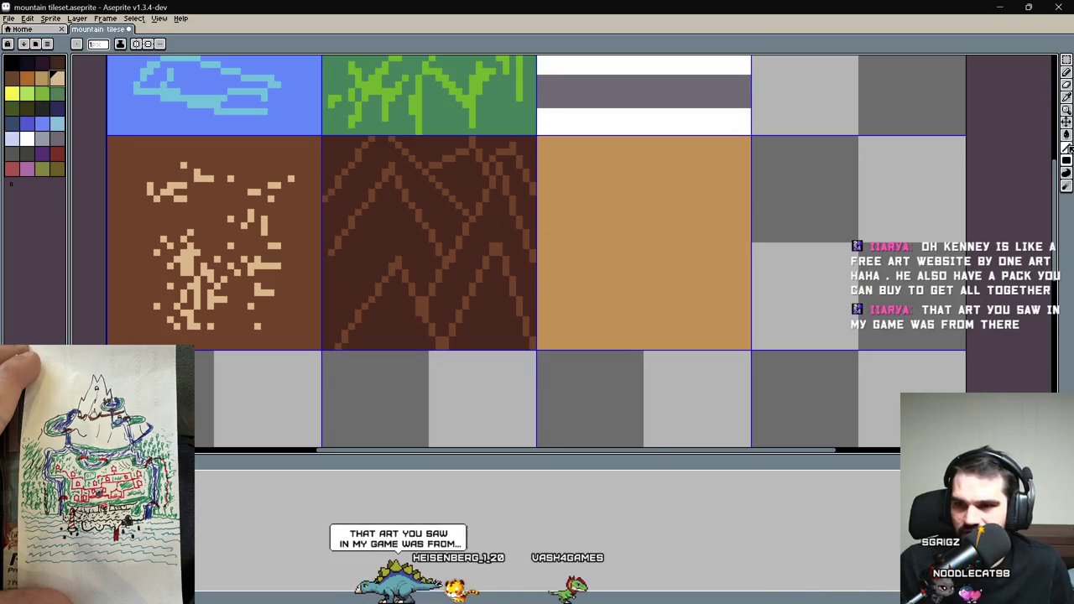
{"action": "left_click_drag", "start_coordinate": [539, 166], "coordinate": [750, 178]}
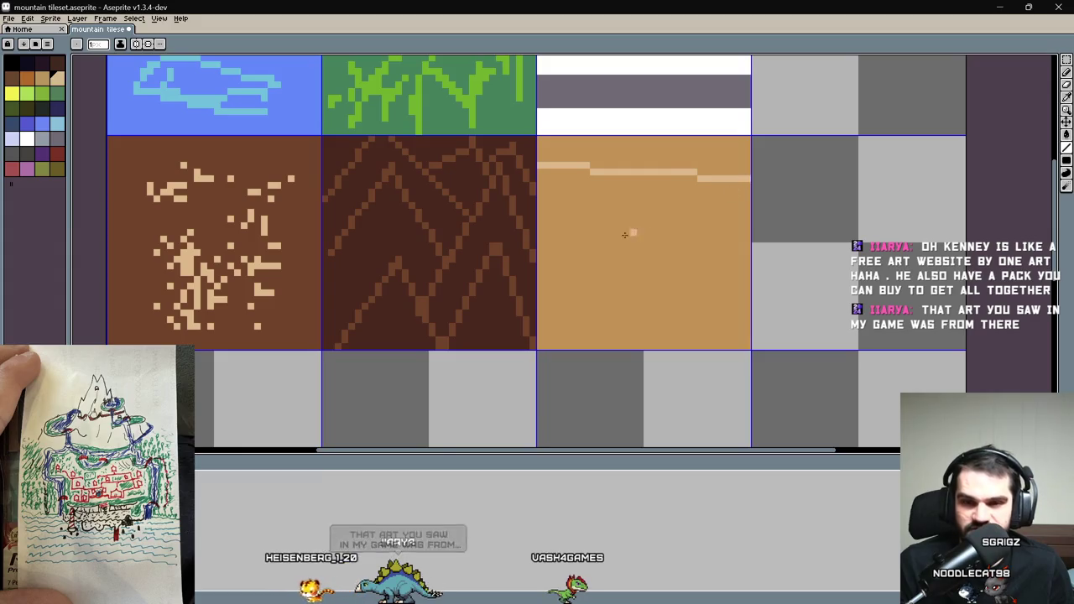
{"action": "left_click_drag", "start_coordinate": [540, 219], "coordinate": [748, 223]}
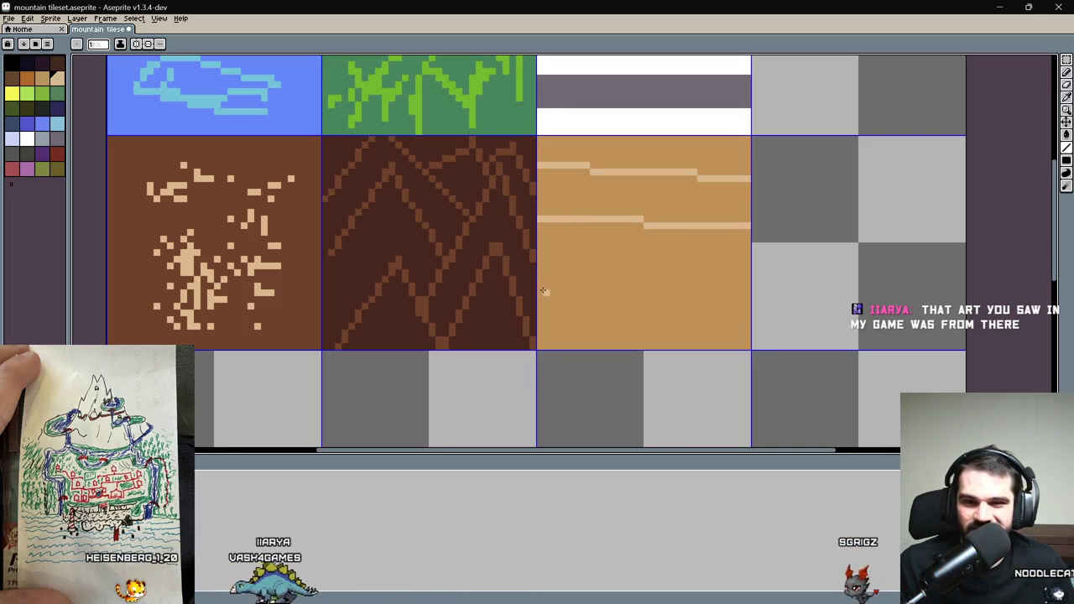
{"action": "mouse_move", "coordinate": [539, 272]}
{"action": "left_mouse_down"}
{"action": "mouse_move", "coordinate": [747, 270]}
{"action": "mouse_move", "coordinate": [746, 281]}
{"action": "left_mouse_up"}
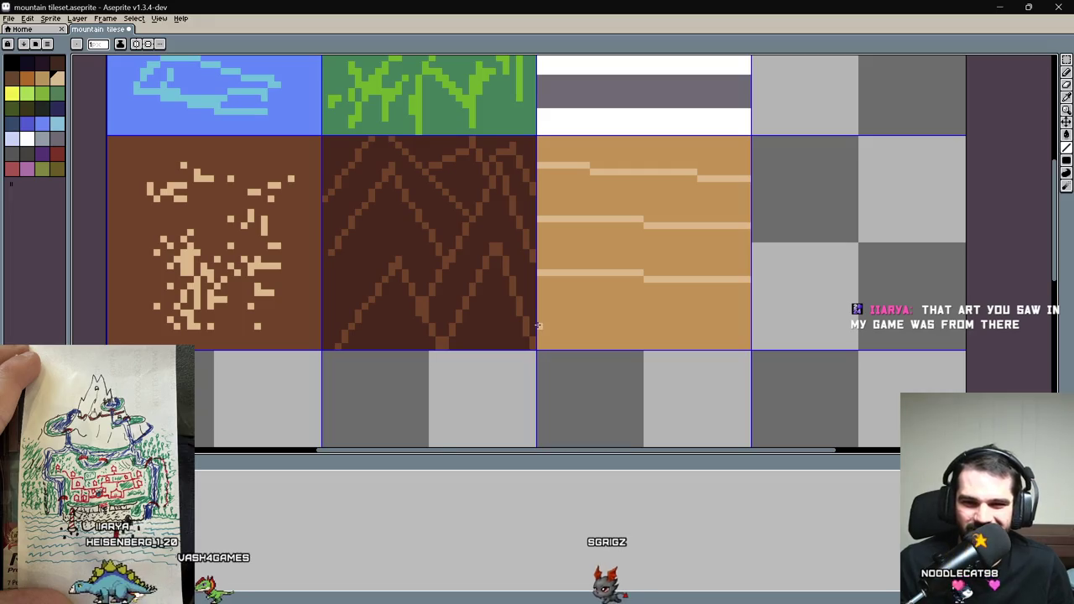
{"action": "left_click_drag", "start_coordinate": [737, 338], "coordinate": [706, 333]}
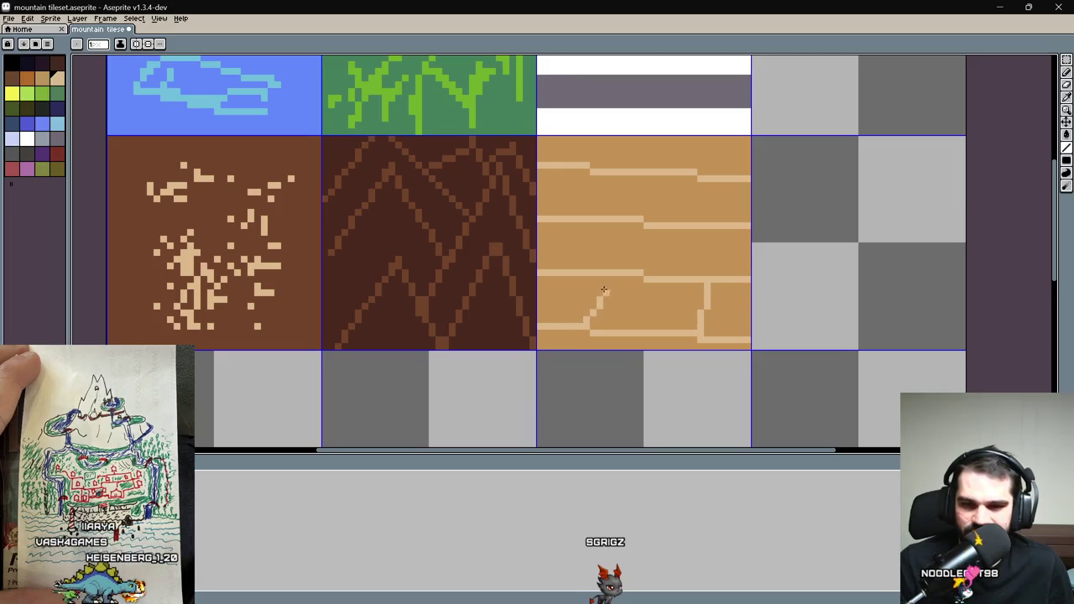
{"action": "left_click_drag", "start_coordinate": [642, 269], "coordinate": [649, 226]}
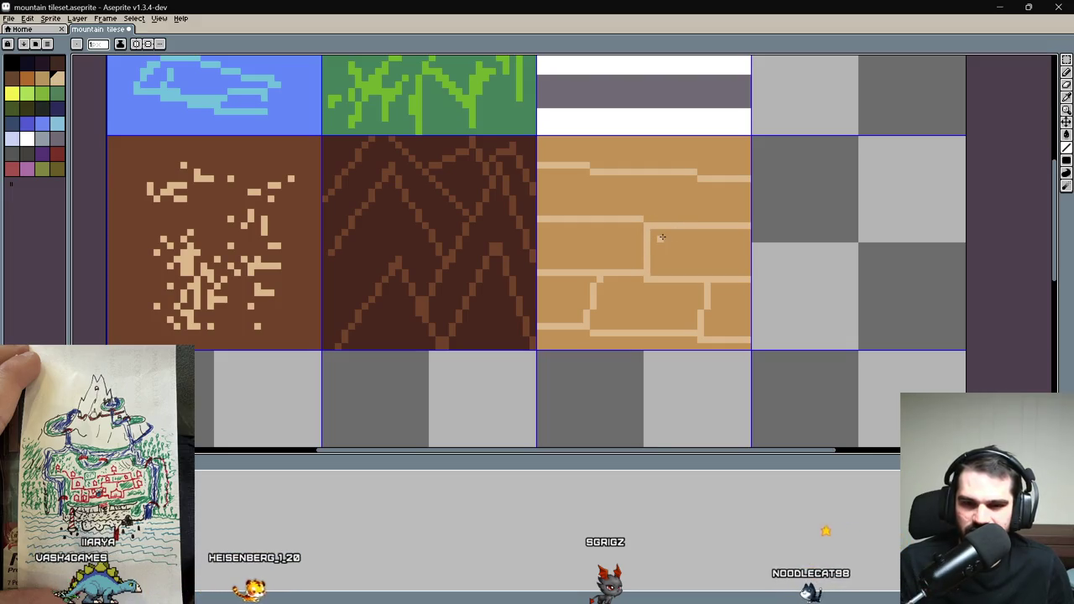
{"action": "key", "text": "ctrl+z"}
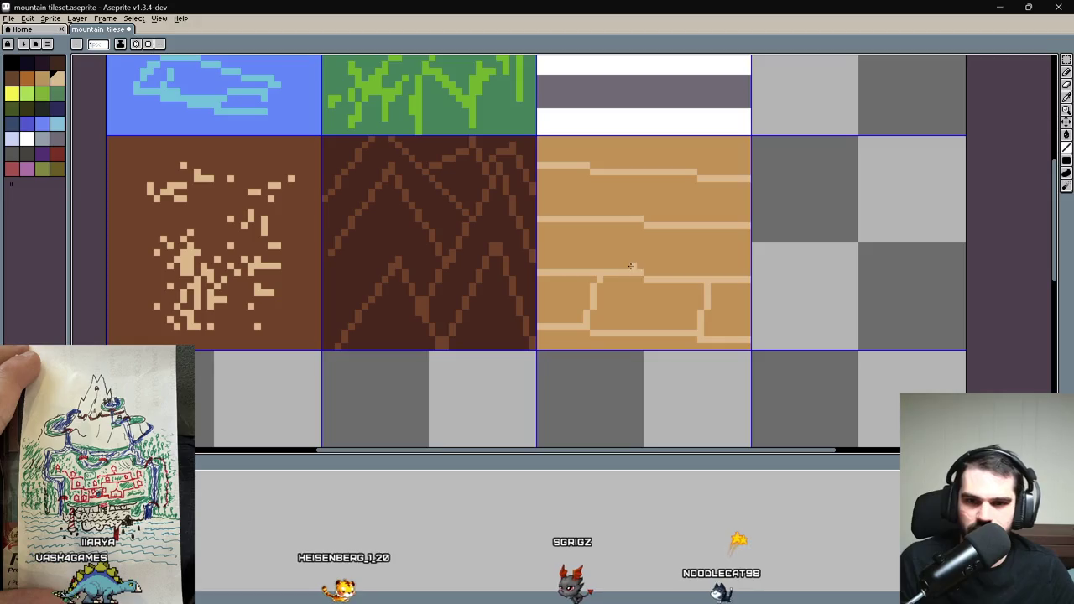
{"action": "mouse_move", "coordinate": [645, 274]}
{"action": "left_mouse_down"}
{"action": "mouse_move", "coordinate": [636, 225]}
{"action": "mouse_move", "coordinate": [700, 185]}
{"action": "left_mouse_up"}
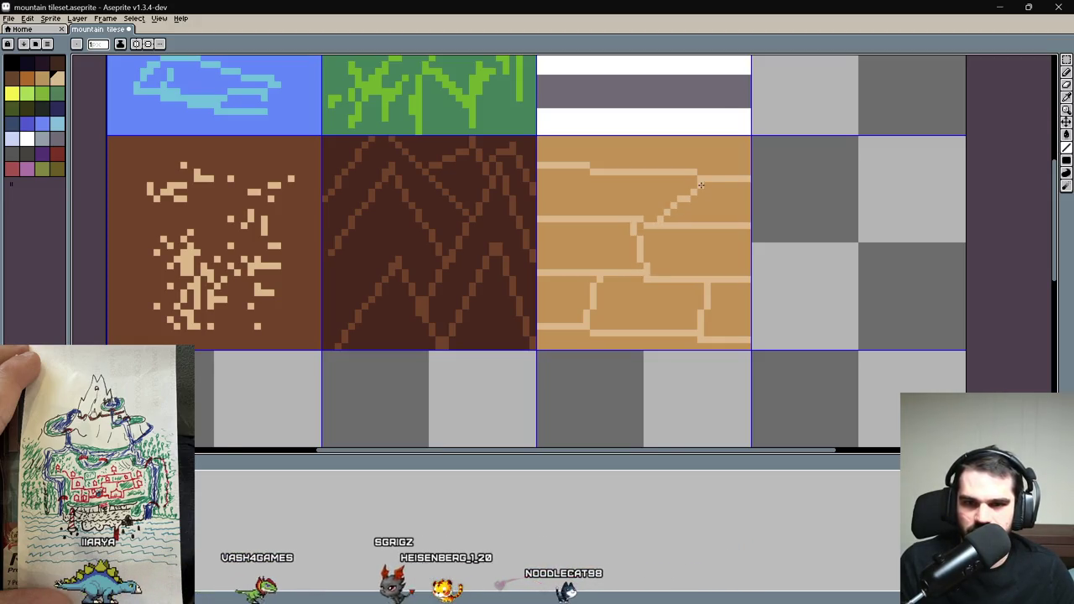
{"action": "left_click_drag", "start_coordinate": [578, 216], "coordinate": [598, 178]}
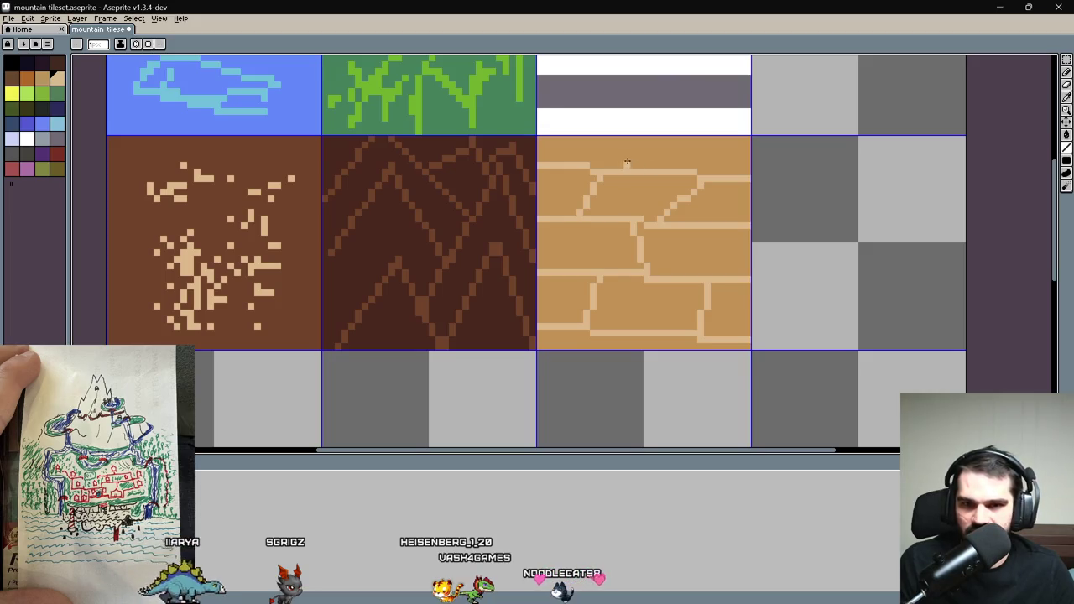
{"action": "left_click_drag", "start_coordinate": [626, 169], "coordinate": [637, 148]}
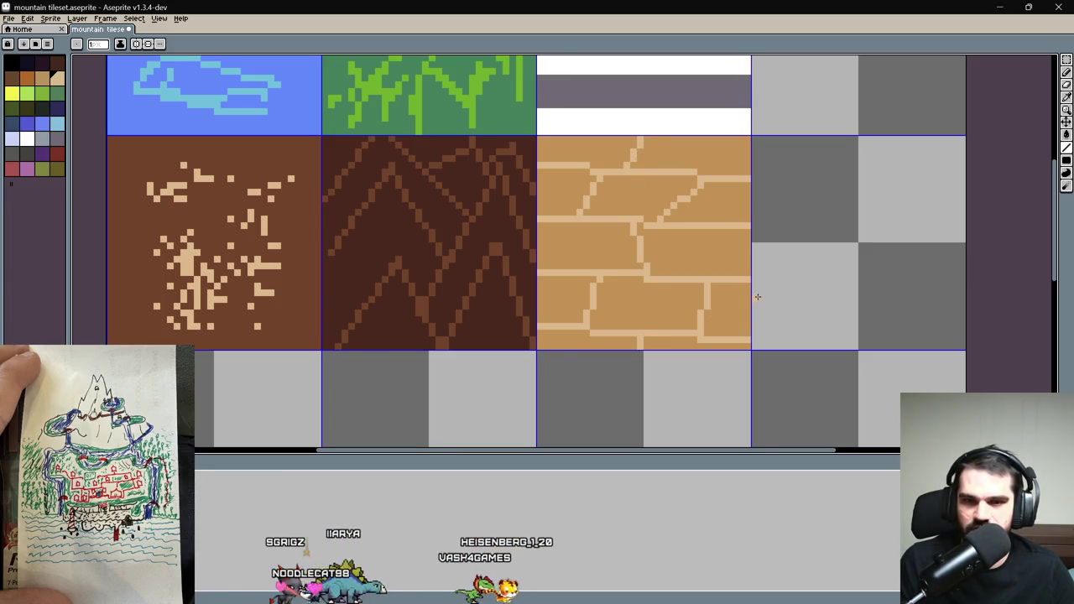
Export the sprite, overwriting mountain tileset.png.
{"action": "scroll", "coordinate": [756, 297], "scroll_direction": "down", "scroll_amount": 2}
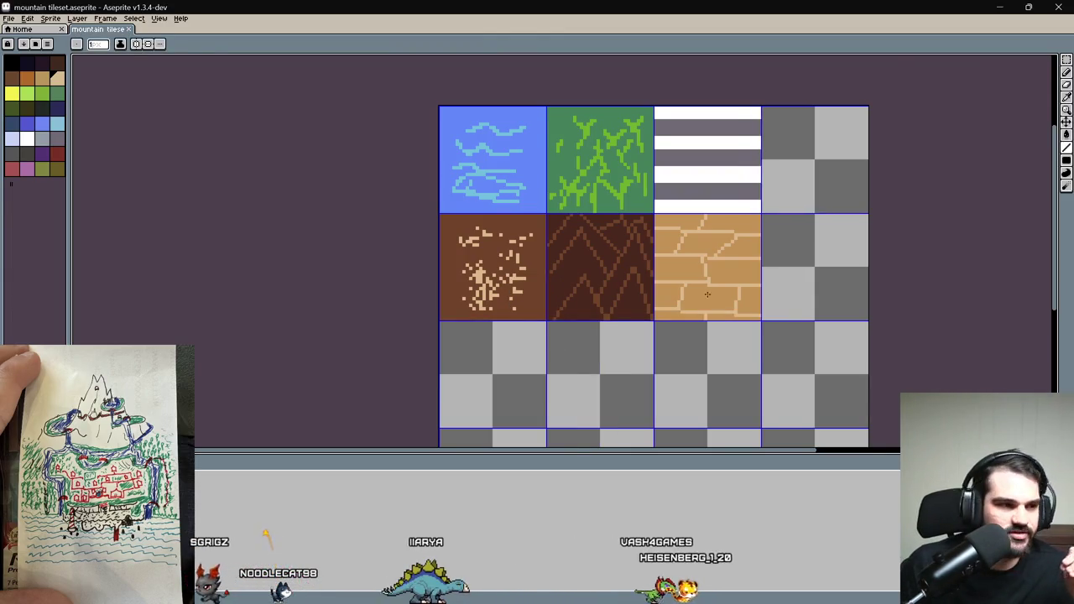
{"action": "left_click", "coordinate": [9, 17]}
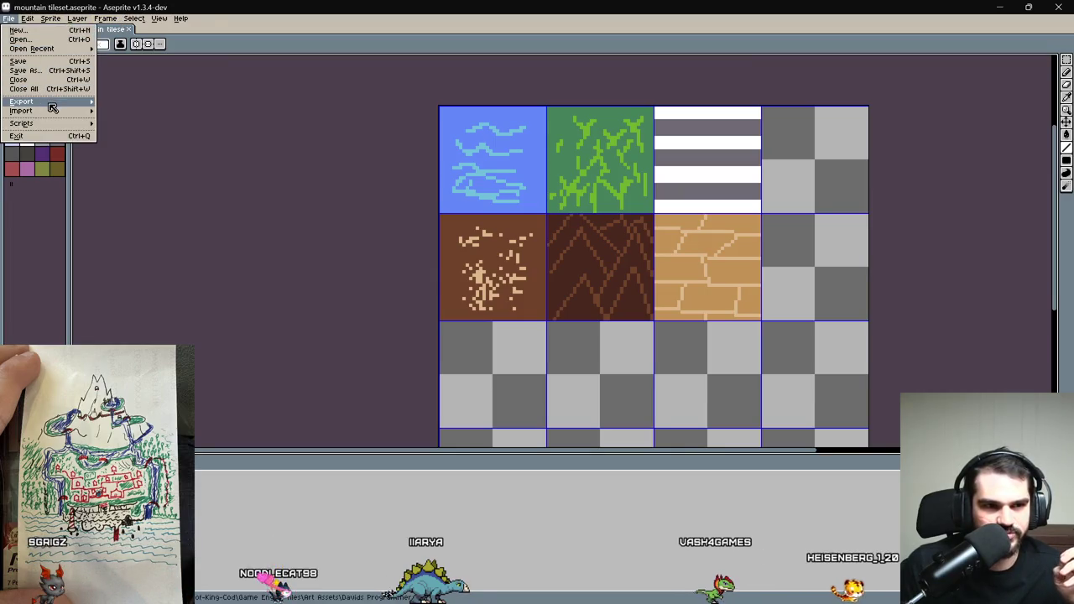
{"action": "mouse_move", "coordinate": [46, 102]}
{"action": "left_click", "coordinate": [223, 133]}
{"action": "left_click", "coordinate": [132, 160]}
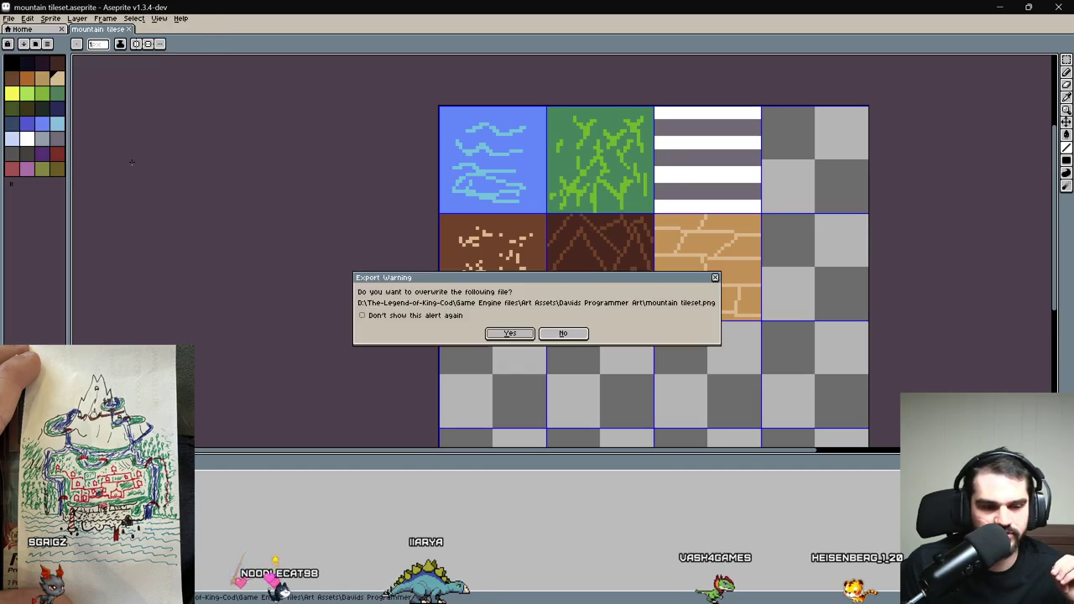
{"action": "left_click", "coordinate": [510, 334]}
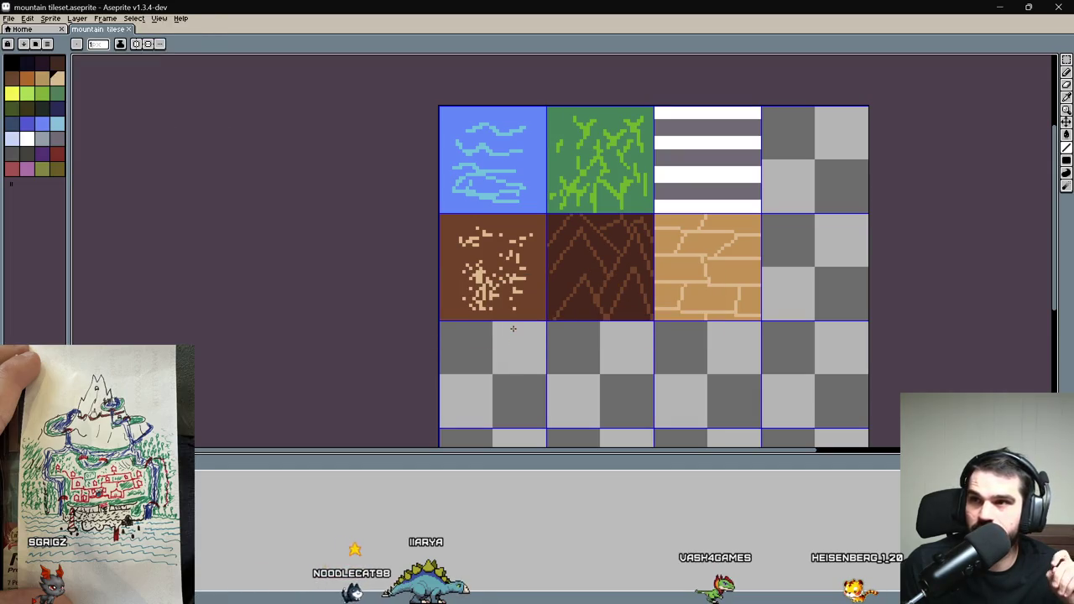
{"action": "mouse_move", "coordinate": [520, 600]}
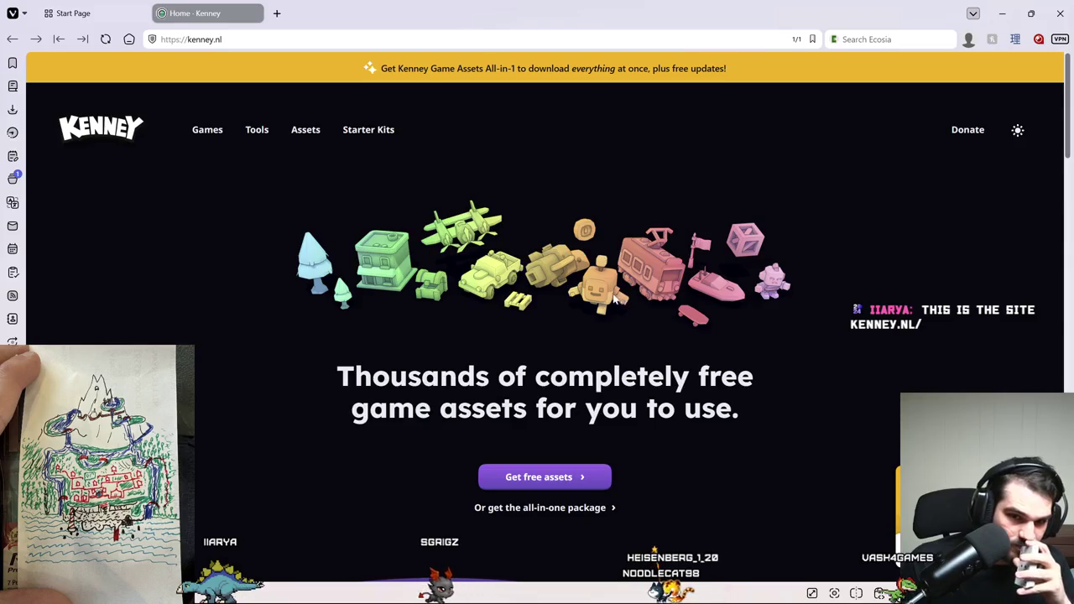
Browse the kenney.nl page, toggle its theme light and back to dark, then exit Vivaldi.
{"action": "scroll", "coordinate": [643, 392], "scroll_direction": "down", "scroll_amount": 10}
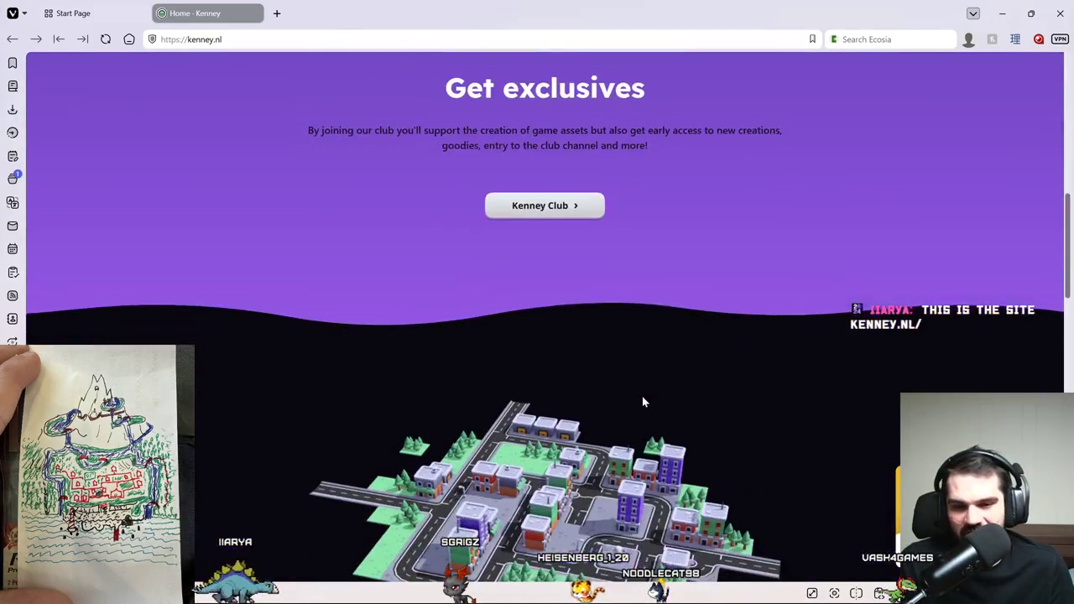
{"action": "scroll", "coordinate": [552, 342], "scroll_direction": "down", "scroll_amount": 8}
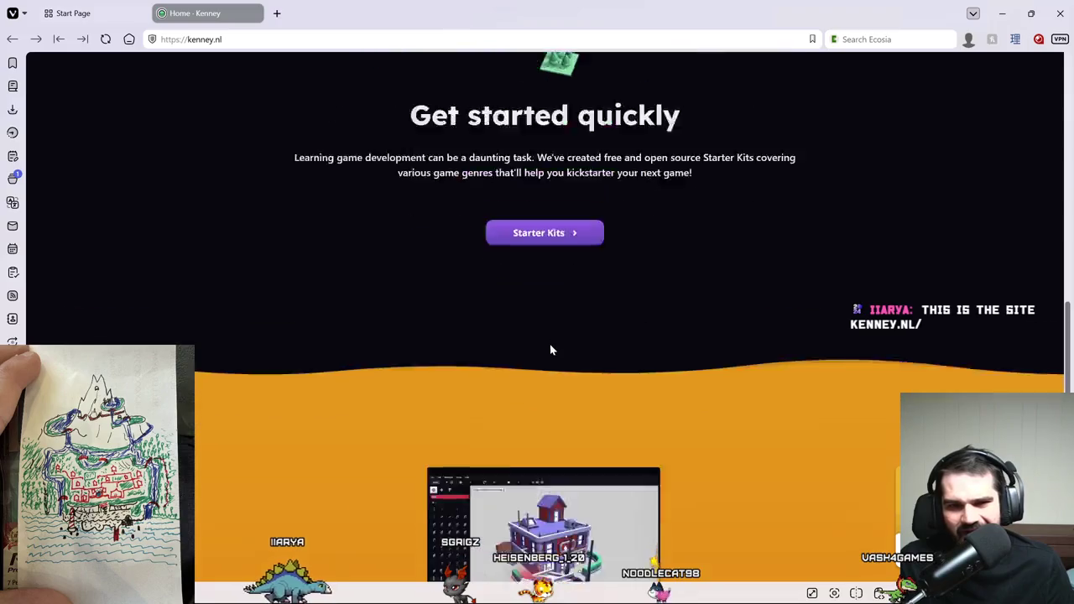
{"action": "scroll", "coordinate": [550, 350], "scroll_direction": "down", "scroll_amount": 3}
{"action": "scroll", "coordinate": [551, 350], "scroll_direction": "up", "scroll_amount": 12}
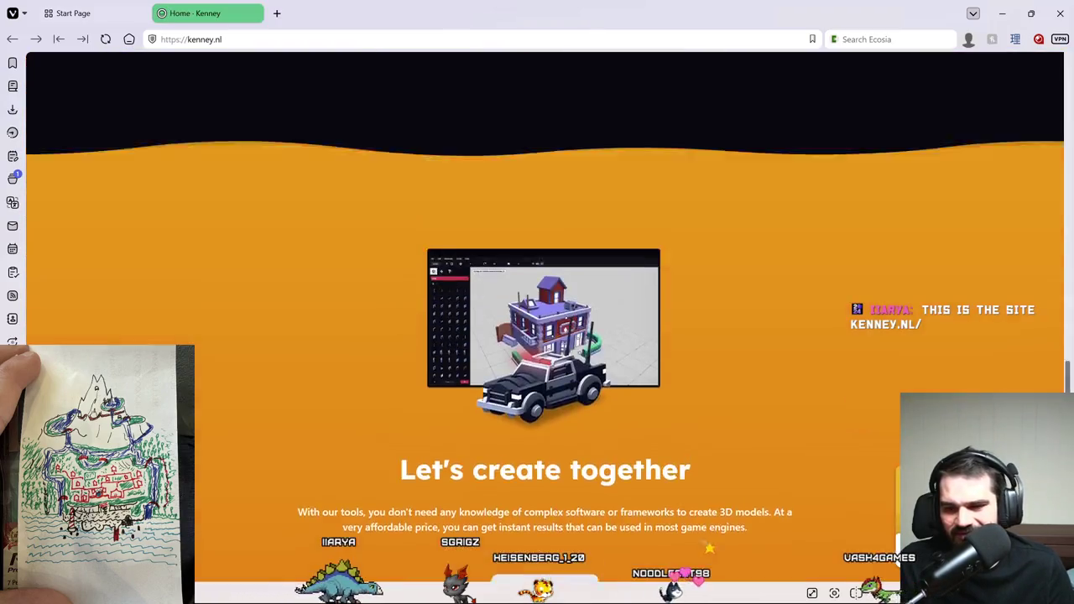
{"action": "scroll", "coordinate": [552, 350], "scroll_direction": "up", "scroll_amount": 5}
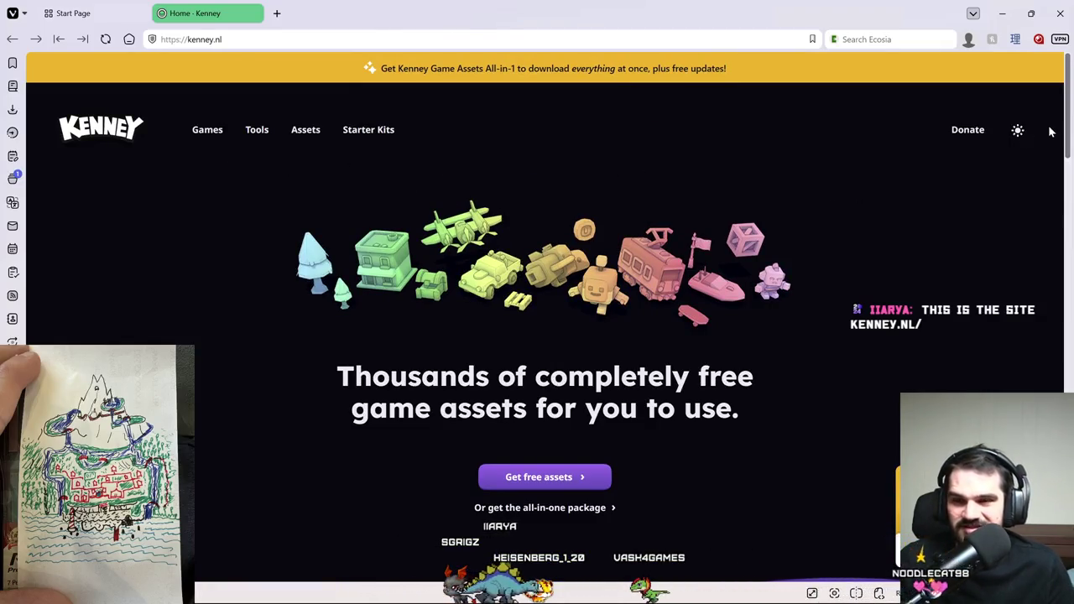
{"action": "left_click", "coordinate": [1019, 132]}
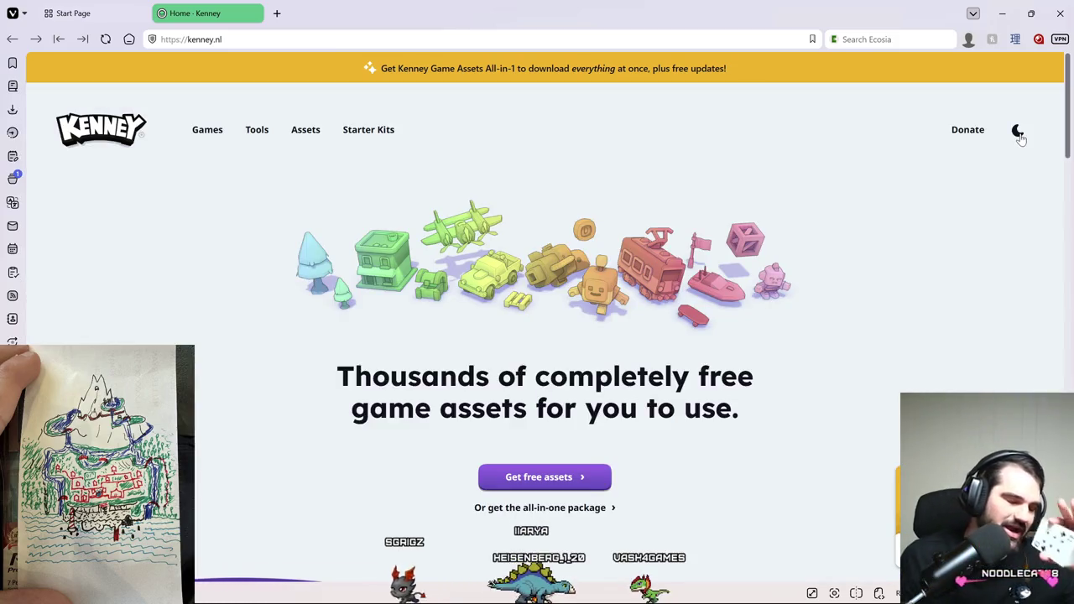
{"action": "left_click", "coordinate": [1018, 133]}
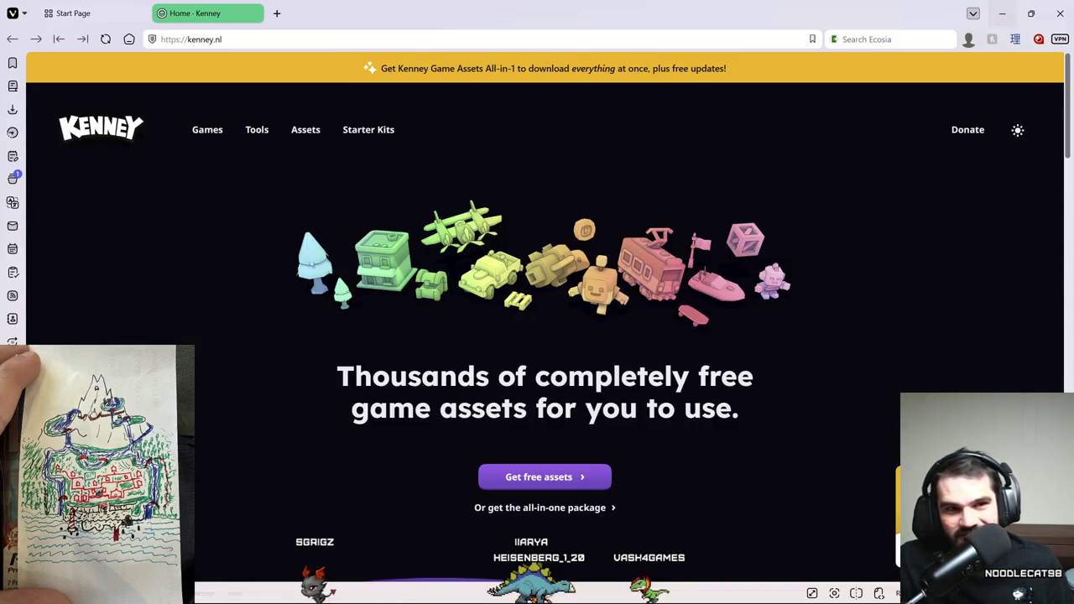
{"action": "left_click", "coordinate": [1060, 23]}
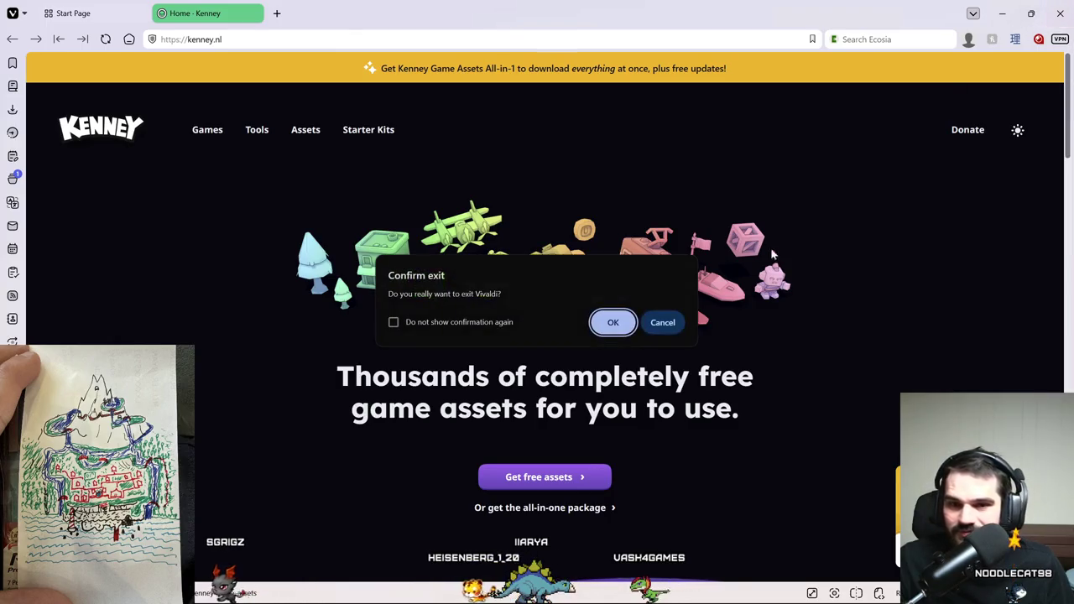
{"action": "key", "text": "Return"}
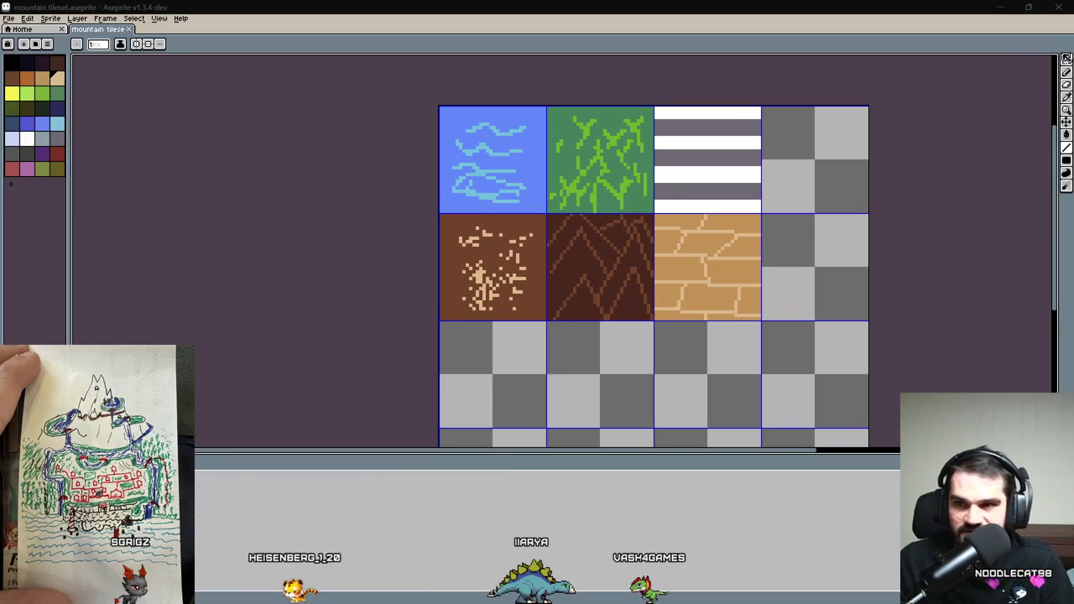
Close Aseprite, select the TileMapLayer node and open its TileSet editor.
{"action": "left_click", "coordinate": [1059, 11]}
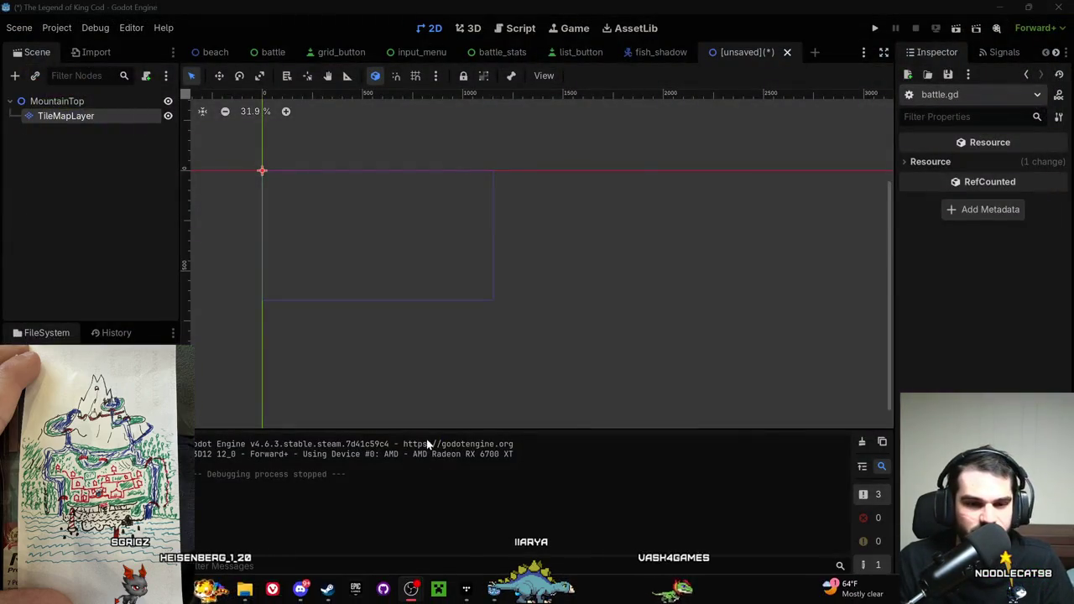
{"action": "left_click", "coordinate": [88, 116]}
{"action": "scroll", "coordinate": [648, 506], "scroll_direction": "down", "scroll_amount": 1}
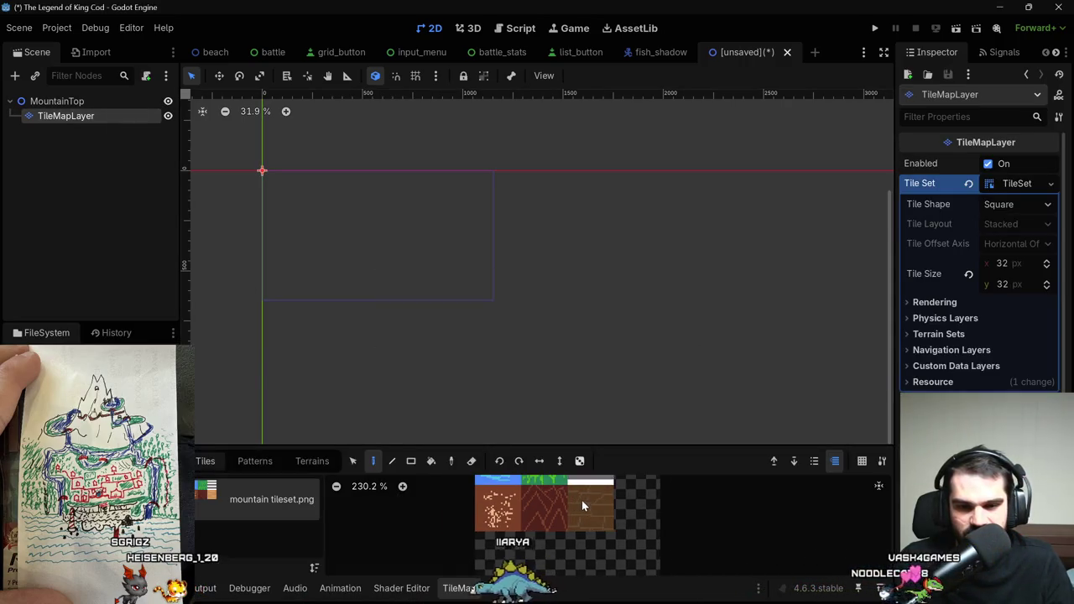
{"action": "scroll", "coordinate": [618, 512], "scroll_direction": "up", "scroll_amount": 3}
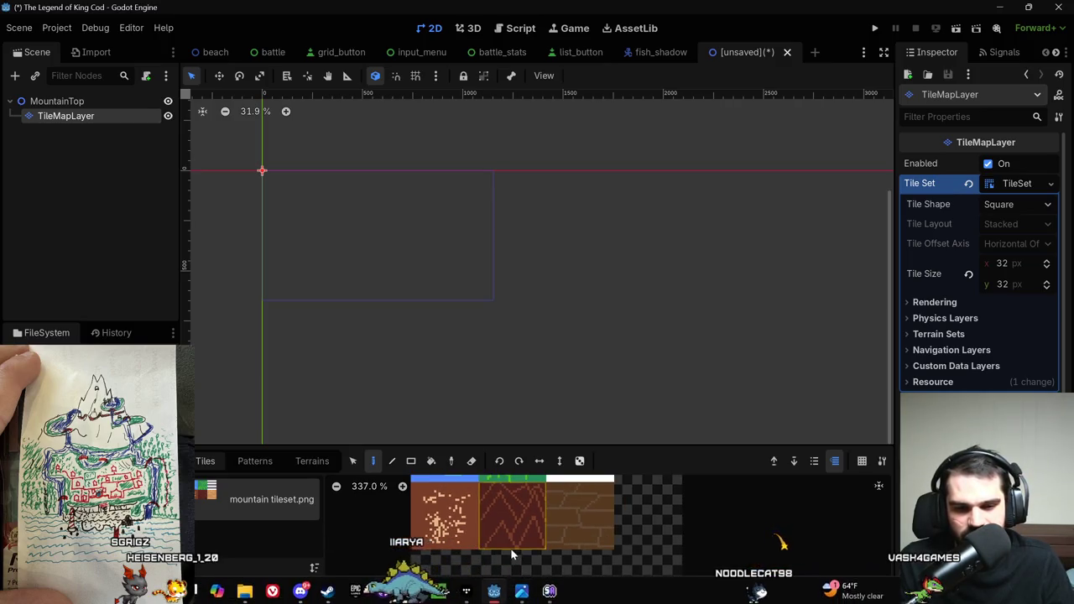
{"action": "left_click", "coordinate": [510, 588]}
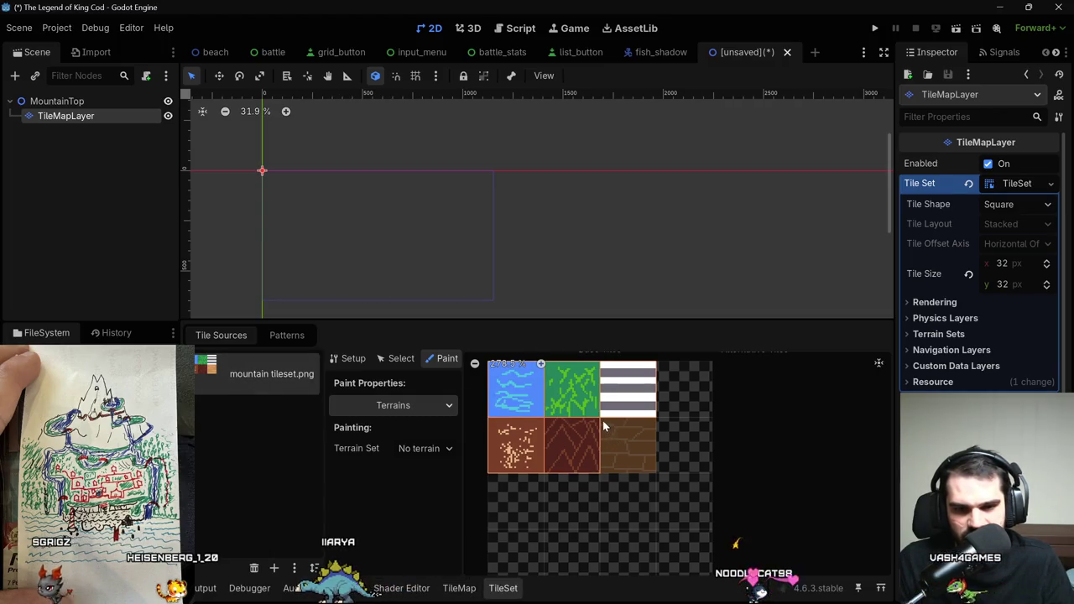
In Setup mode, delete and recreate the tan brick tile in the atlas.
{"action": "left_click", "coordinate": [348, 358]}
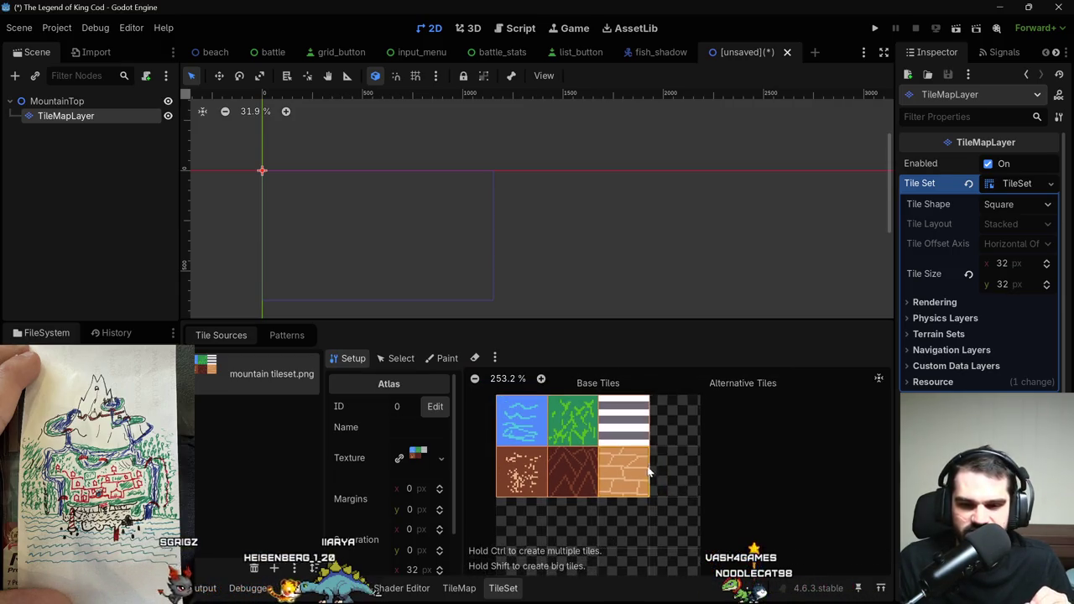
{"action": "right_click", "coordinate": [644, 475]}
{"action": "left_click", "coordinate": [738, 447]}
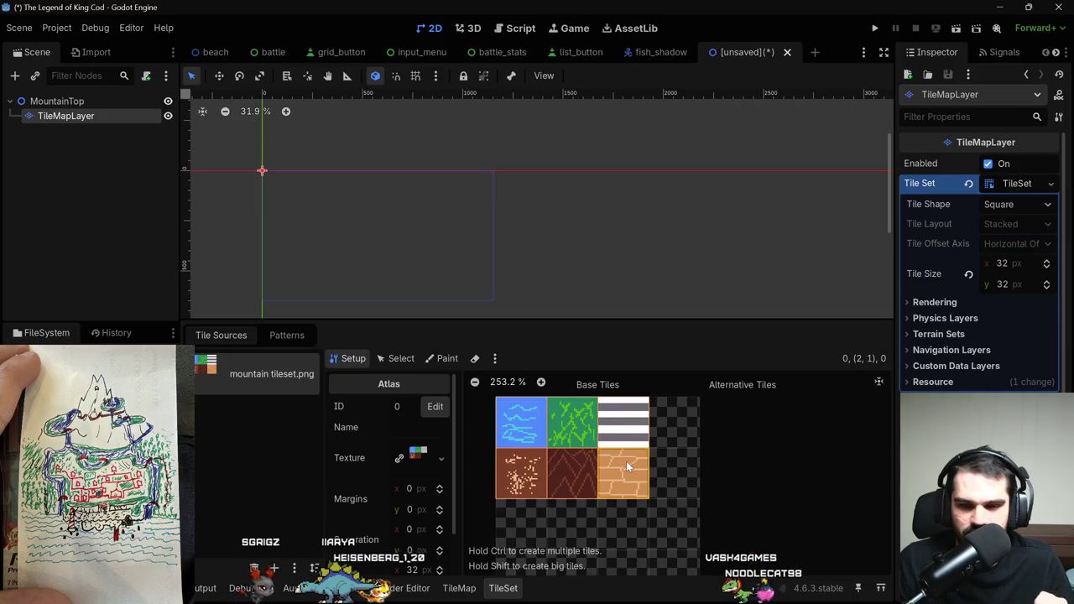
{"action": "key", "text": "Delete"}
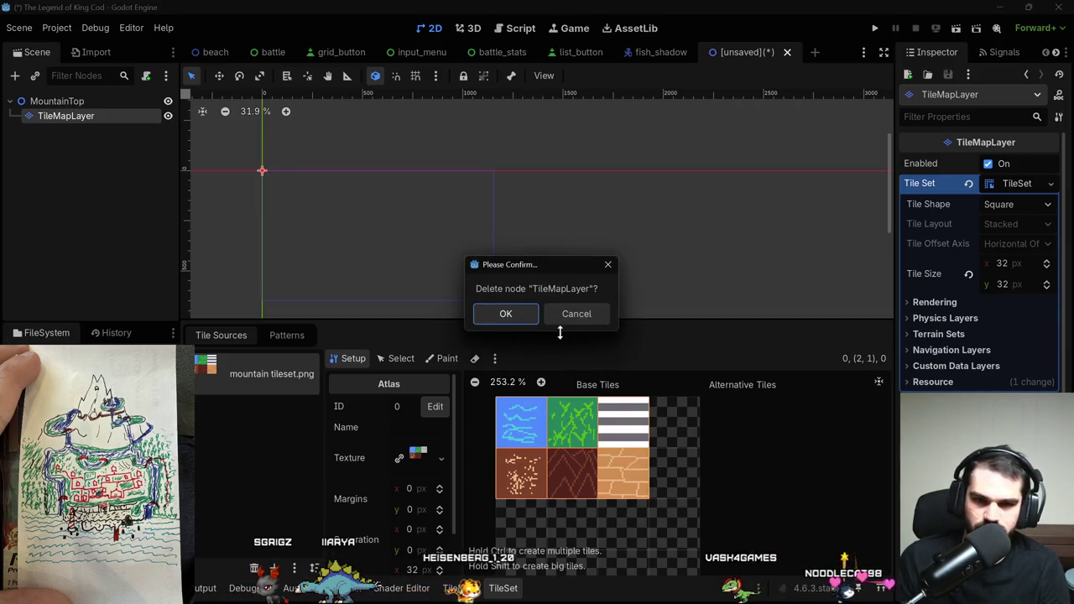
{"action": "left_click", "coordinate": [571, 314]}
{"action": "right_click", "coordinate": [636, 466]}
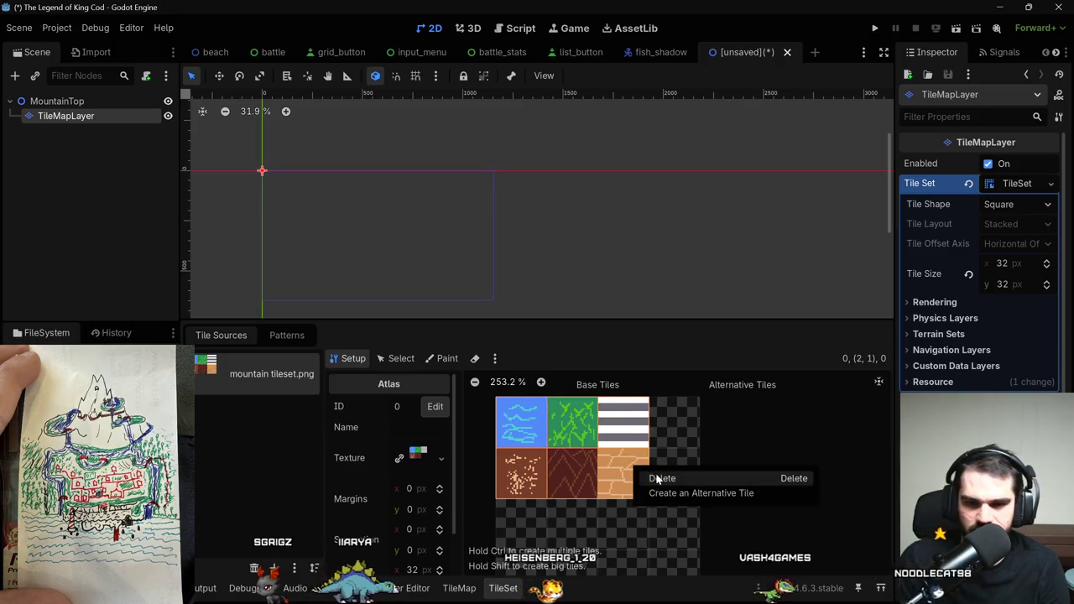
{"action": "left_click", "coordinate": [655, 473]}
{"action": "left_click", "coordinate": [634, 472]}
Add a physics layer element under the TileSet's Physics Layers.
{"action": "scroll", "coordinate": [776, 486], "scroll_direction": "down", "scroll_amount": 2}
{"action": "scroll", "coordinate": [776, 486], "scroll_direction": "up", "scroll_amount": 3}
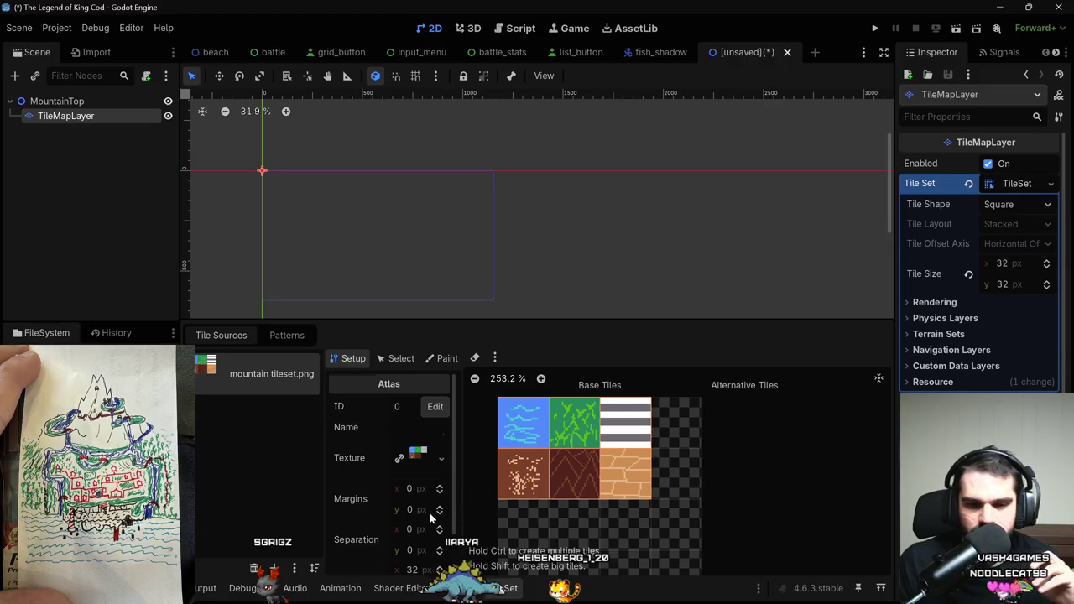
{"action": "scroll", "coordinate": [429, 520], "scroll_direction": "down", "scroll_amount": 2}
{"action": "scroll", "coordinate": [421, 516], "scroll_direction": "up", "scroll_amount": 2}
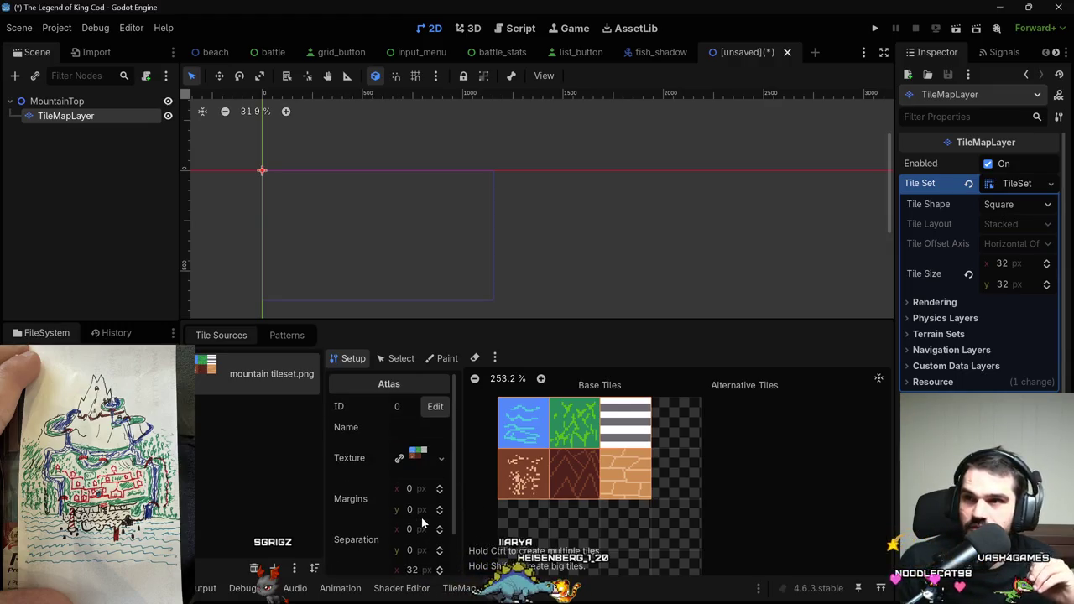
{"action": "scroll", "coordinate": [696, 487], "scroll_direction": "up", "scroll_amount": 1}
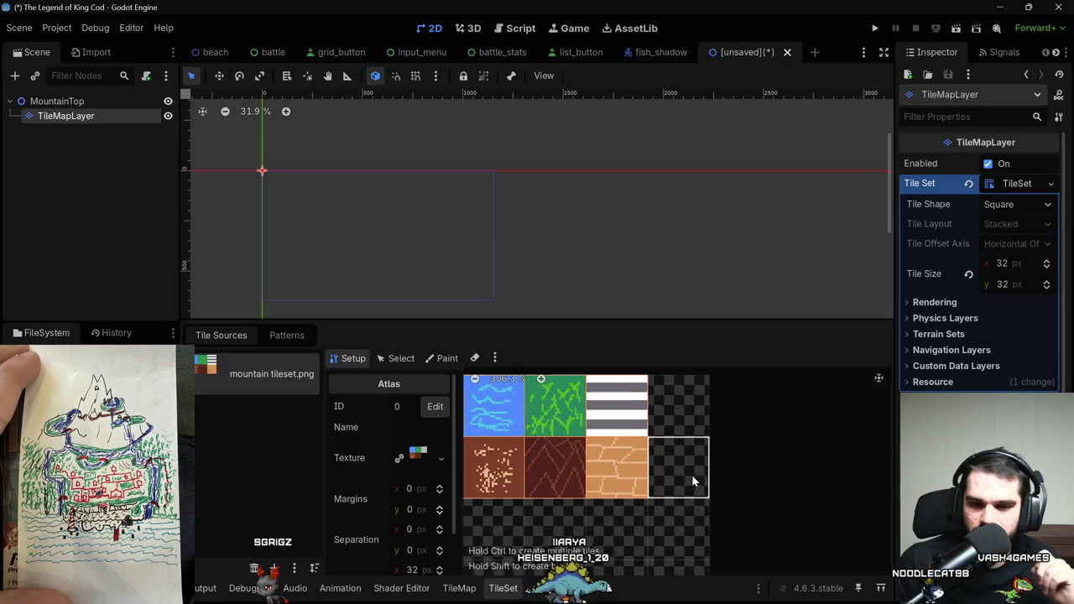
{"action": "scroll", "coordinate": [359, 215], "scroll_direction": "down", "scroll_amount": 1}
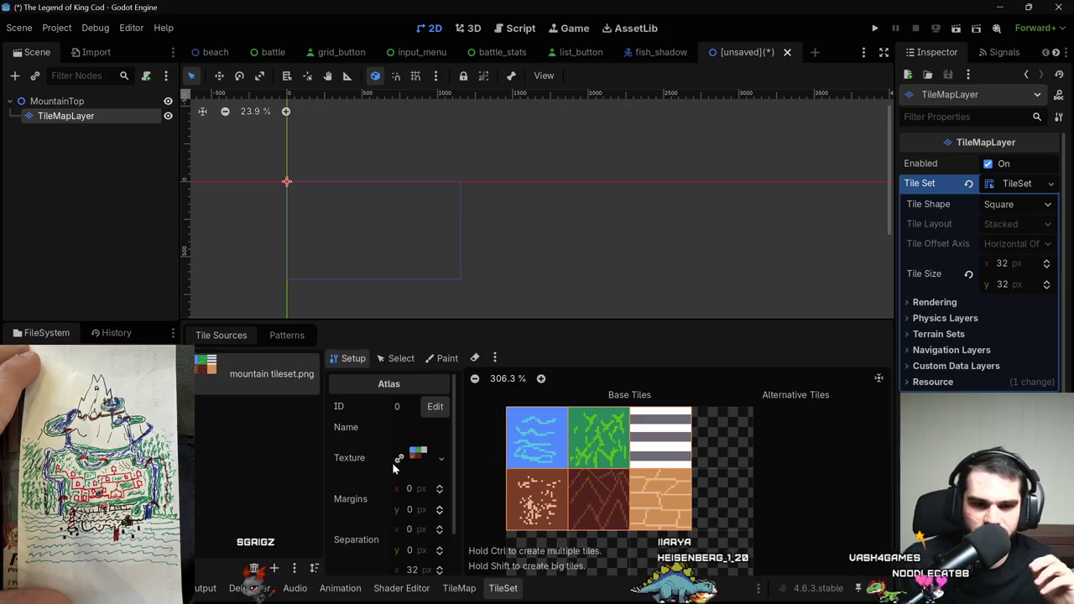
{"action": "left_click", "coordinate": [978, 302]}
{"action": "left_click", "coordinate": [978, 302]}
{"action": "left_click", "coordinate": [977, 318]}
{"action": "left_click", "coordinate": [981, 337]}
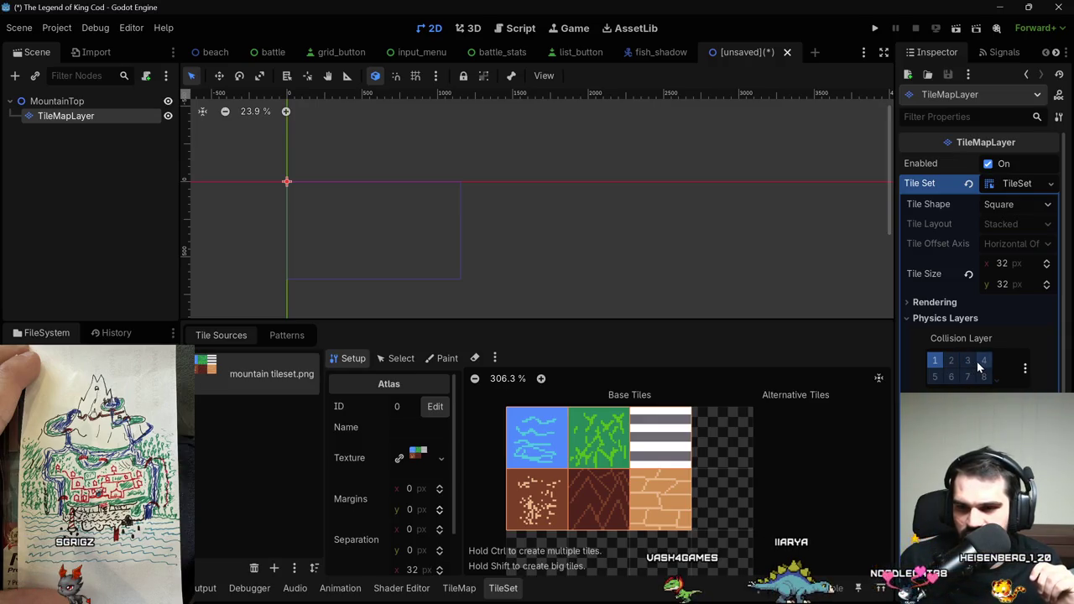
Adjust collision layer bits, settling the first physics layer on layer 3 (Land).
{"action": "left_click", "coordinate": [971, 360]}
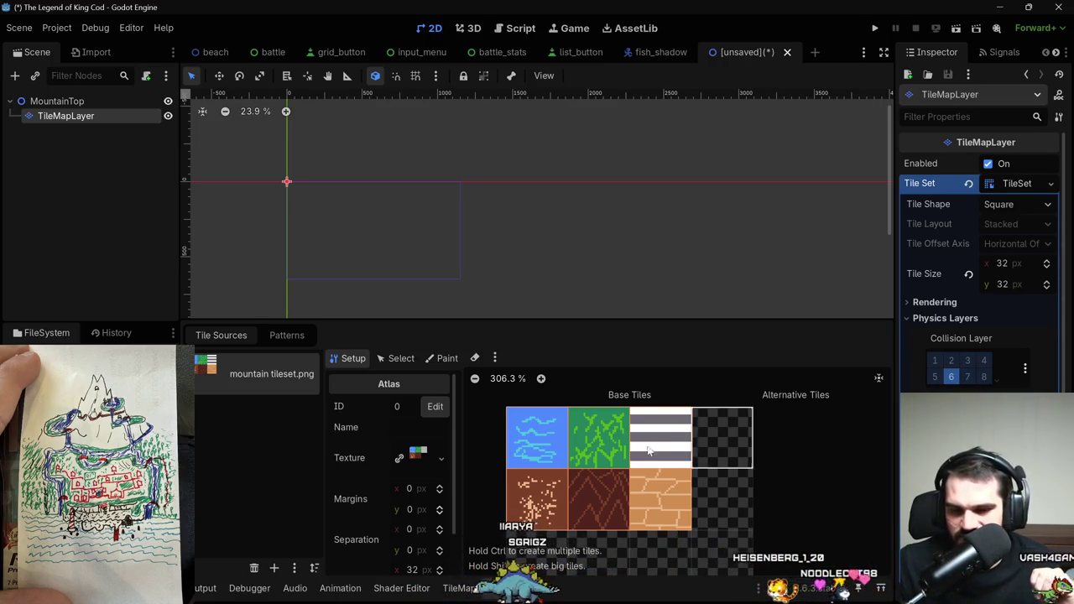
{"action": "scroll", "coordinate": [590, 478], "scroll_direction": "up", "scroll_amount": 2}
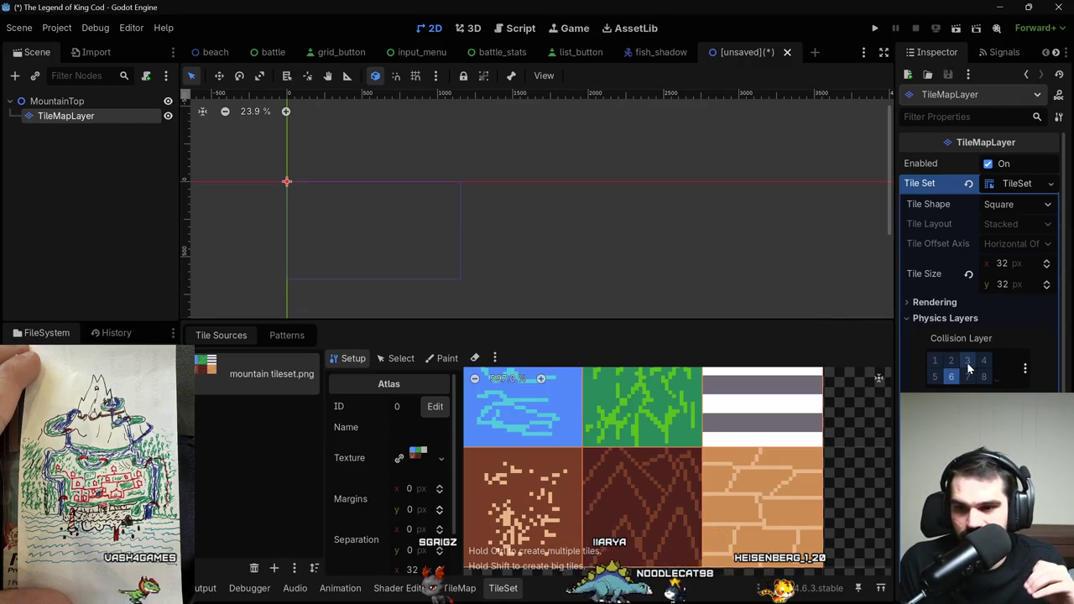
{"action": "left_click", "coordinate": [984, 360]}
{"action": "left_click", "coordinate": [952, 379]}
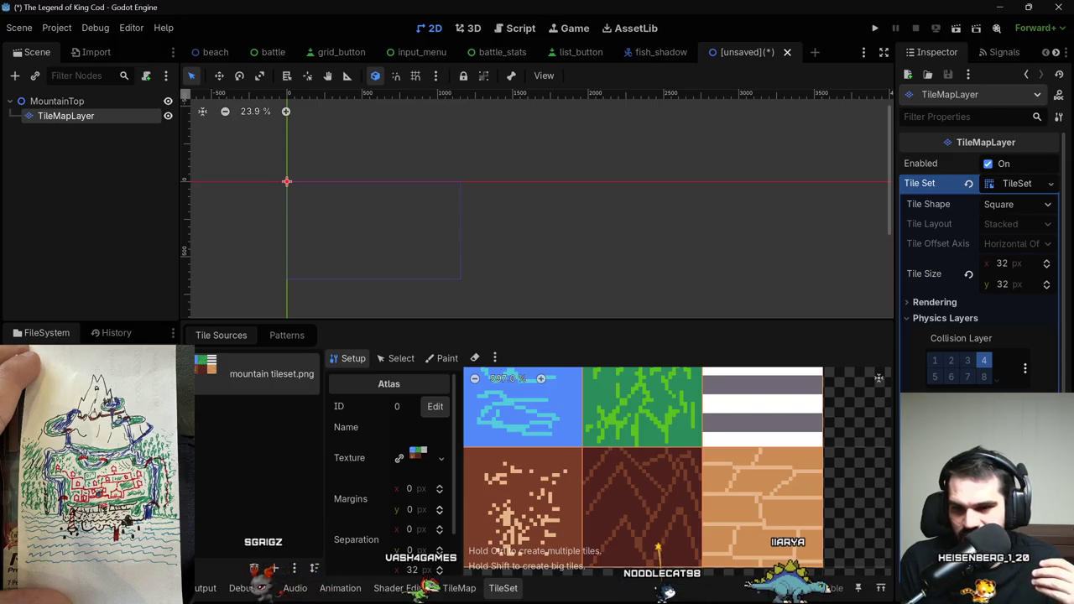
{"action": "scroll", "coordinate": [856, 451], "scroll_direction": "down", "scroll_amount": 3}
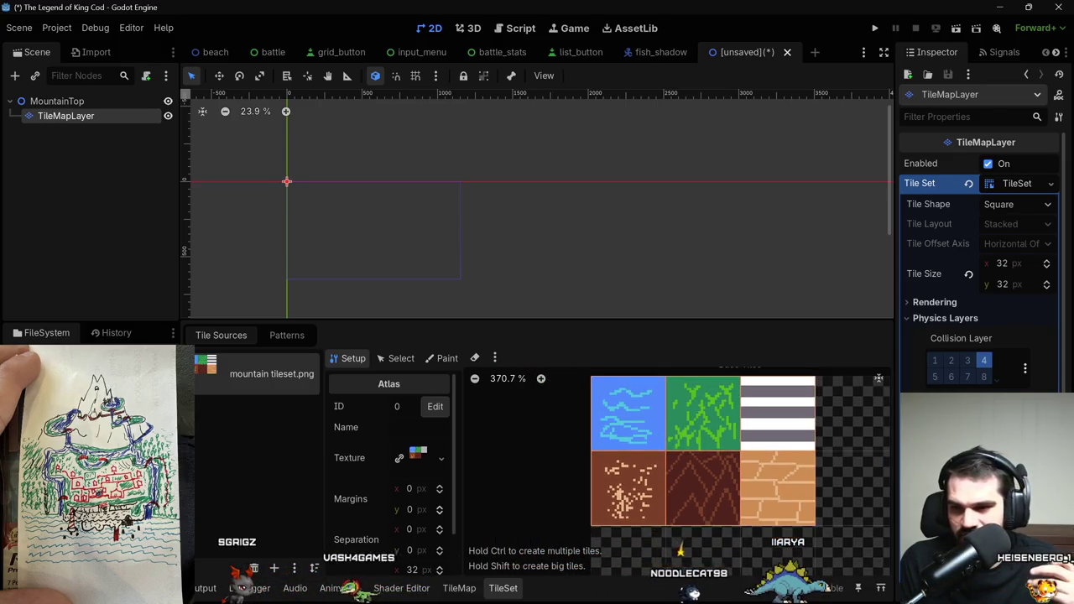
{"action": "scroll", "coordinate": [977, 252], "scroll_direction": "down", "scroll_amount": 5}
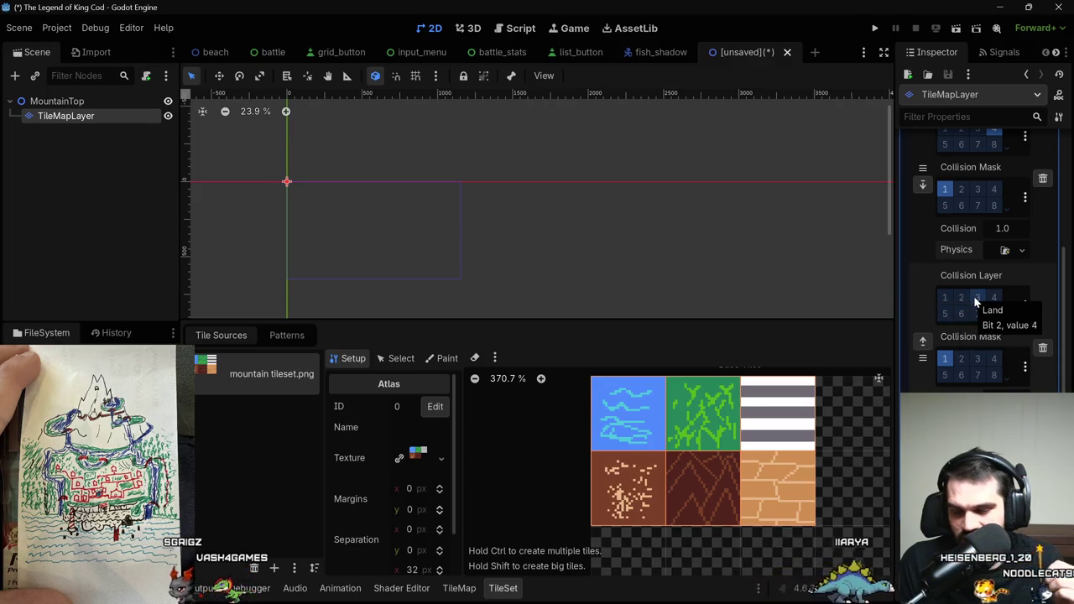
{"action": "left_click", "coordinate": [975, 300]}
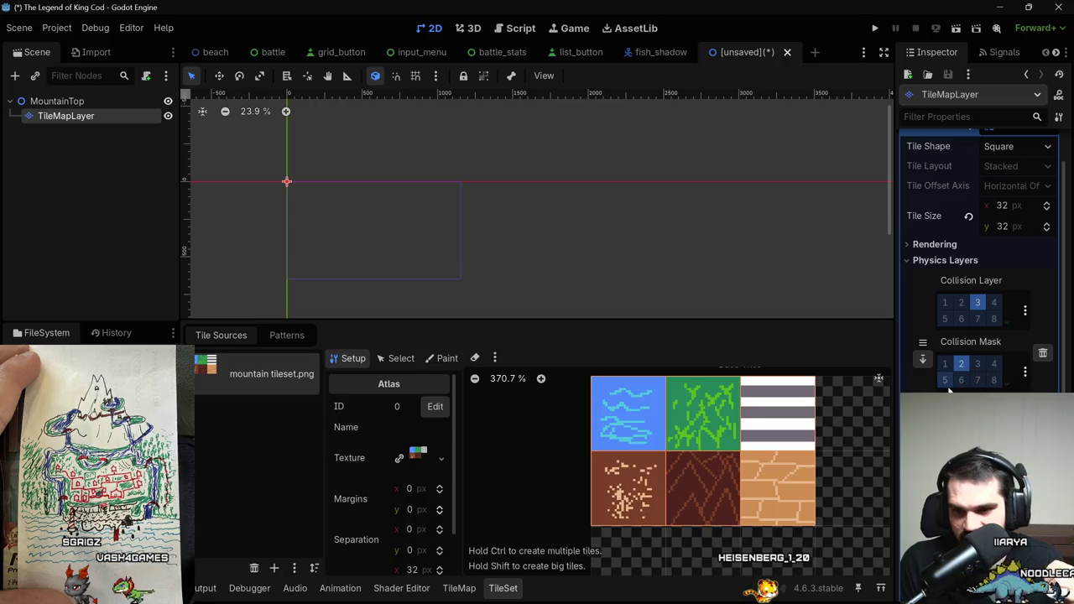
Switch the TileSet editor to Paint mode for painting tile properties.
{"action": "scroll", "coordinate": [948, 390], "scroll_direction": "down", "scroll_amount": 2}
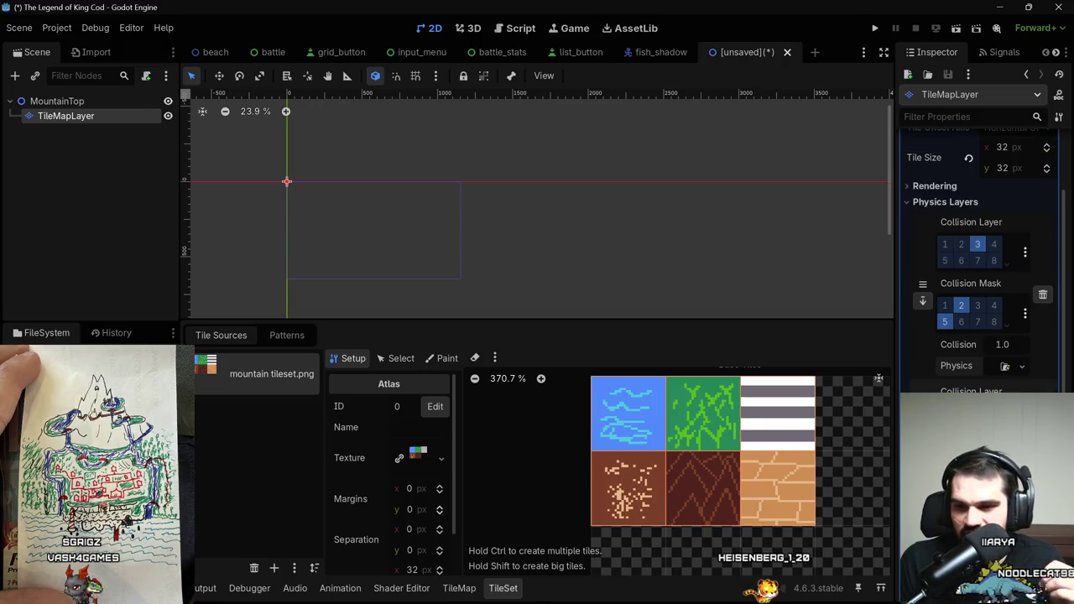
{"action": "scroll", "coordinate": [965, 276], "scroll_direction": "down", "scroll_amount": 2}
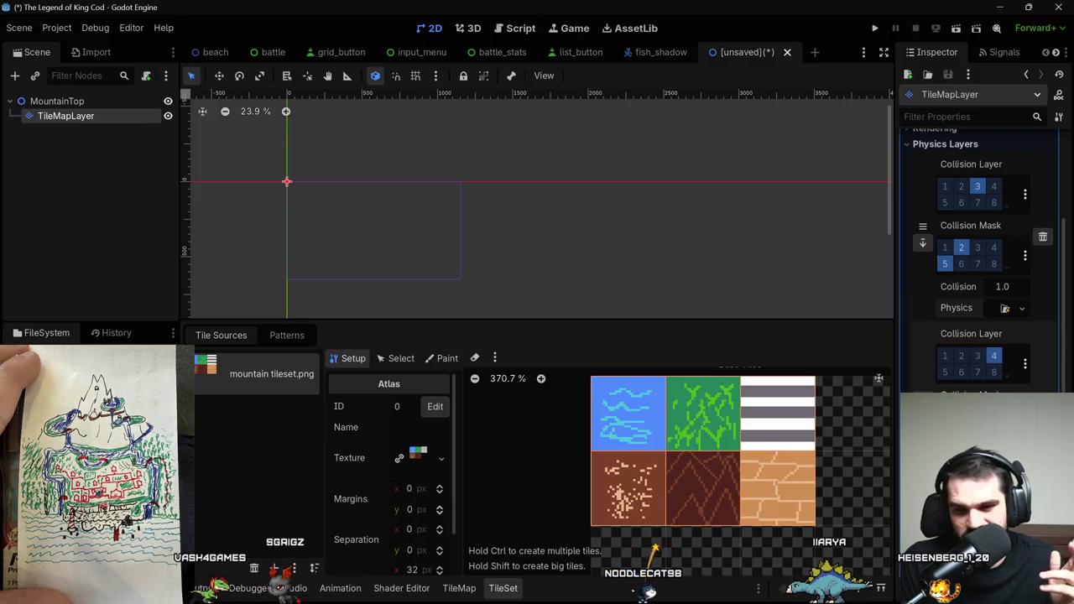
{"action": "scroll", "coordinate": [982, 252], "scroll_direction": "down", "scroll_amount": 3}
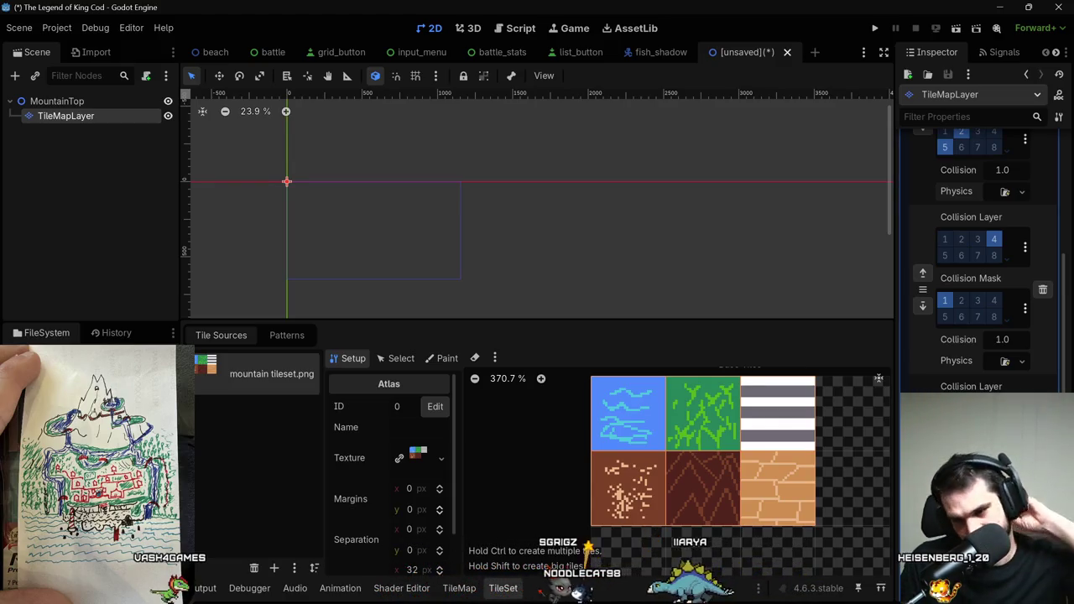
{"action": "scroll", "coordinate": [840, 485], "scroll_direction": "up", "scroll_amount": 1}
{"action": "scroll", "coordinate": [840, 485], "scroll_direction": "down", "scroll_amount": 1}
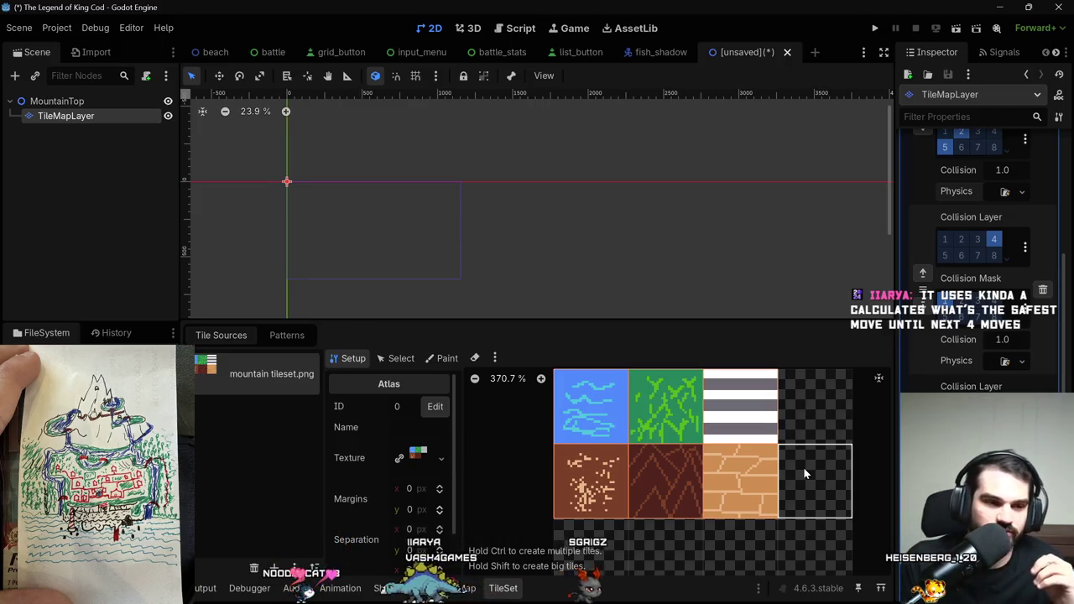
{"action": "mouse_move", "coordinate": [219, 601]}
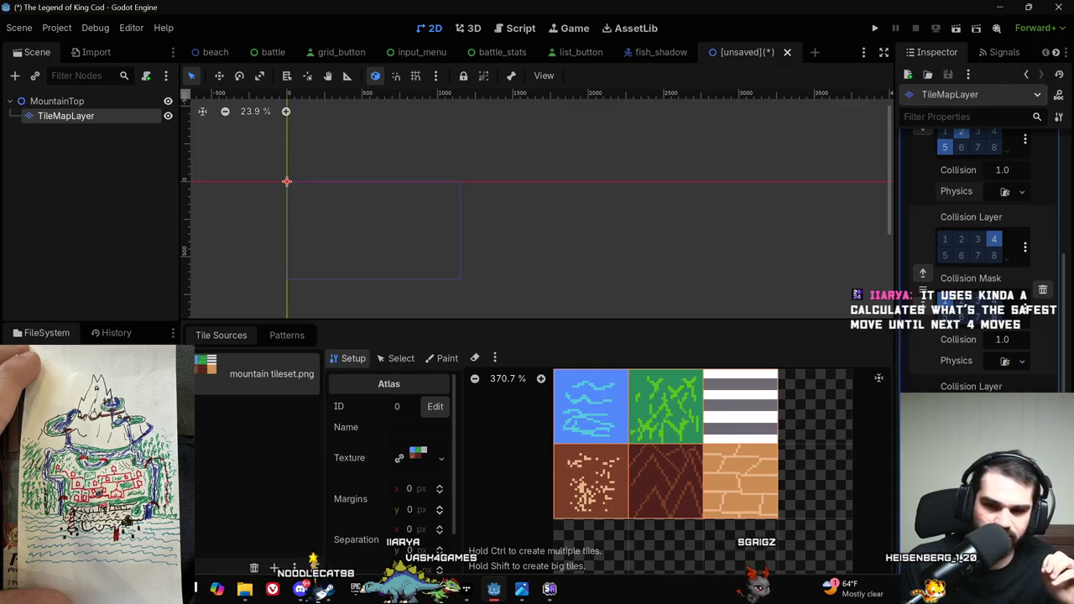
{"action": "scroll", "coordinate": [535, 495], "scroll_direction": "up", "scroll_amount": 2}
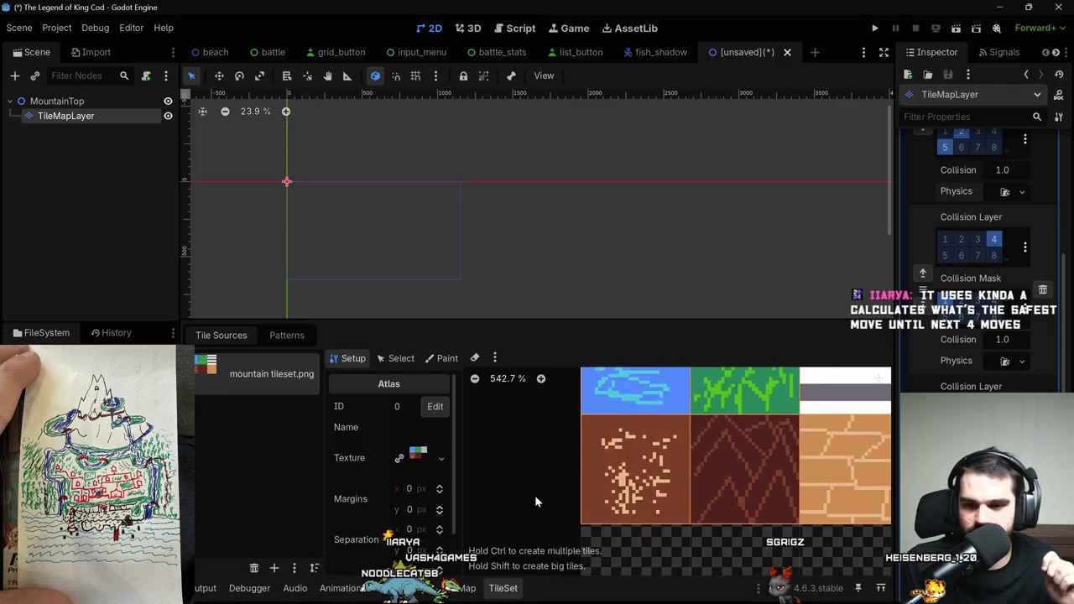
{"action": "scroll", "coordinate": [830, 499], "scroll_direction": "down", "scroll_amount": 1}
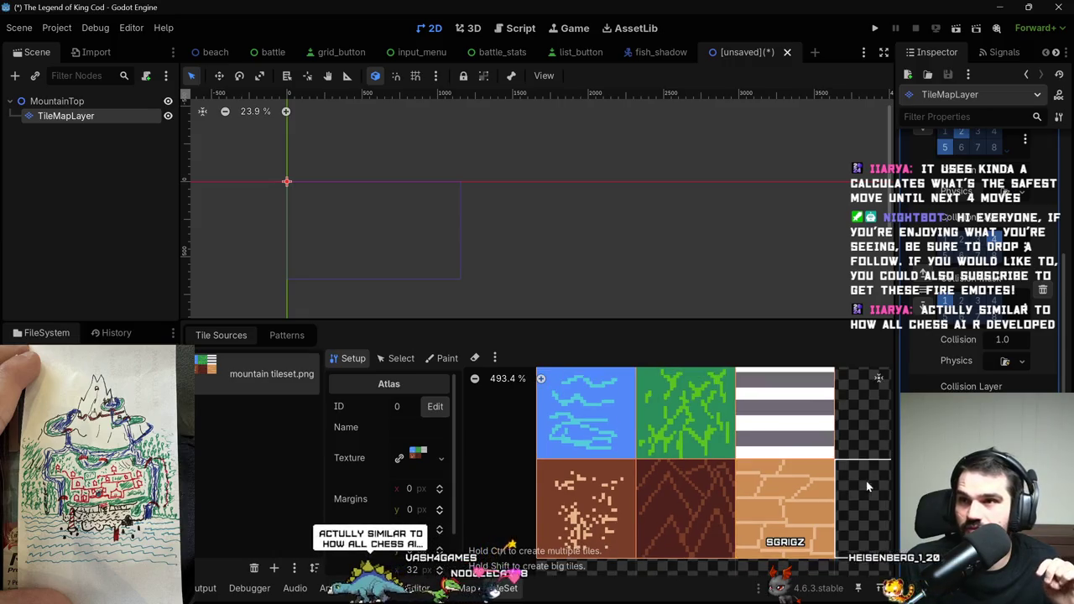
{"action": "scroll", "coordinate": [835, 483], "scroll_direction": "down", "scroll_amount": 1}
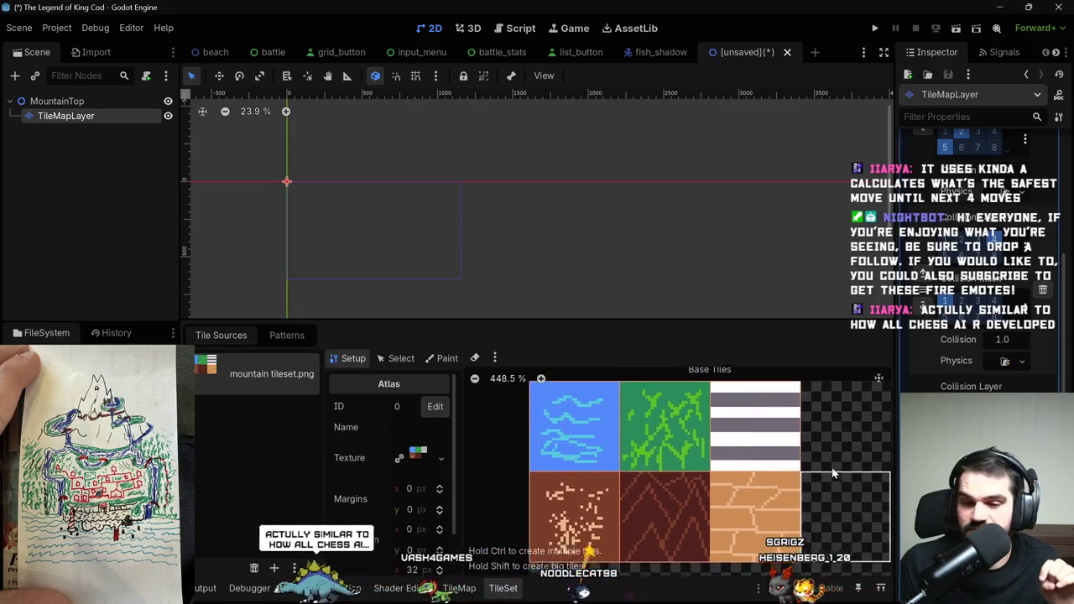
{"action": "scroll", "coordinate": [830, 467], "scroll_direction": "down", "scroll_amount": 1}
{"action": "left_click", "coordinate": [447, 358]}
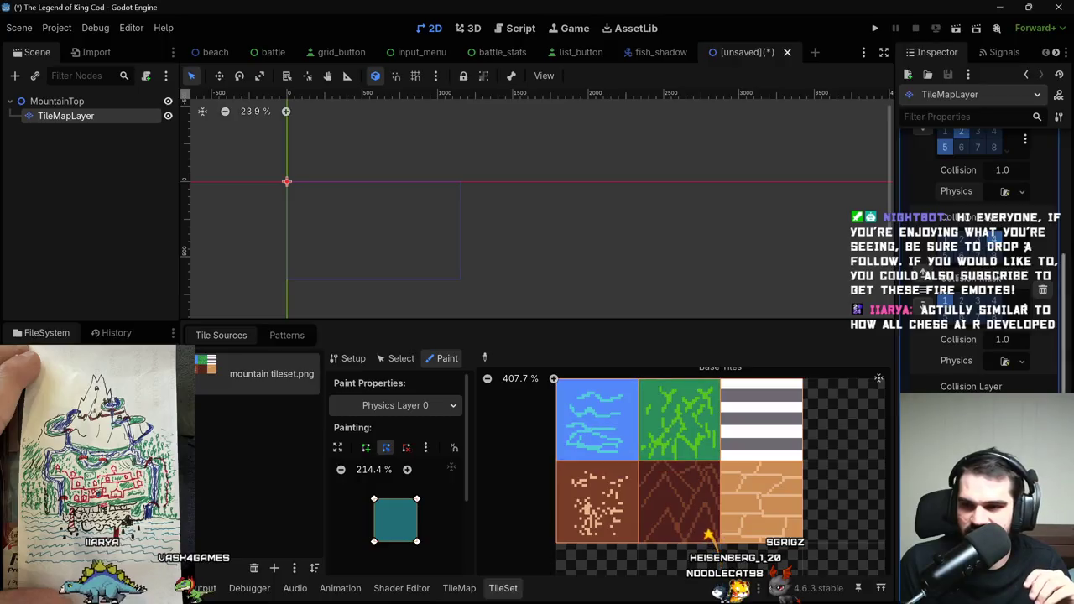
Paint Physics Layer 0 collision onto the dirt, grass, brick and striped tiles.
{"action": "scroll", "coordinate": [1011, 197], "scroll_direction": "up", "scroll_amount": 4}
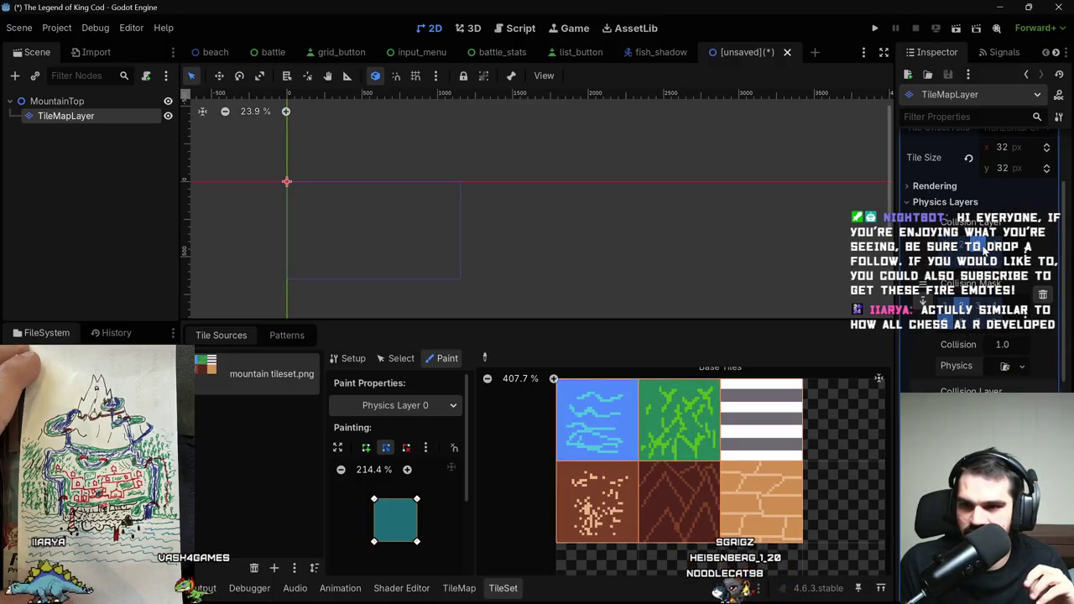
{"action": "left_click", "coordinate": [622, 464]}
{"action": "left_click", "coordinate": [684, 433]}
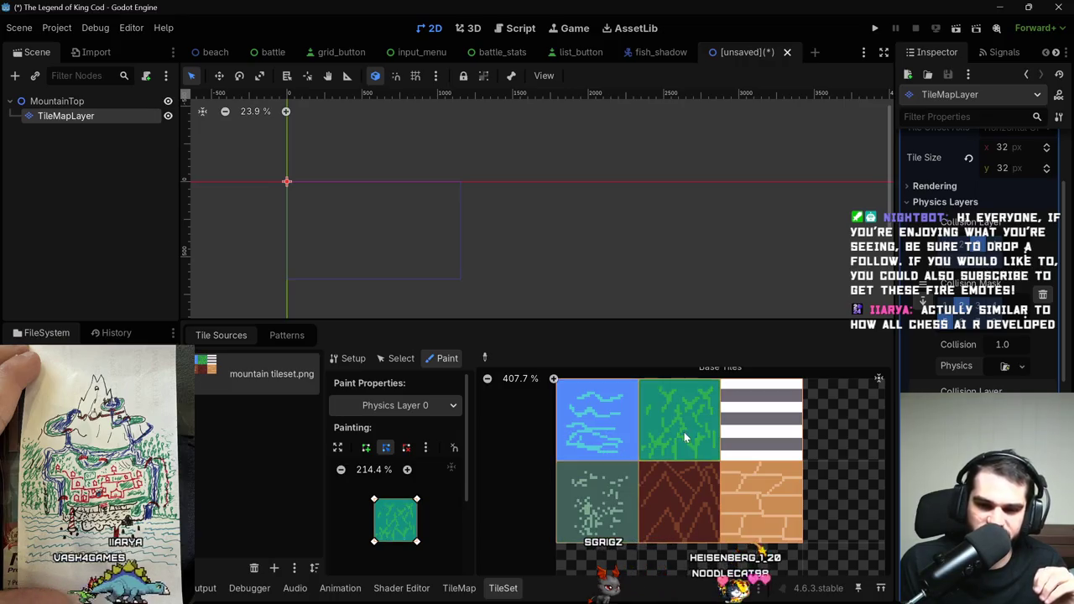
{"action": "left_click", "coordinate": [736, 506]}
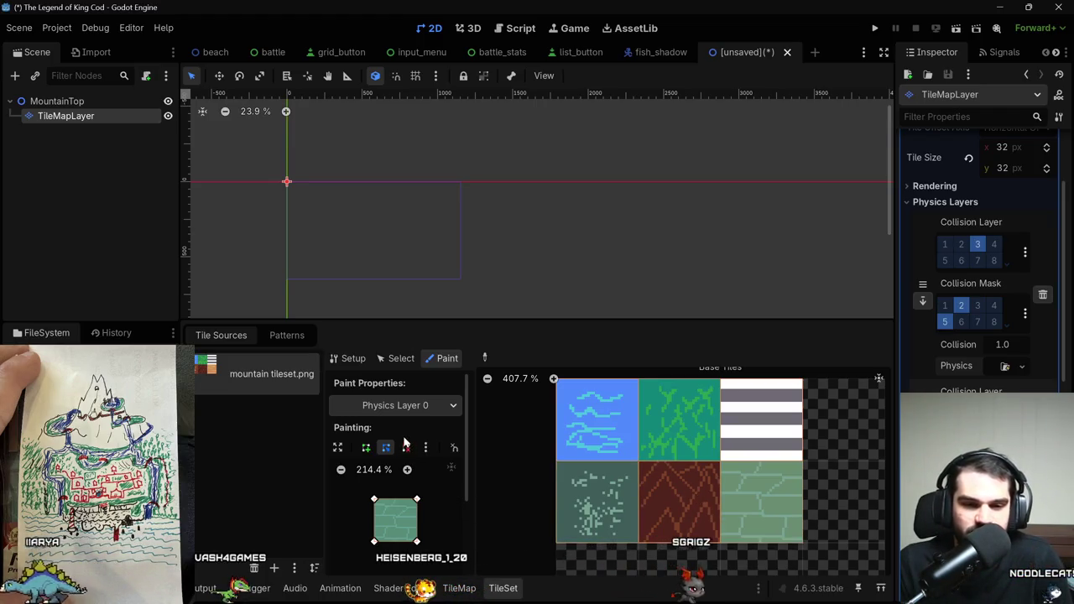
{"action": "left_click", "coordinate": [431, 409]}
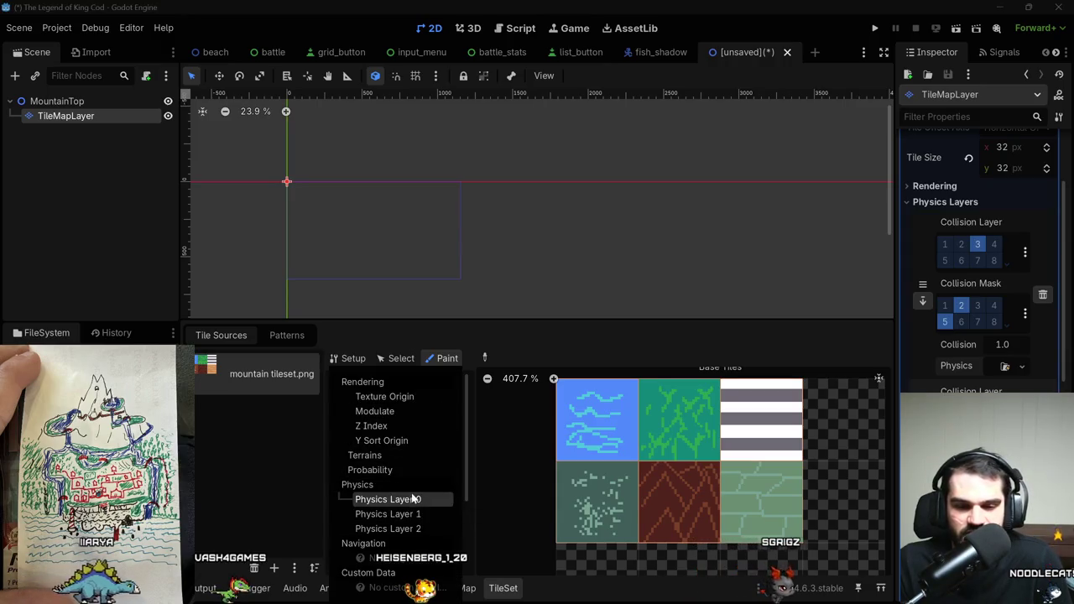
{"action": "left_click", "coordinate": [744, 426]}
{"action": "left_click", "coordinate": [744, 427]}
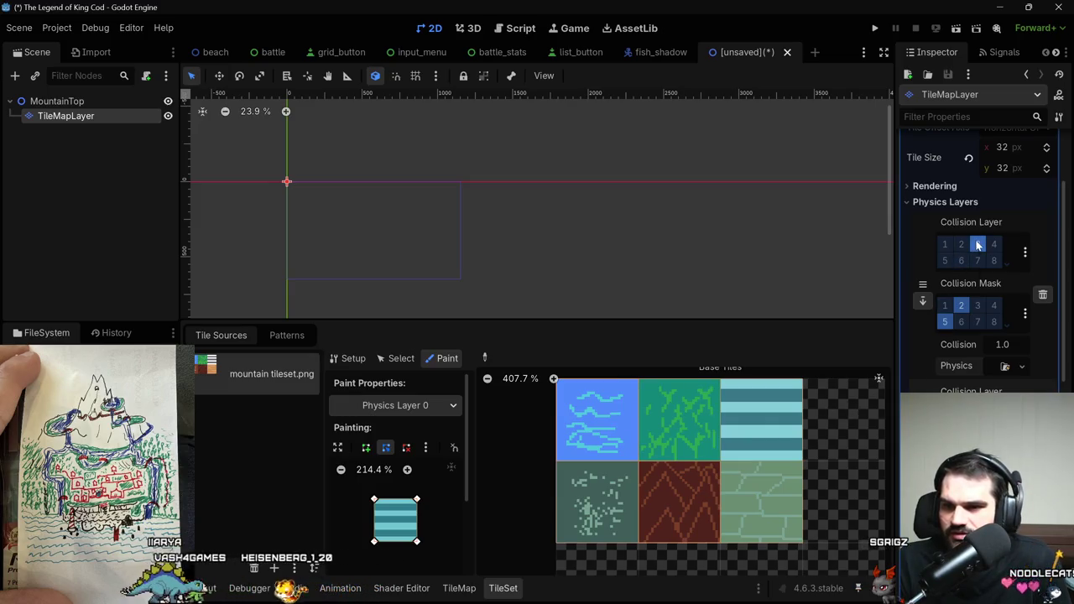
Give the water tile collision on Physics Layer 1.
{"action": "scroll", "coordinate": [1002, 380], "scroll_direction": "down", "scroll_amount": 2}
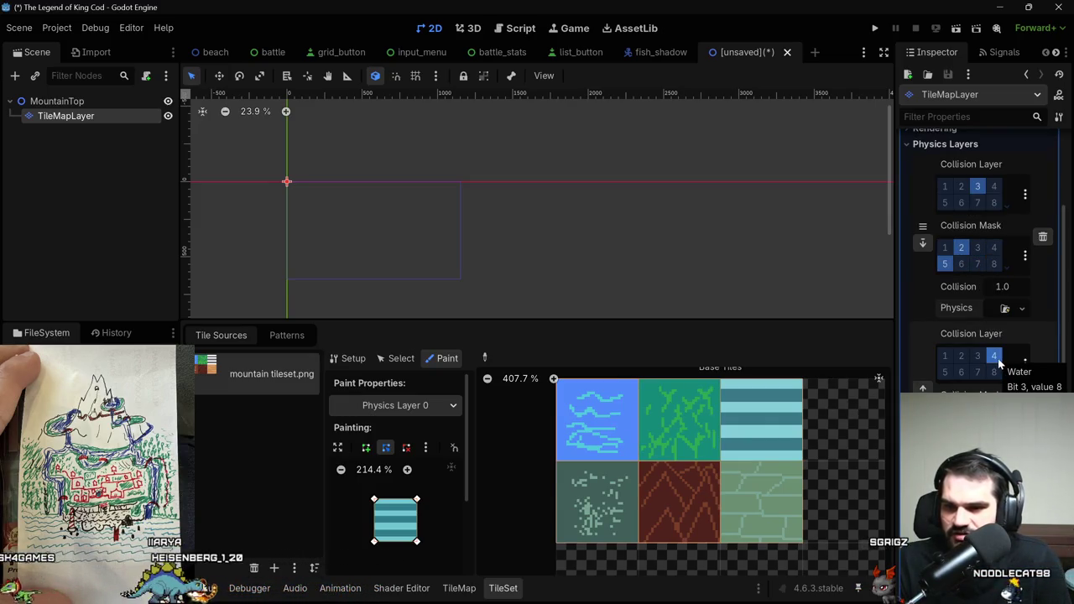
{"action": "left_click", "coordinate": [424, 406]}
{"action": "left_click", "coordinate": [411, 513]}
{"action": "left_click", "coordinate": [610, 424]}
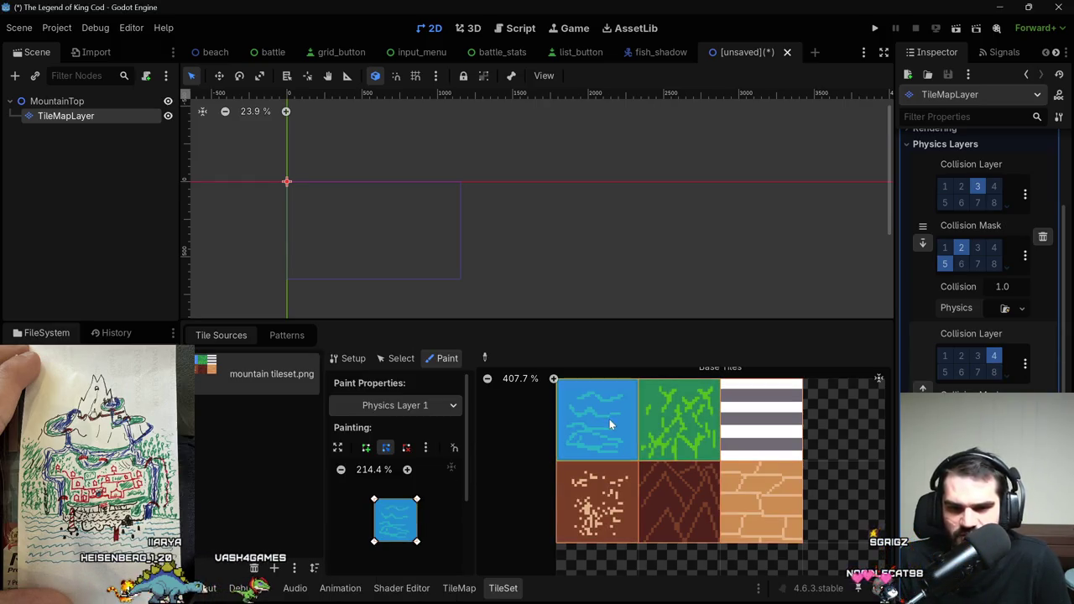
Paint a full-tile collision shape on Physics Layer 2 onto the ridged red mountain tile.
{"action": "scroll", "coordinate": [969, 372], "scroll_direction": "down", "scroll_amount": 3}
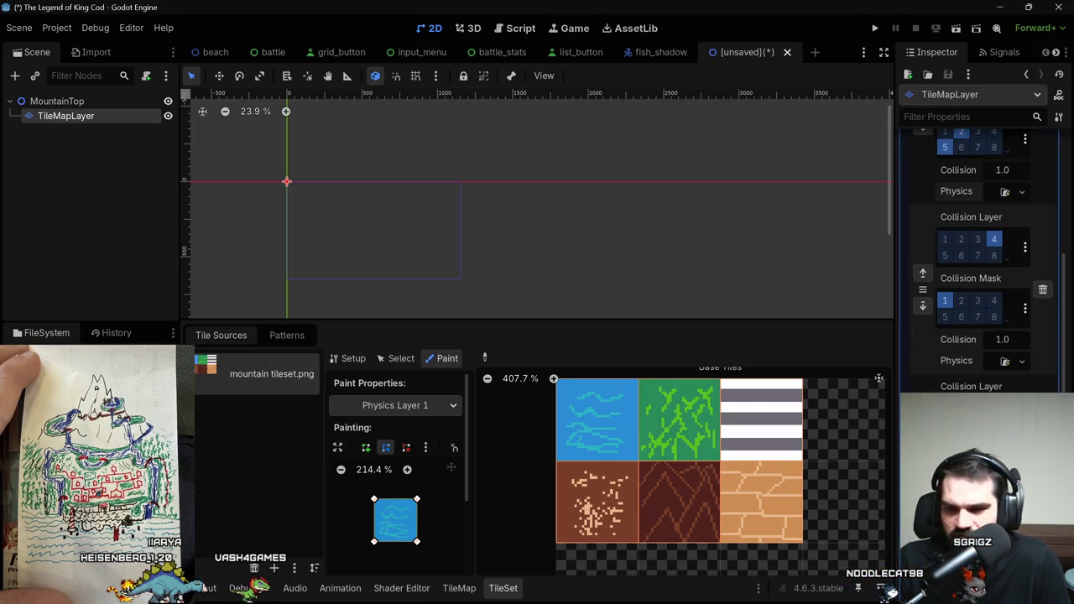
{"action": "left_click", "coordinate": [454, 406]}
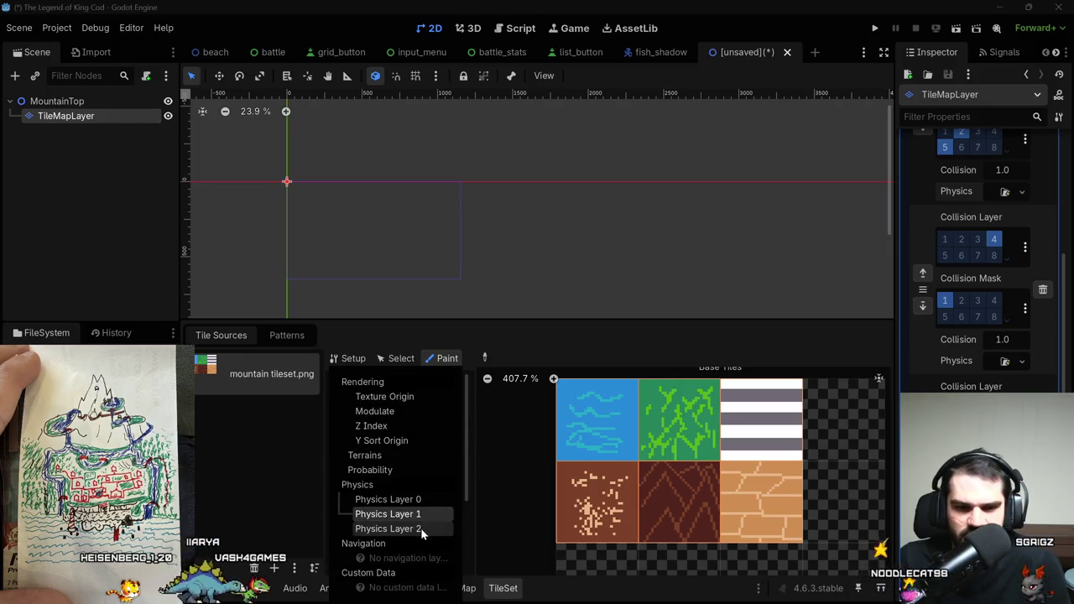
{"action": "left_click", "coordinate": [422, 527]}
{"action": "left_click", "coordinate": [683, 518]}
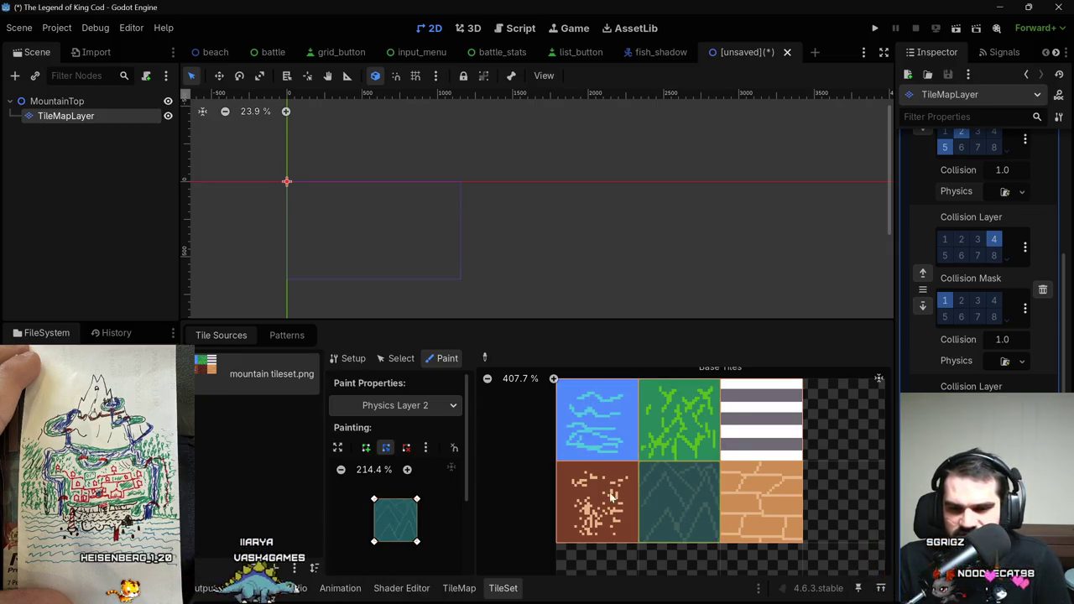
{"action": "scroll", "coordinate": [503, 472], "scroll_direction": "down", "scroll_amount": 3}
{"action": "scroll", "coordinate": [497, 459], "scroll_direction": "up", "scroll_amount": 2}
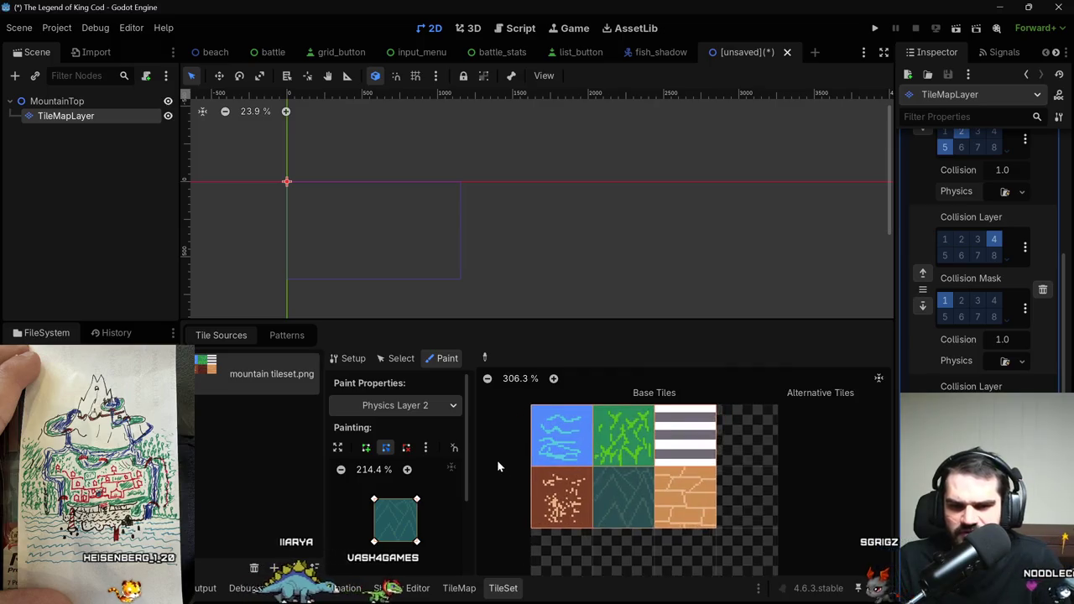
{"action": "left_click", "coordinate": [444, 410]}
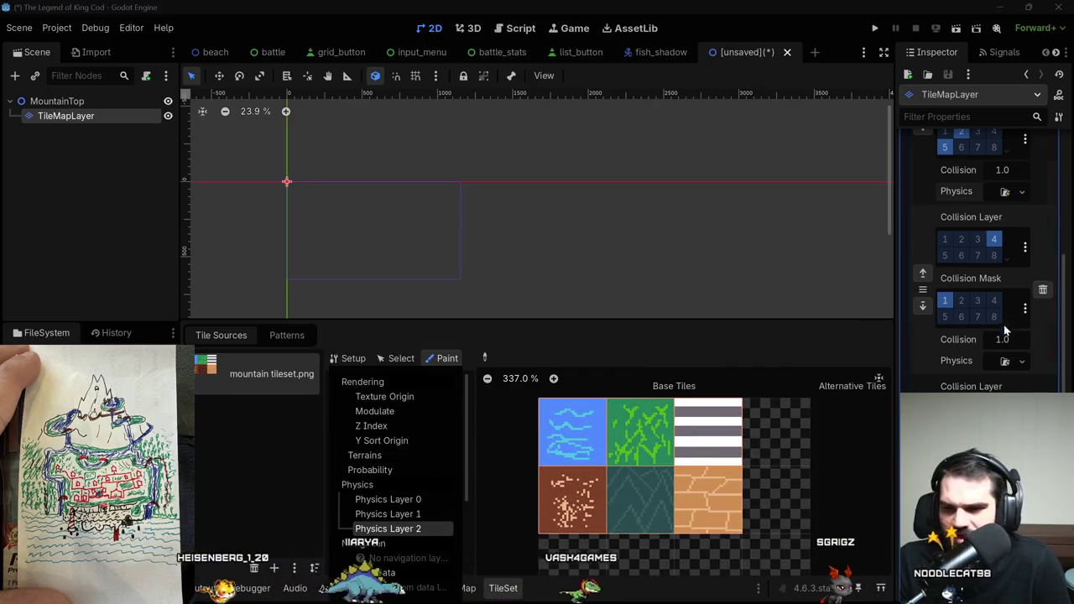
{"action": "scroll", "coordinate": [1006, 324], "scroll_direction": "down", "scroll_amount": 3}
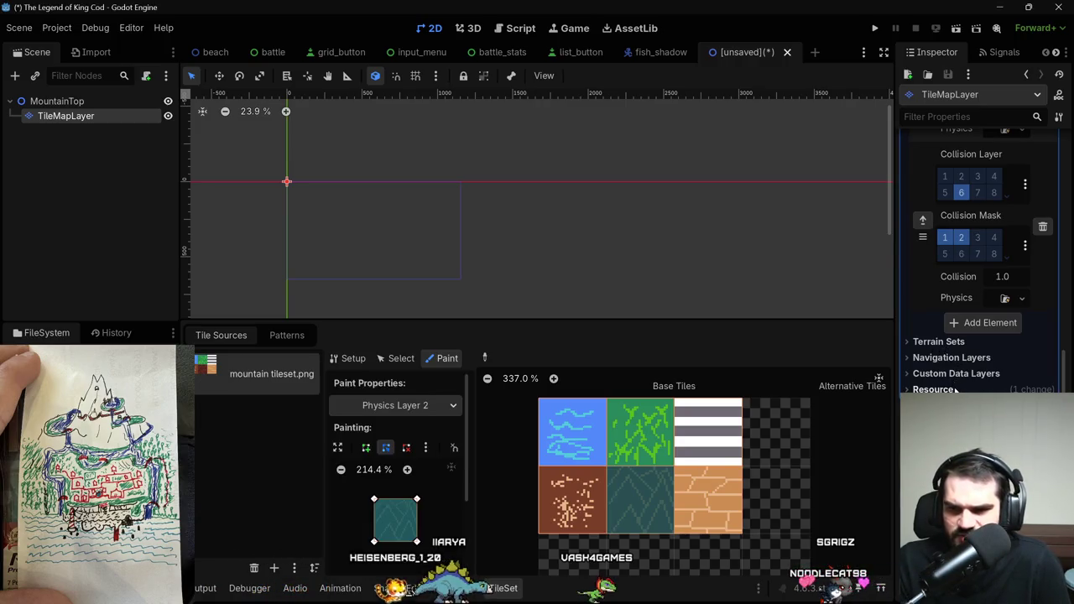
{"action": "scroll", "coordinate": [981, 251], "scroll_direction": "up", "scroll_amount": 5}
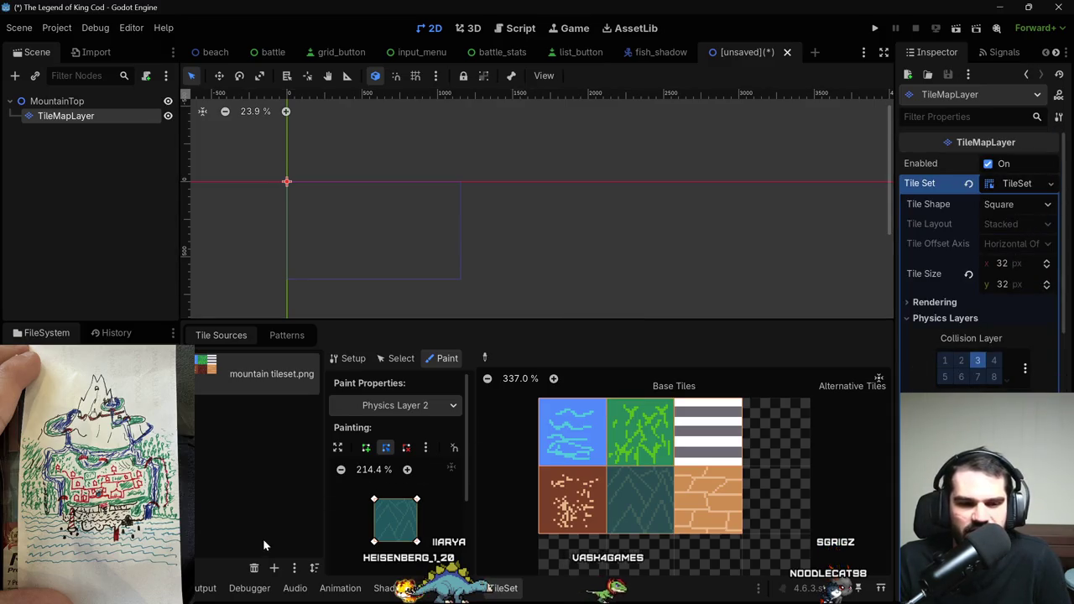
Save the TileSet as 'mountain tileset' in the Art Assets programmer art folder.
{"action": "left_click", "coordinate": [291, 568]}
{"action": "left_click", "coordinate": [294, 550]}
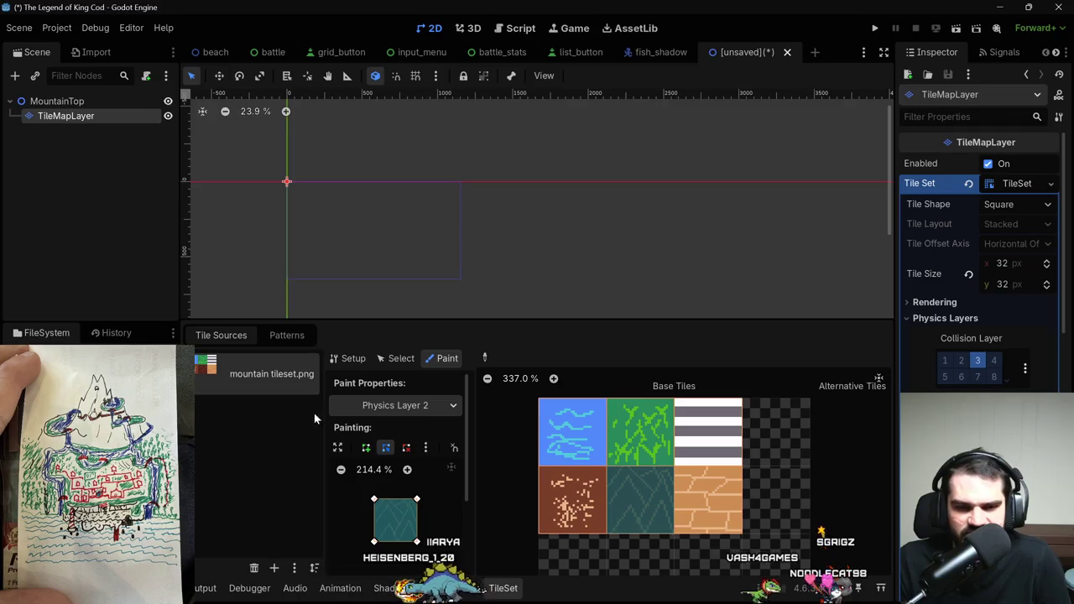
{"action": "left_click", "coordinate": [1049, 183]}
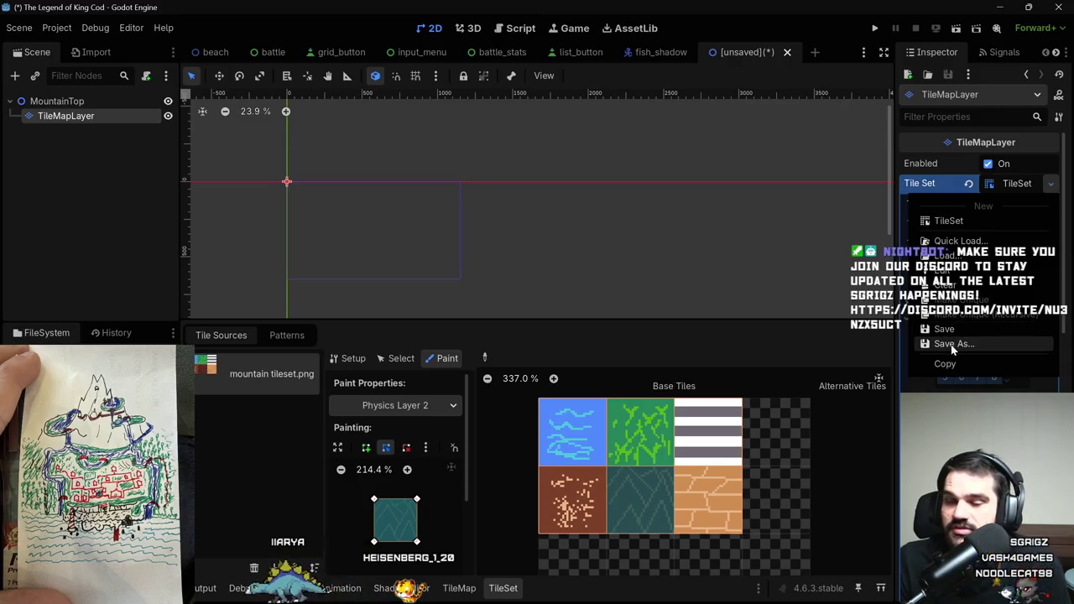
{"action": "left_click", "coordinate": [952, 345]}
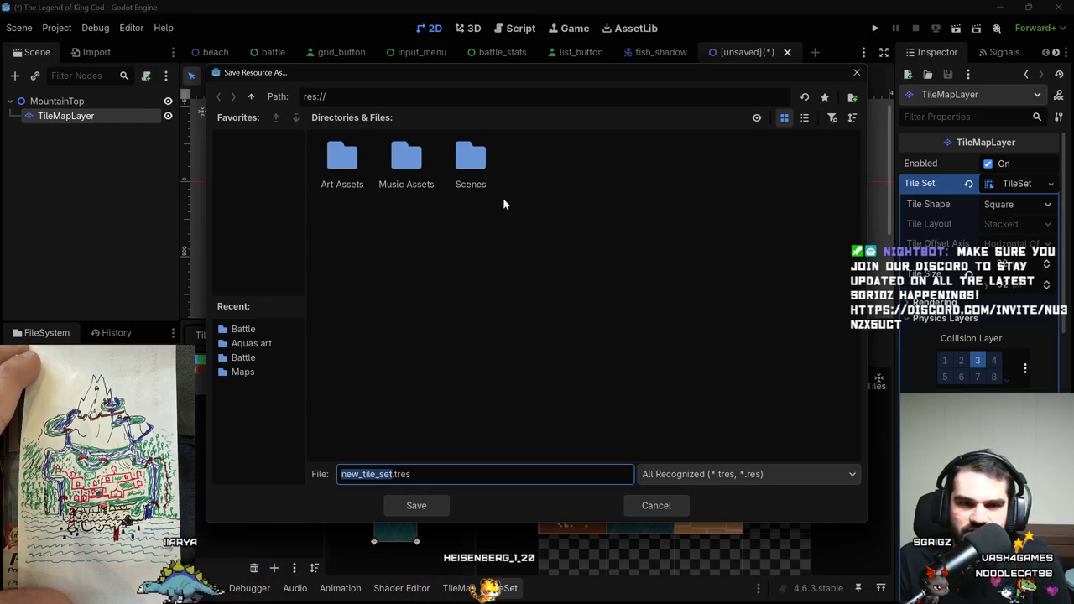
{"action": "left_click", "coordinate": [404, 177]}
{"action": "double_click", "coordinate": [343, 172]}
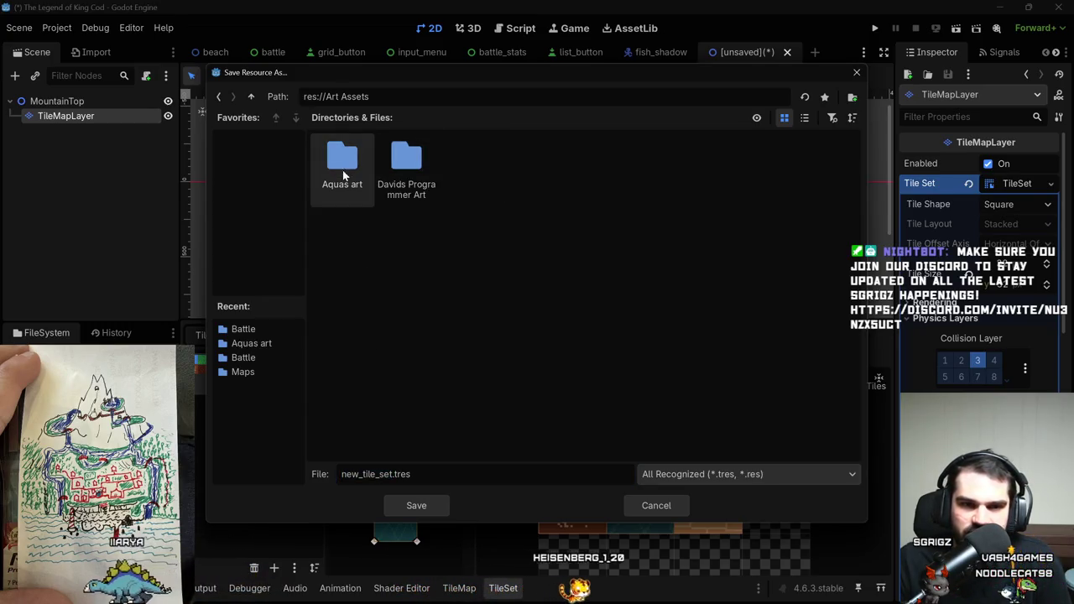
{"action": "double_click", "coordinate": [388, 168]}
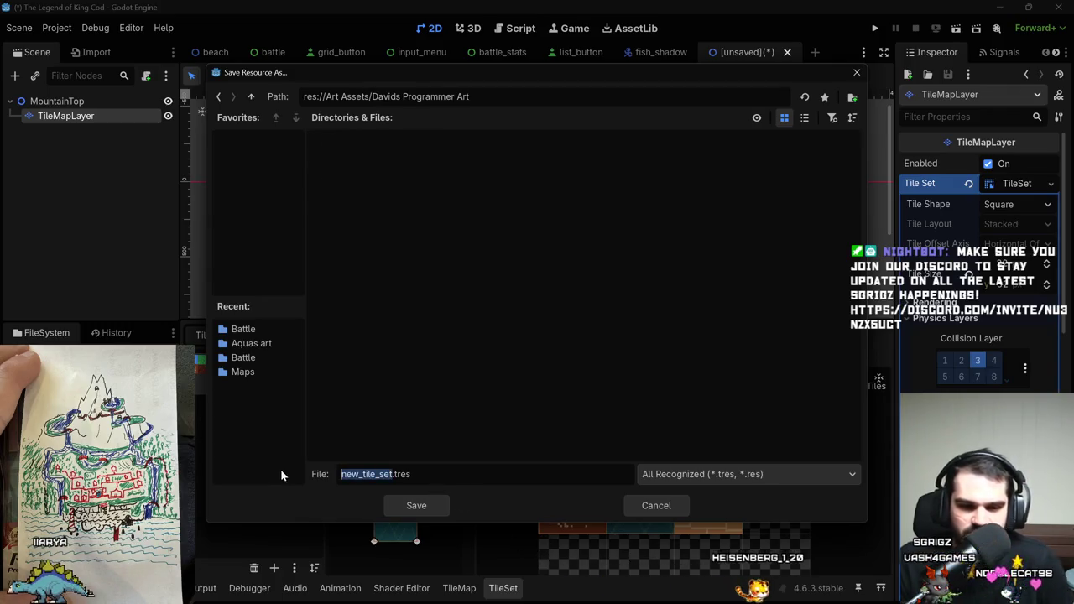
{"action": "type", "text": "mountain"}
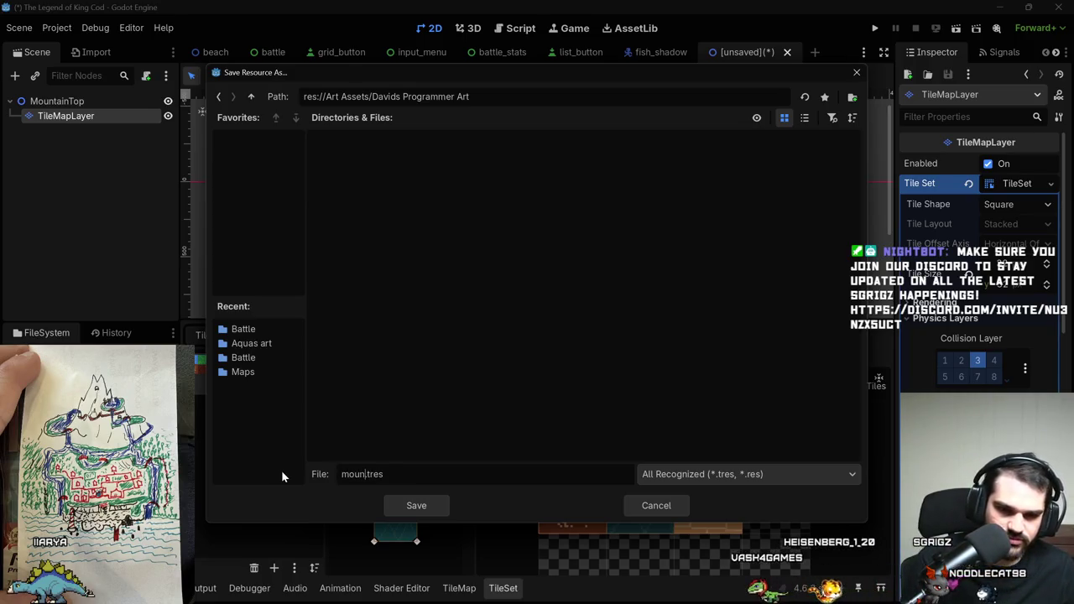
{"action": "type", "text": " tileset"}
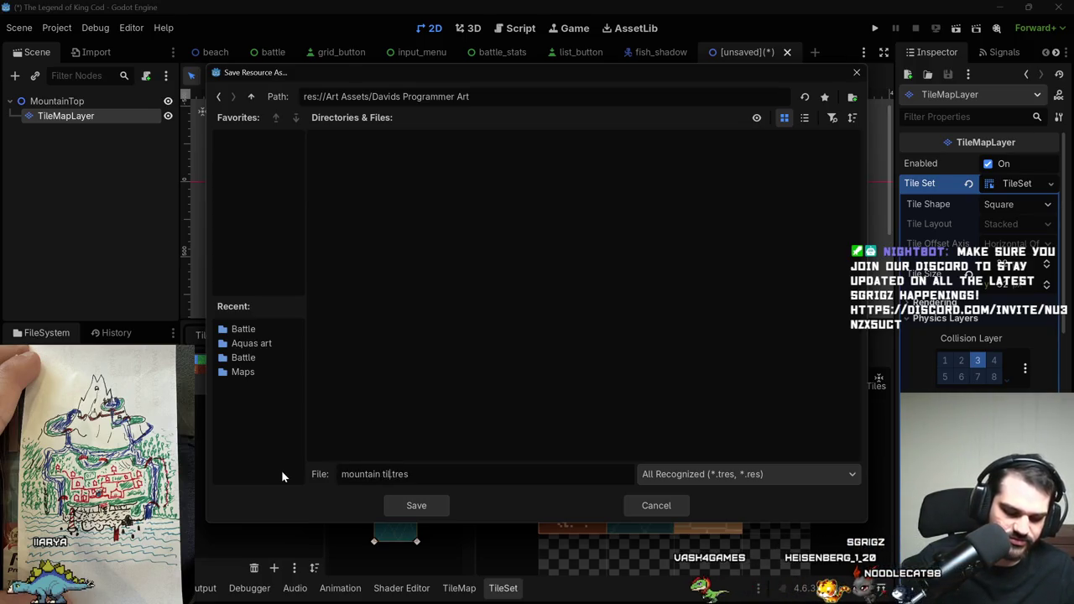
{"action": "left_click", "coordinate": [433, 511]}
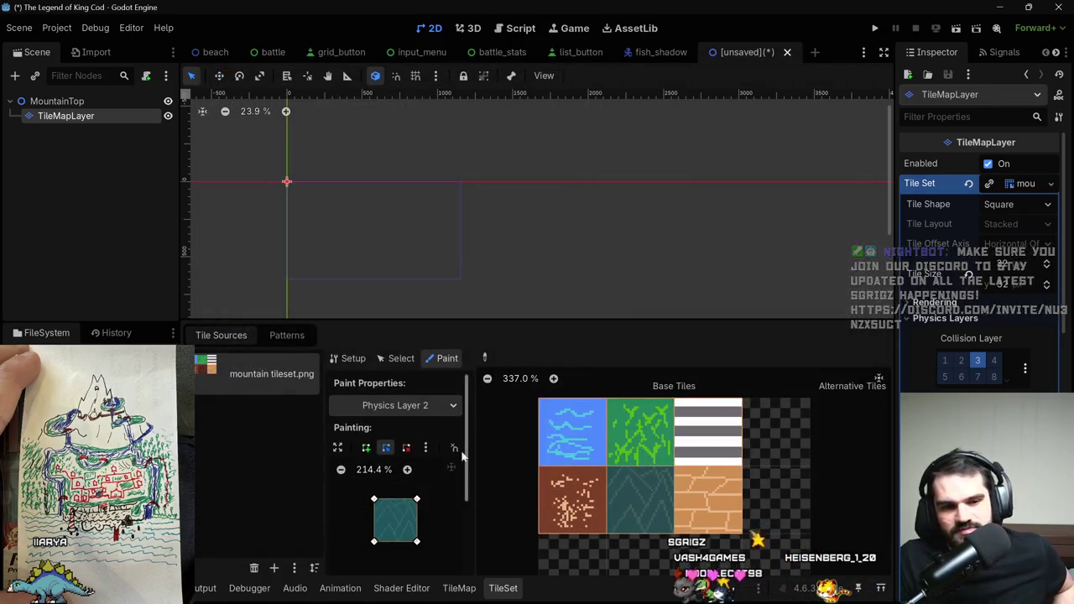
Close the tile set editing panel and deselect the TileMapLayer node.
{"action": "scroll", "coordinate": [416, 275], "scroll_direction": "up", "scroll_amount": 5}
{"action": "left_click_drag", "start_coordinate": [434, 252], "coordinate": [540, 273]}
{"action": "scroll", "coordinate": [539, 273], "scroll_direction": "down", "scroll_amount": 4}
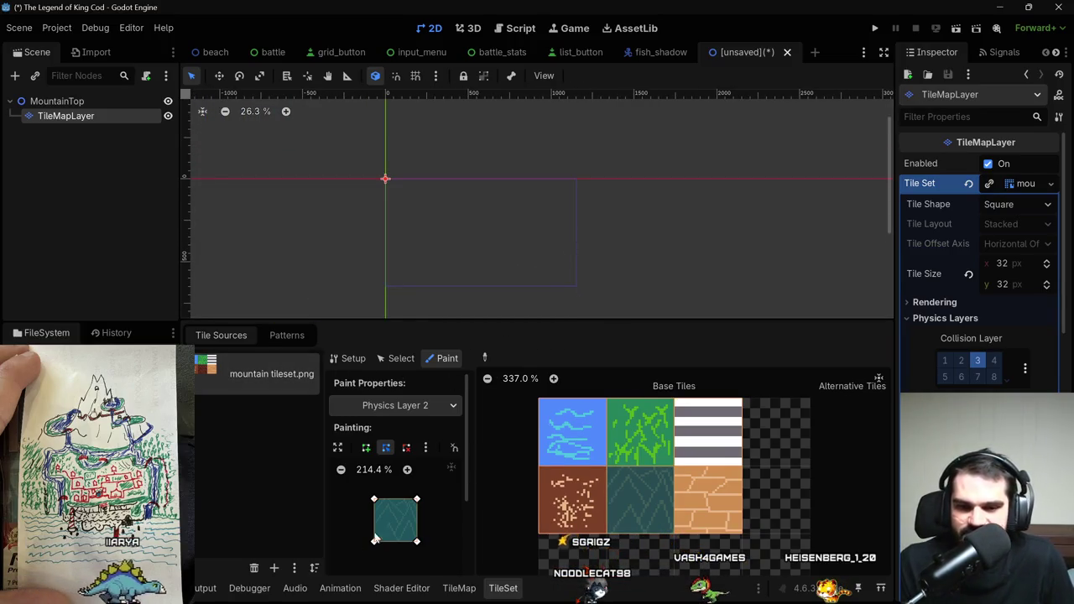
{"action": "left_click", "coordinate": [503, 589]}
{"action": "scroll", "coordinate": [461, 267], "scroll_direction": "up", "scroll_amount": 6}
{"action": "scroll", "coordinate": [400, 214], "scroll_direction": "up", "scroll_amount": 2}
{"action": "left_click", "coordinate": [118, 124]}
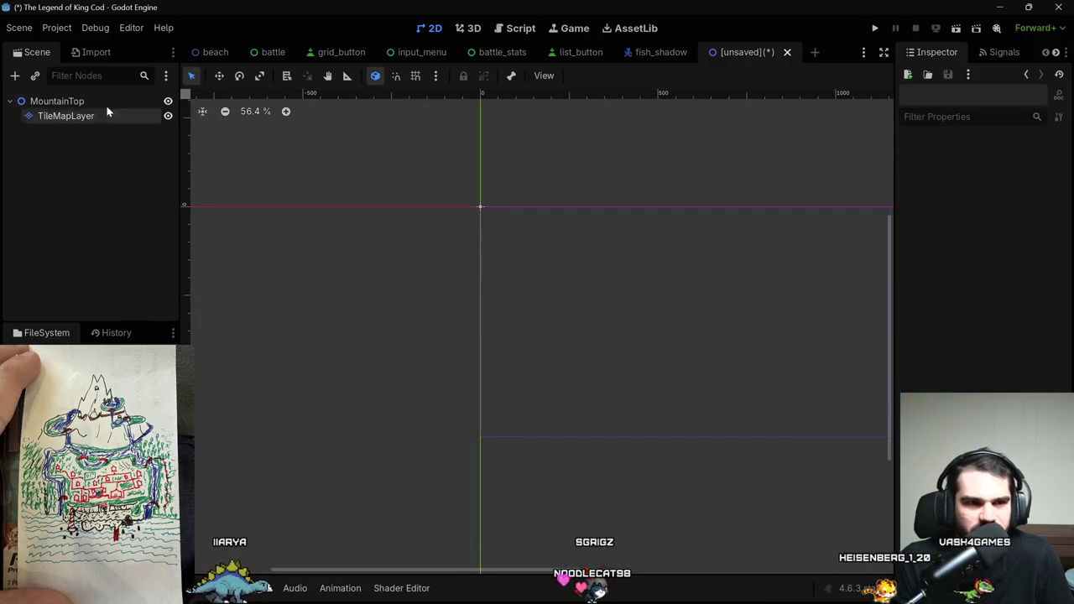
Select the MountainTop root, then cancel the Add Node dialog without adding anything.
{"action": "left_click", "coordinate": [94, 100]}
{"action": "key", "text": "ctrl+a"}
{"action": "type", "text": "p"}
{"action": "key", "text": "BackSpace"}
{"action": "key", "text": "Escape"}
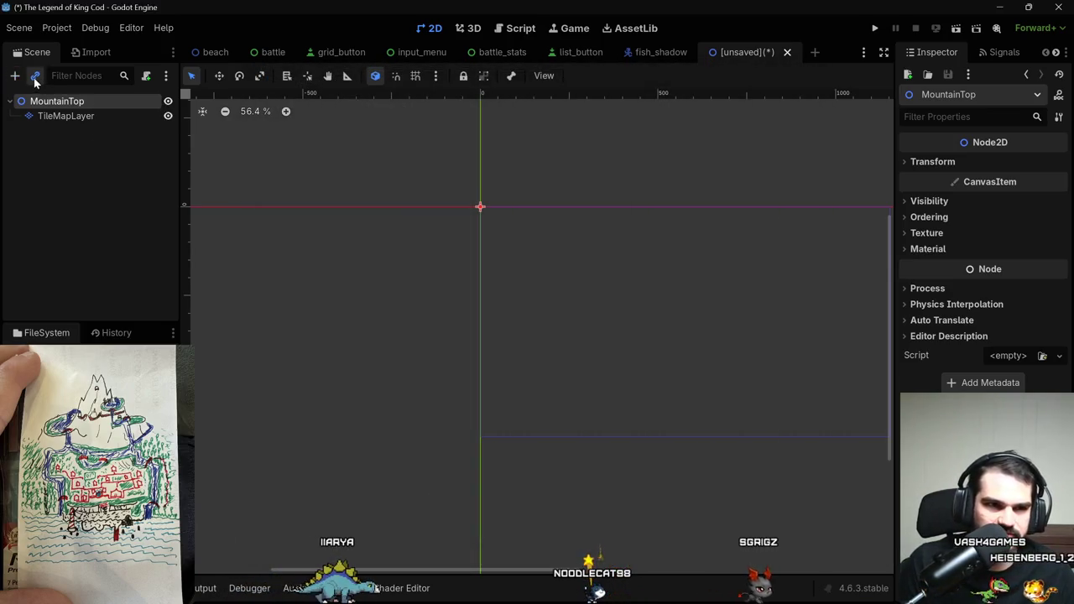
Instance player.tscn as a child of MountainTop and select the new Player node.
{"action": "left_click", "coordinate": [35, 77]}
{"action": "type", "text": "Player"}
{"action": "double_click", "coordinate": [380, 150]}
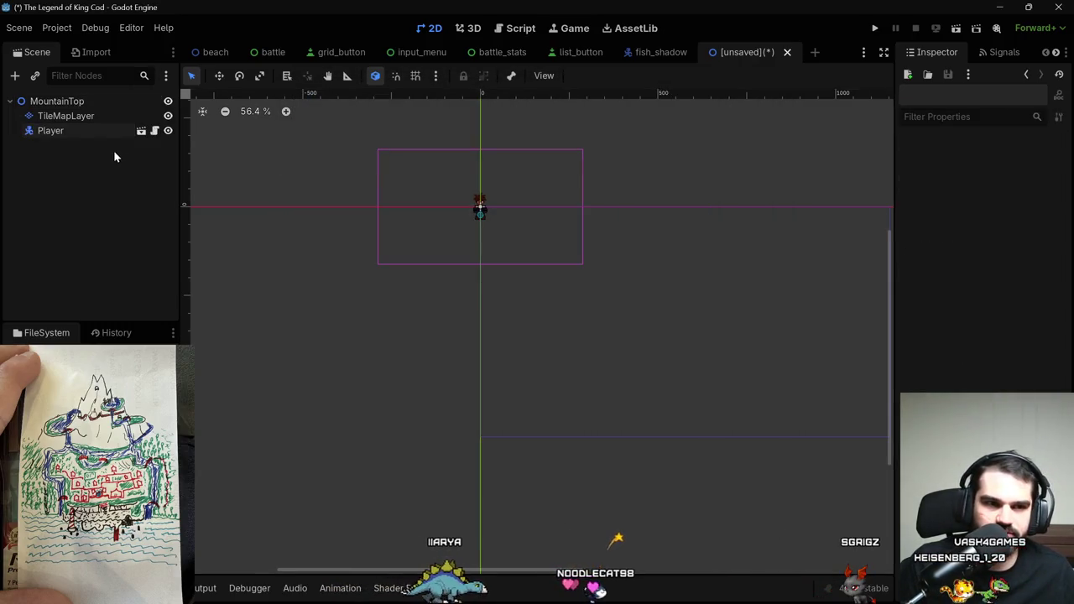
{"action": "left_click", "coordinate": [92, 132]}
{"action": "scroll", "coordinate": [419, 249], "scroll_direction": "up", "scroll_amount": 5}
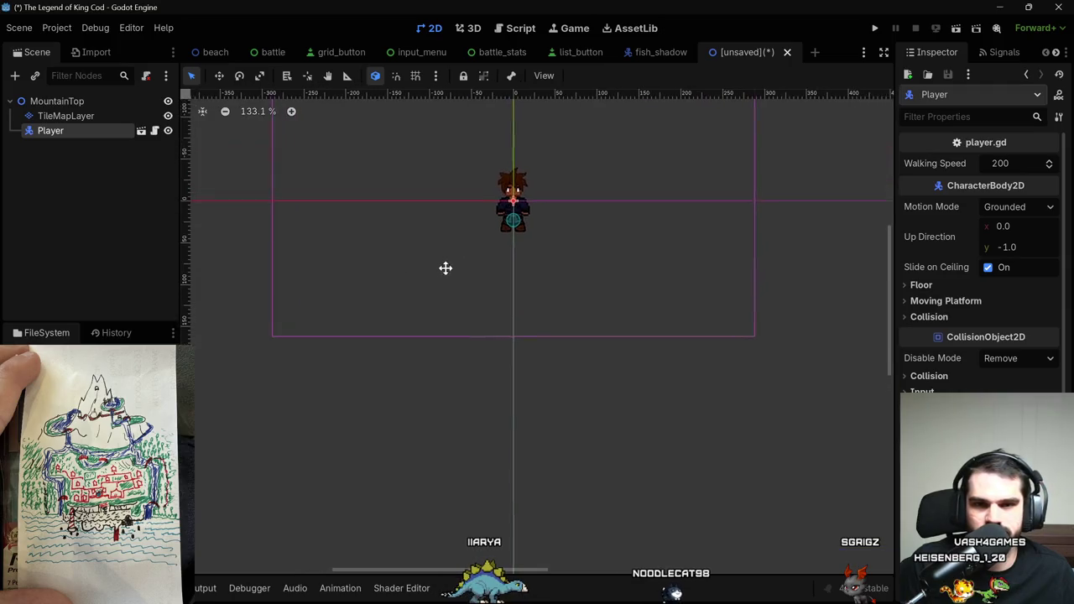
{"action": "scroll", "coordinate": [445, 265], "scroll_direction": "up", "scroll_amount": 3}
{"action": "scroll", "coordinate": [440, 272], "scroll_direction": "up", "scroll_amount": 1}
{"action": "scroll", "coordinate": [443, 269], "scroll_direction": "down", "scroll_amount": 1}
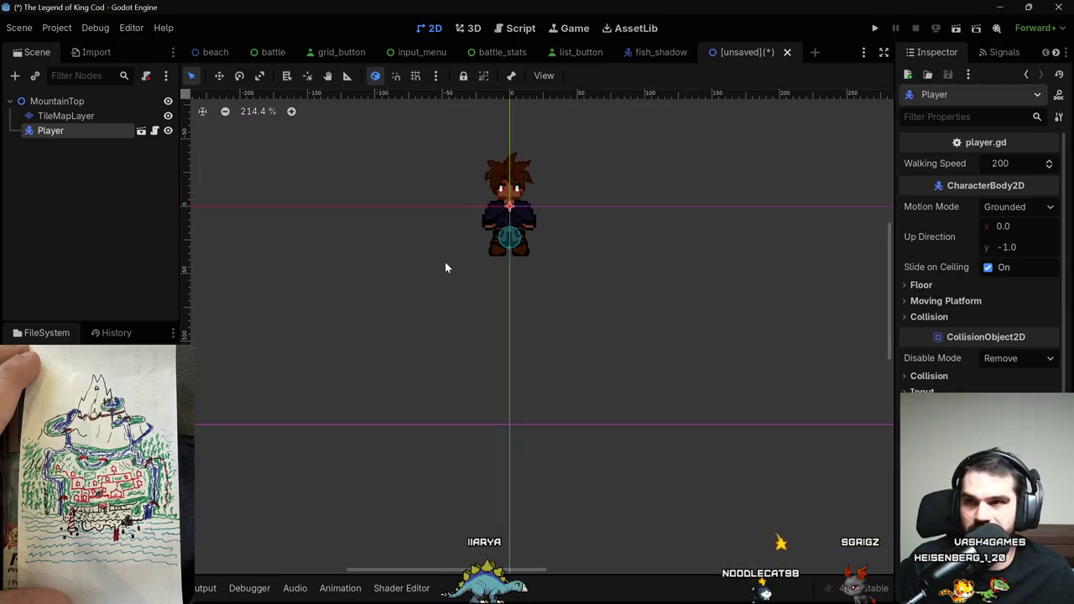
{"action": "scroll", "coordinate": [440, 277], "scroll_direction": "down", "scroll_amount": 1}
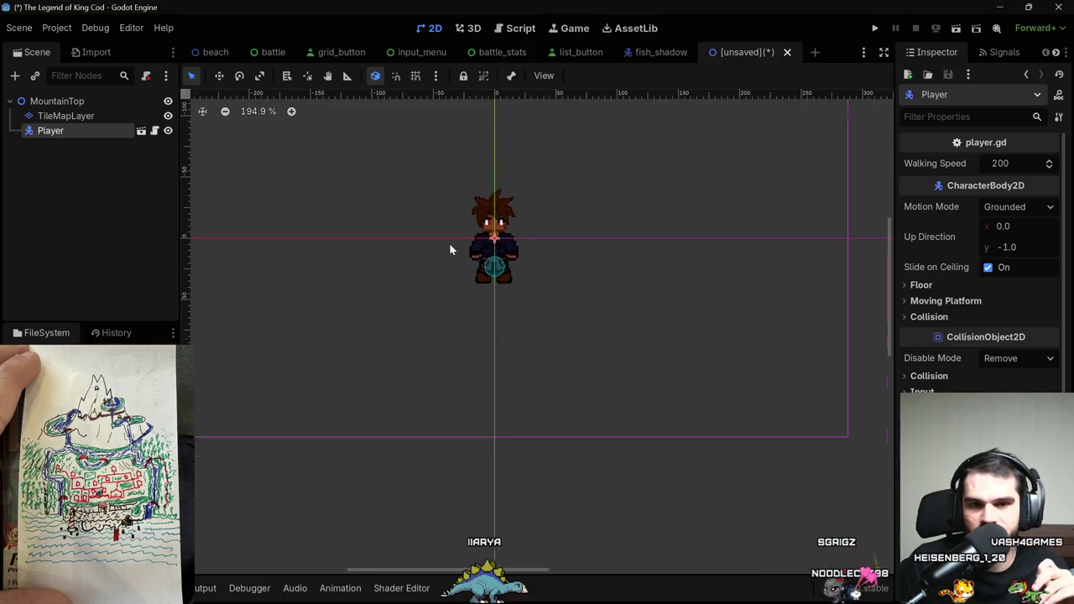
{"action": "scroll", "coordinate": [428, 252], "scroll_direction": "down", "scroll_amount": 6}
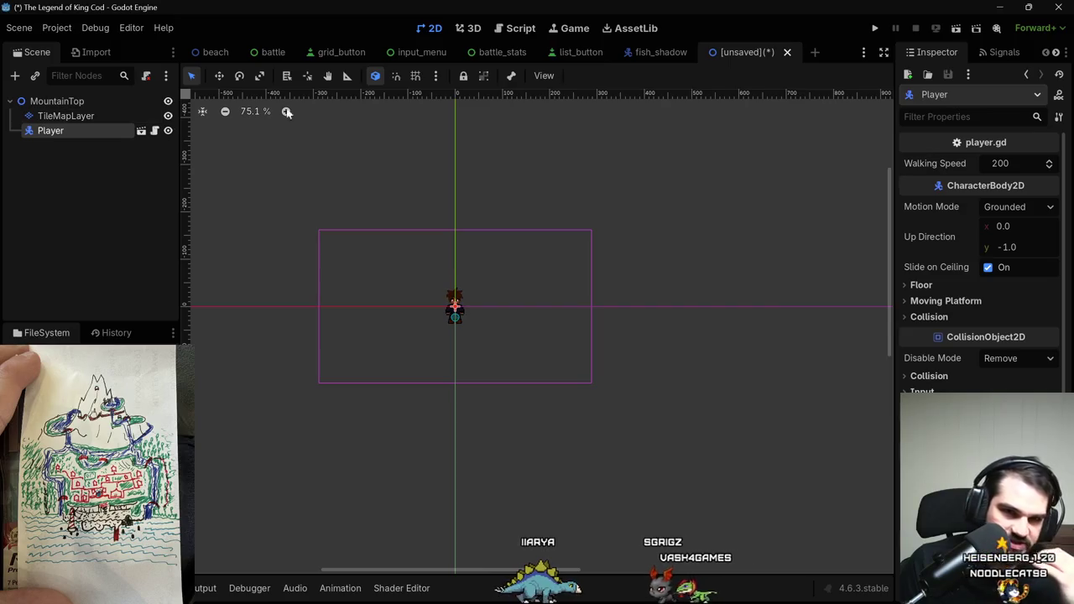
{"action": "mouse_move", "coordinate": [537, 601]}
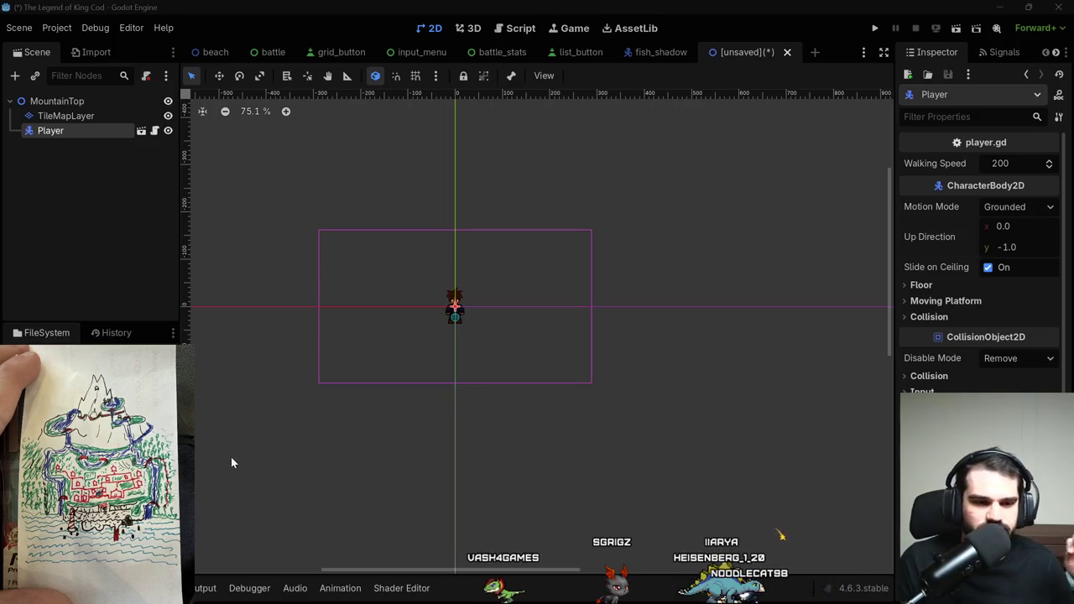
On the TileMapLayer, pencil a speckled brown ring with stepped ledges around the player.
{"action": "left_click", "coordinate": [63, 115]}
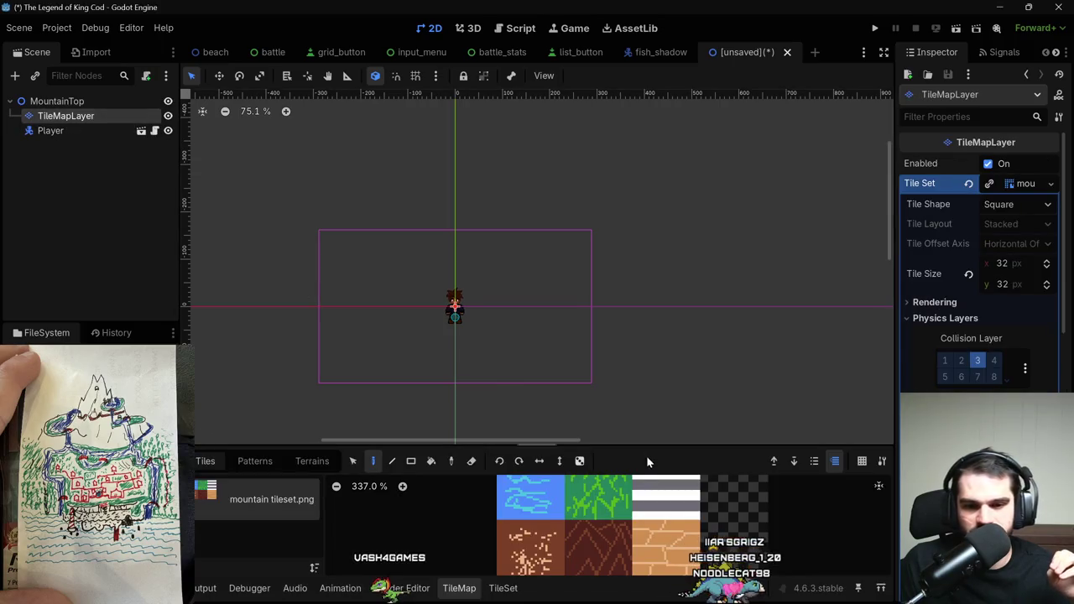
{"action": "scroll", "coordinate": [642, 529], "scroll_direction": "down", "scroll_amount": 3}
{"action": "left_click", "coordinate": [604, 543]}
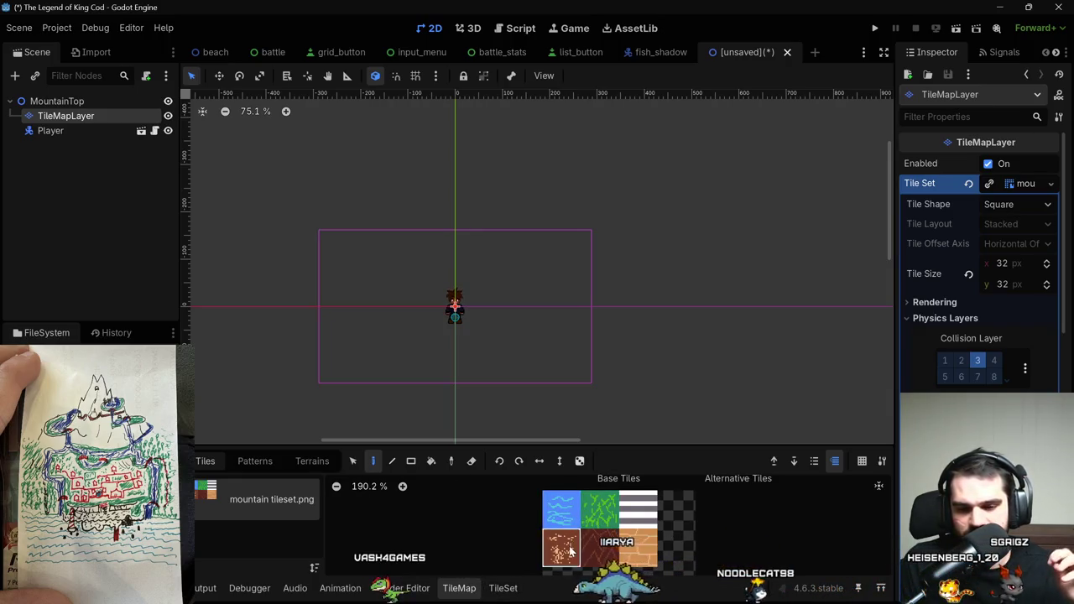
{"action": "mouse_move", "coordinate": [332, 391]}
{"action": "left_mouse_down"}
{"action": "mouse_move", "coordinate": [415, 306]}
{"action": "mouse_move", "coordinate": [350, 393]}
{"action": "mouse_move", "coordinate": [369, 383]}
{"action": "left_mouse_up"}
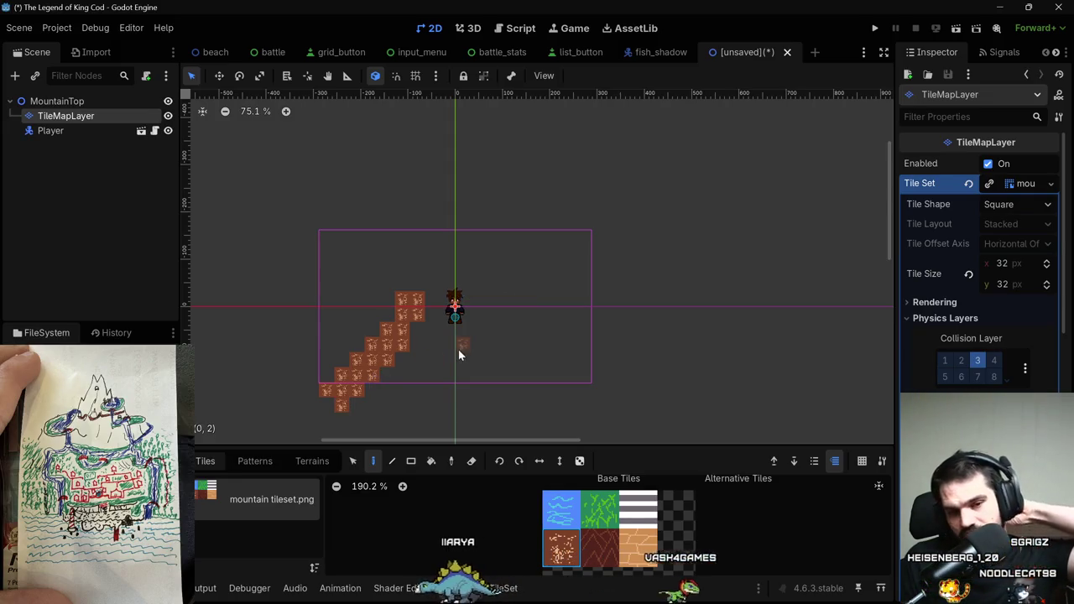
{"action": "mouse_move", "coordinate": [500, 309]}
{"action": "left_mouse_down"}
{"action": "mouse_move", "coordinate": [606, 422]}
{"action": "mouse_move", "coordinate": [593, 412]}
{"action": "mouse_move", "coordinate": [568, 420]}
{"action": "mouse_move", "coordinate": [564, 406]}
{"action": "left_mouse_up"}
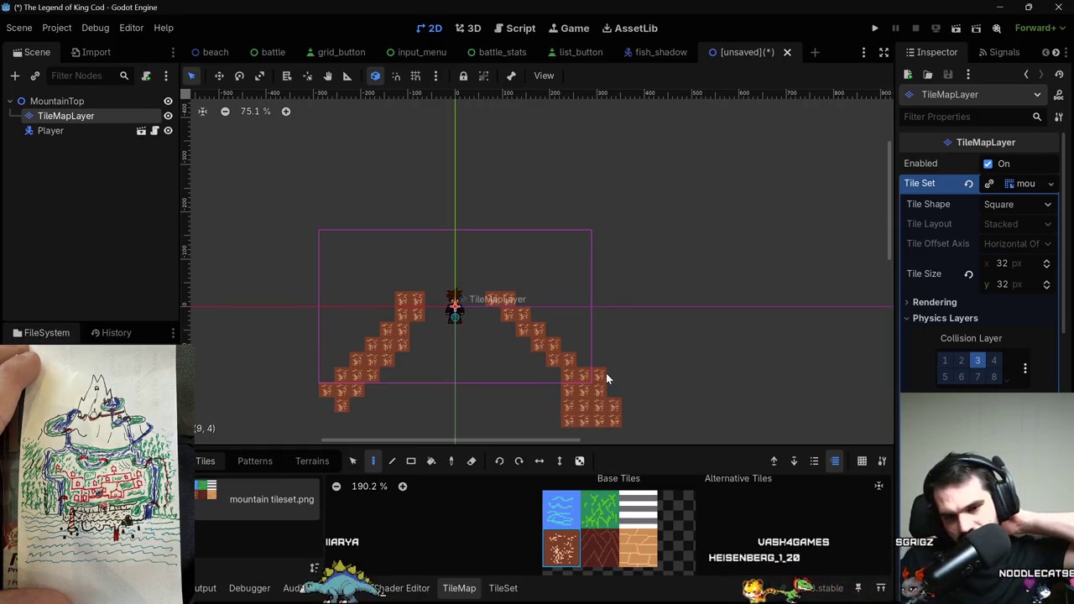
{"action": "left_click_drag", "start_coordinate": [592, 365], "coordinate": [530, 307]}
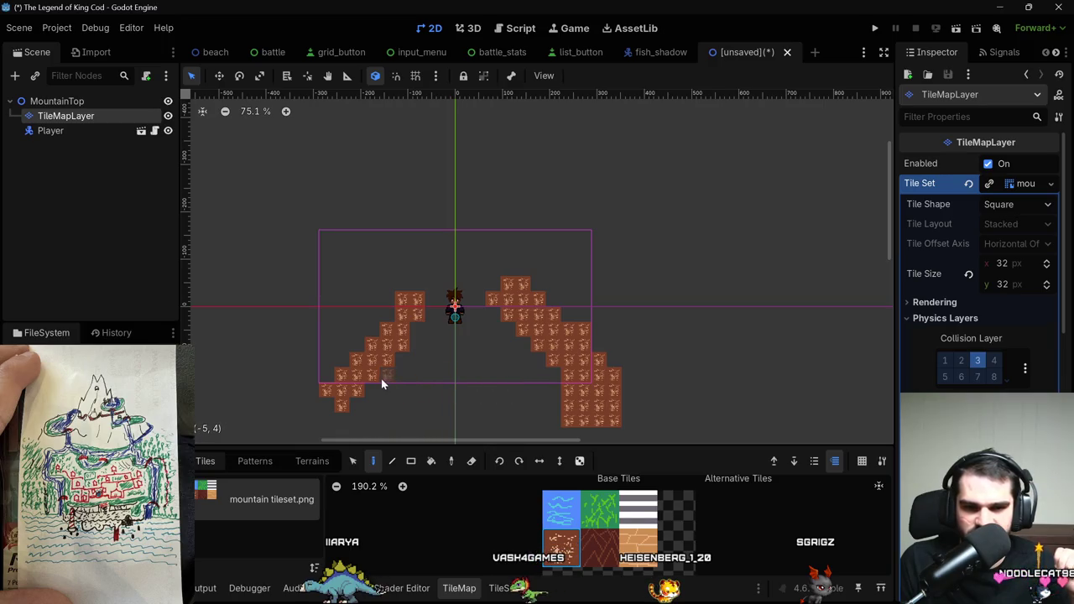
{"action": "mouse_move", "coordinate": [326, 384]}
{"action": "left_mouse_down"}
{"action": "mouse_move", "coordinate": [327, 418]}
{"action": "mouse_move", "coordinate": [347, 408]}
{"action": "left_mouse_up"}
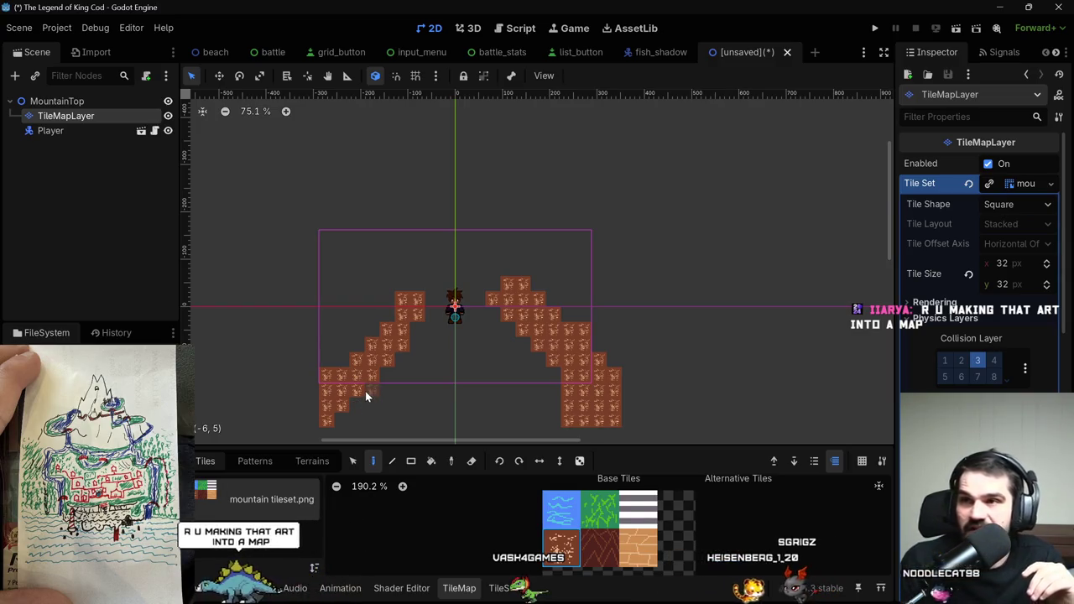
{"action": "mouse_move", "coordinate": [366, 396]}
{"action": "left_mouse_down"}
{"action": "mouse_move", "coordinate": [377, 398]}
{"action": "mouse_move", "coordinate": [371, 412]}
{"action": "mouse_move", "coordinate": [336, 416]}
{"action": "mouse_move", "coordinate": [367, 422]}
{"action": "mouse_move", "coordinate": [333, 363]}
{"action": "mouse_move", "coordinate": [360, 344]}
{"action": "mouse_move", "coordinate": [371, 287]}
{"action": "mouse_move", "coordinate": [374, 334]}
{"action": "mouse_move", "coordinate": [395, 283]}
{"action": "left_mouse_up"}
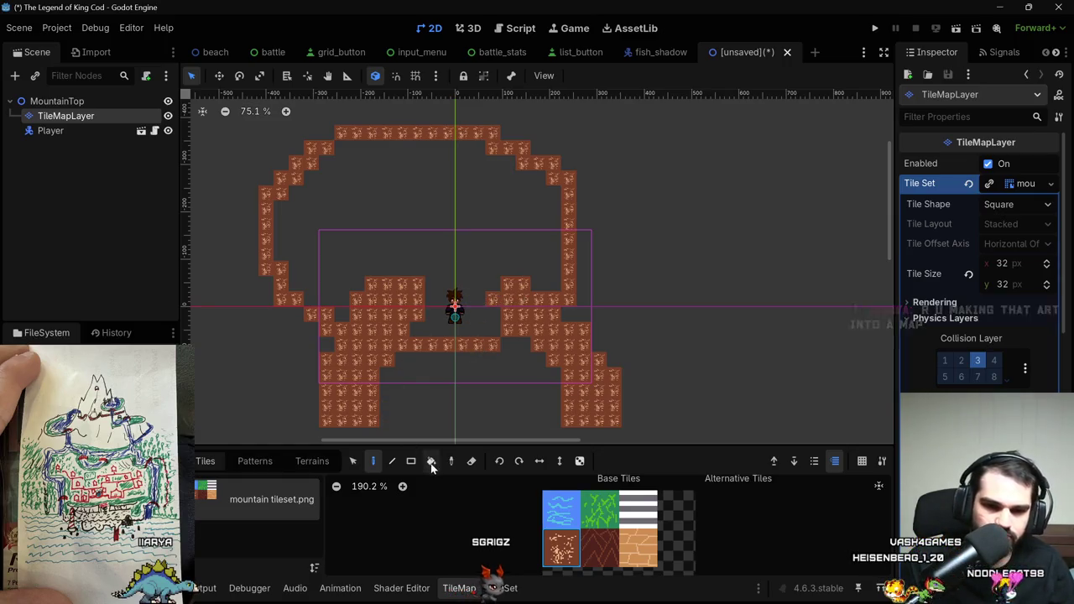
Bucket-fill the mountain ring's interior solid with speckled dirt tiles.
{"action": "key", "text": "b"}
{"action": "left_click", "coordinate": [419, 257]}
{"action": "scroll", "coordinate": [455, 302], "scroll_direction": "down", "scroll_amount": 3}
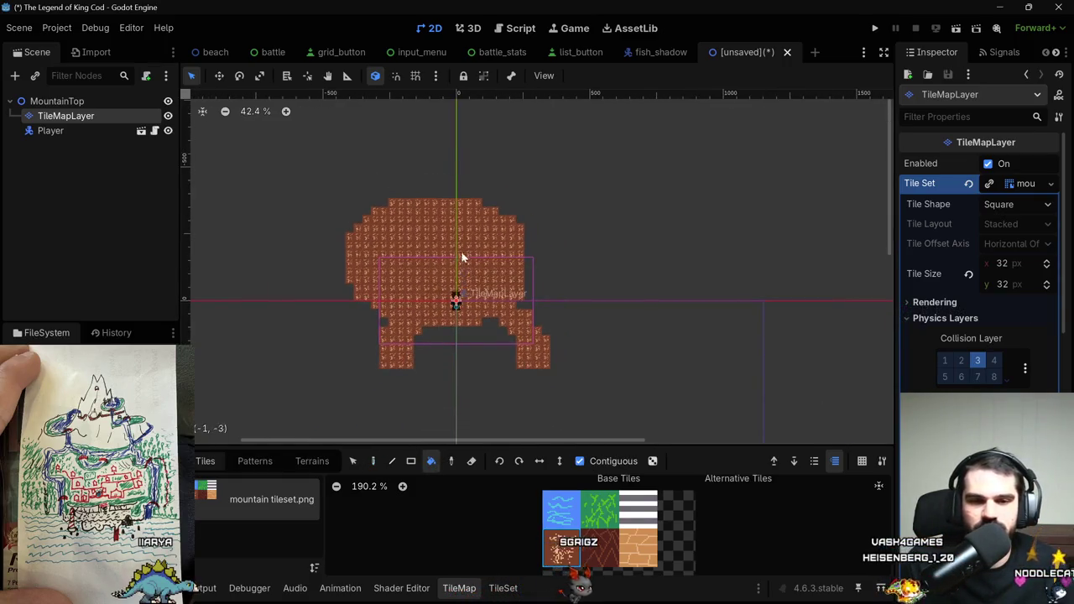
{"action": "scroll", "coordinate": [483, 227], "scroll_direction": "up", "scroll_amount": 1}
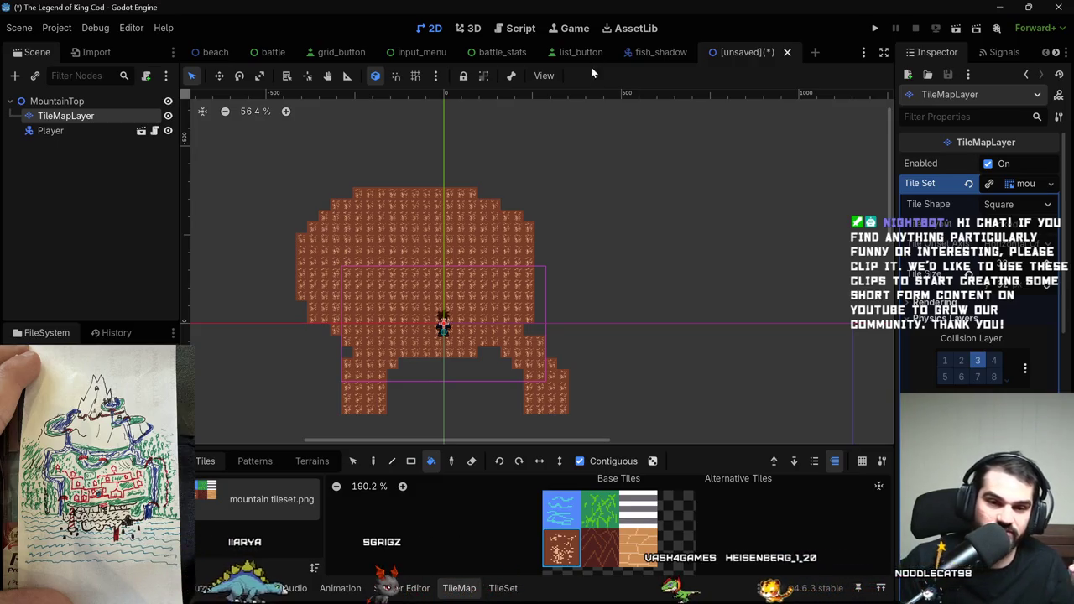
{"action": "scroll", "coordinate": [587, 260], "scroll_direction": "down", "scroll_amount": 2}
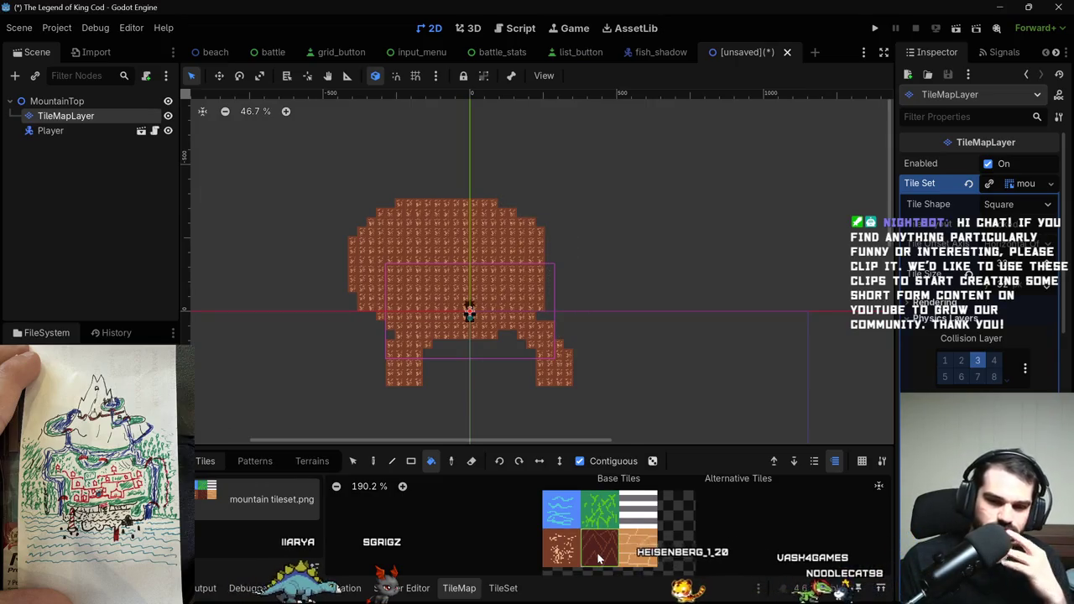
{"action": "scroll", "coordinate": [574, 384], "scroll_direction": "up", "scroll_amount": 1}
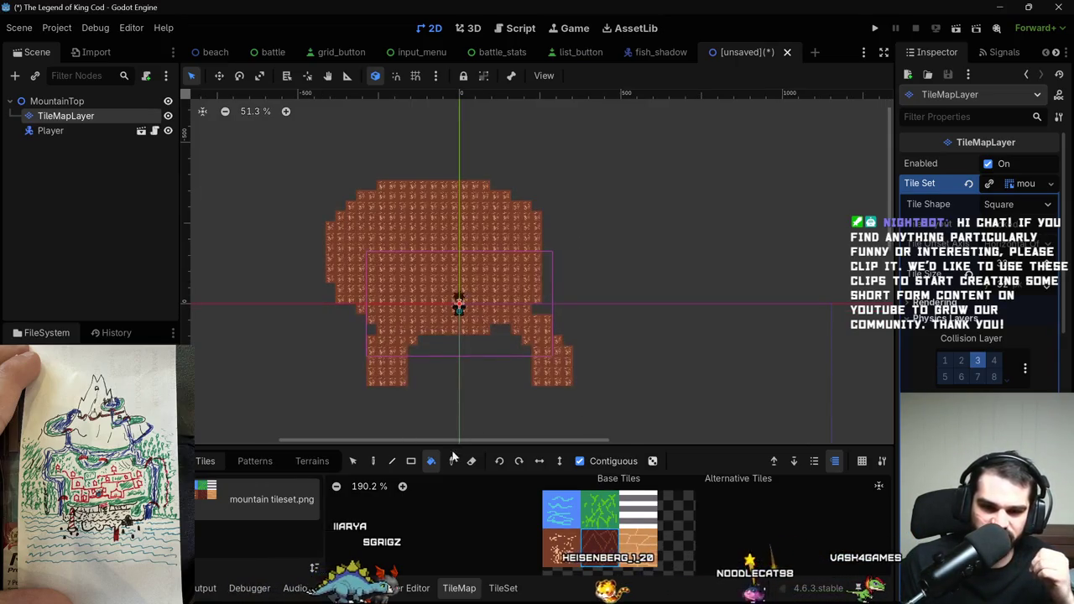
{"action": "left_click", "coordinate": [374, 460]}
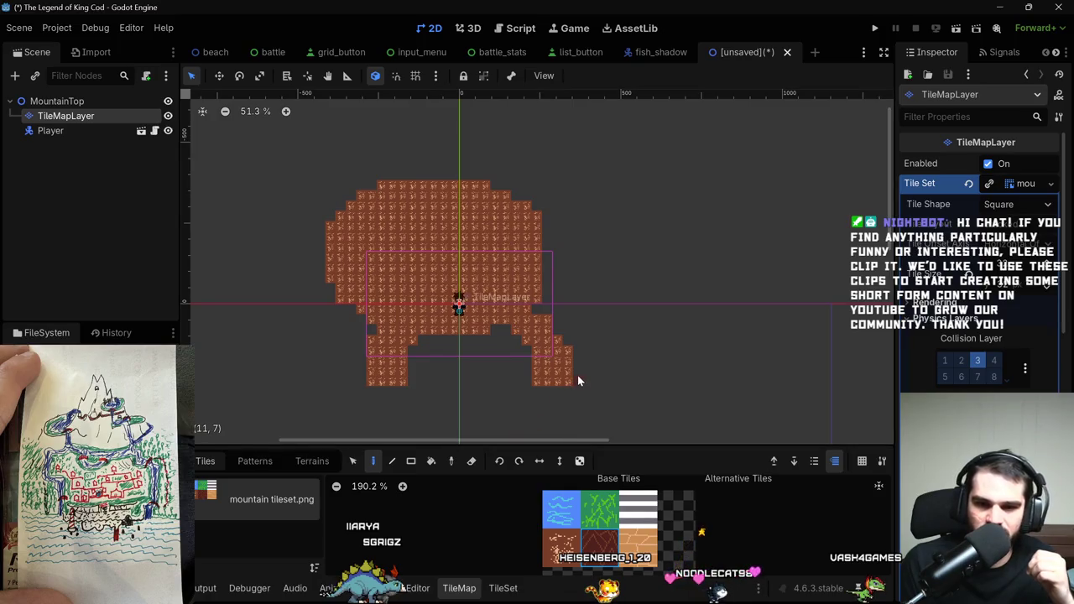
Pencil a dark red border arc and right-foot column, and draw a dark red block between the feet.
{"action": "left_click_drag", "start_coordinate": [577, 377], "coordinate": [576, 347]}
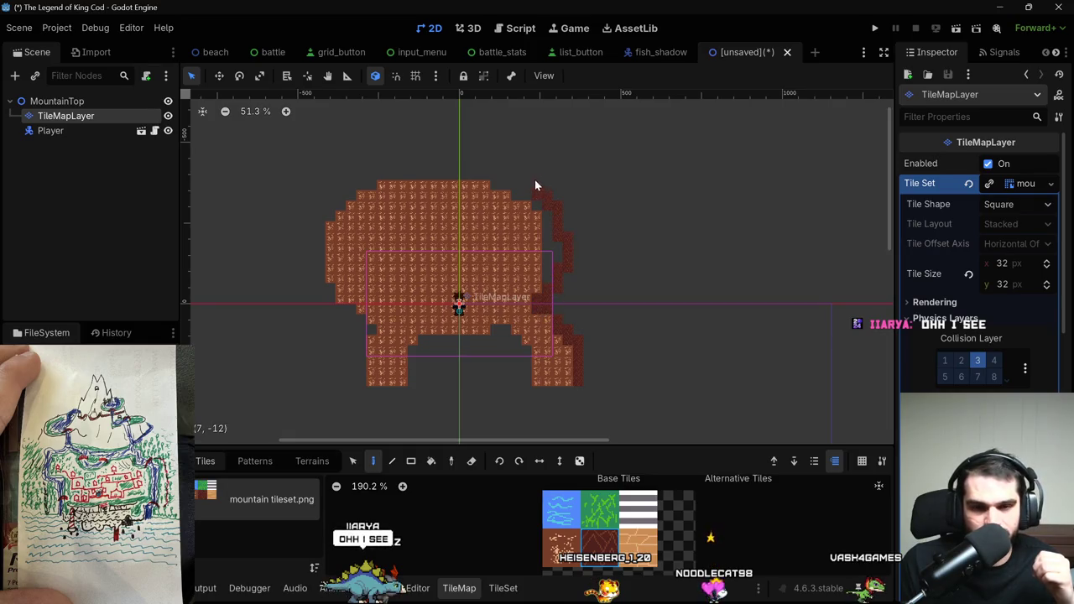
{"action": "mouse_move", "coordinate": [292, 249]}
{"action": "left_mouse_down"}
{"action": "mouse_move", "coordinate": [318, 307]}
{"action": "mouse_move", "coordinate": [372, 333]}
{"action": "mouse_move", "coordinate": [363, 382]}
{"action": "left_mouse_up"}
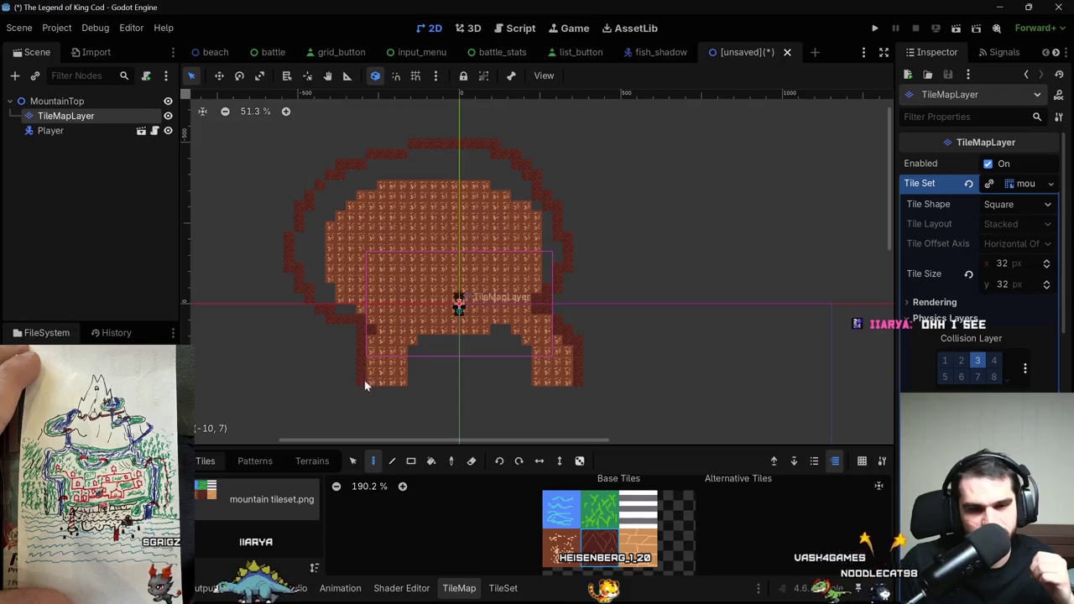
{"action": "left_click", "coordinate": [411, 461]}
{"action": "left_click_drag", "start_coordinate": [413, 339], "coordinate": [522, 388]}
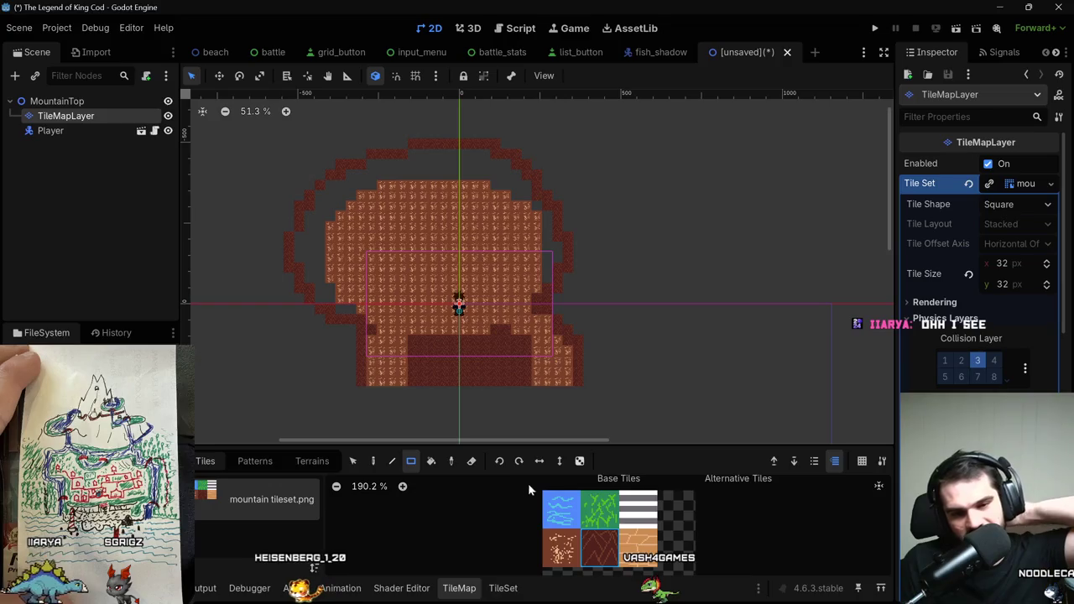
Bucket-fill the gap between the border and the mountain, then run the scene.
{"action": "left_click", "coordinate": [334, 195]}
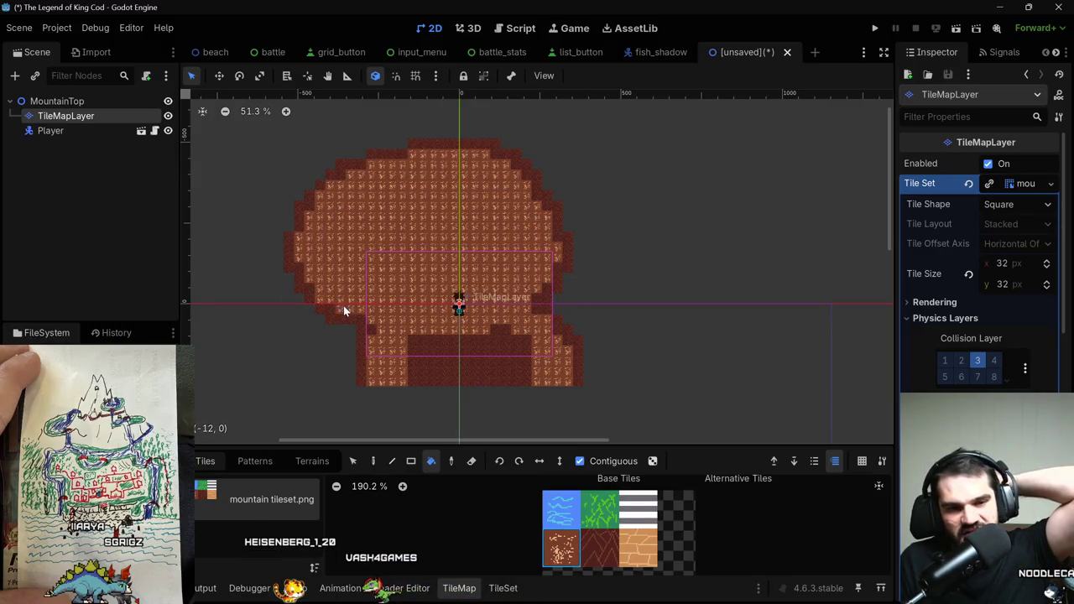
{"action": "scroll", "coordinate": [518, 315], "scroll_direction": "down", "scroll_amount": 1}
{"action": "scroll", "coordinate": [519, 314], "scroll_direction": "up", "scroll_amount": 1}
{"action": "scroll", "coordinate": [528, 295], "scroll_direction": "down", "scroll_amount": 2}
{"action": "scroll", "coordinate": [567, 298], "scroll_direction": "up", "scroll_amount": 3}
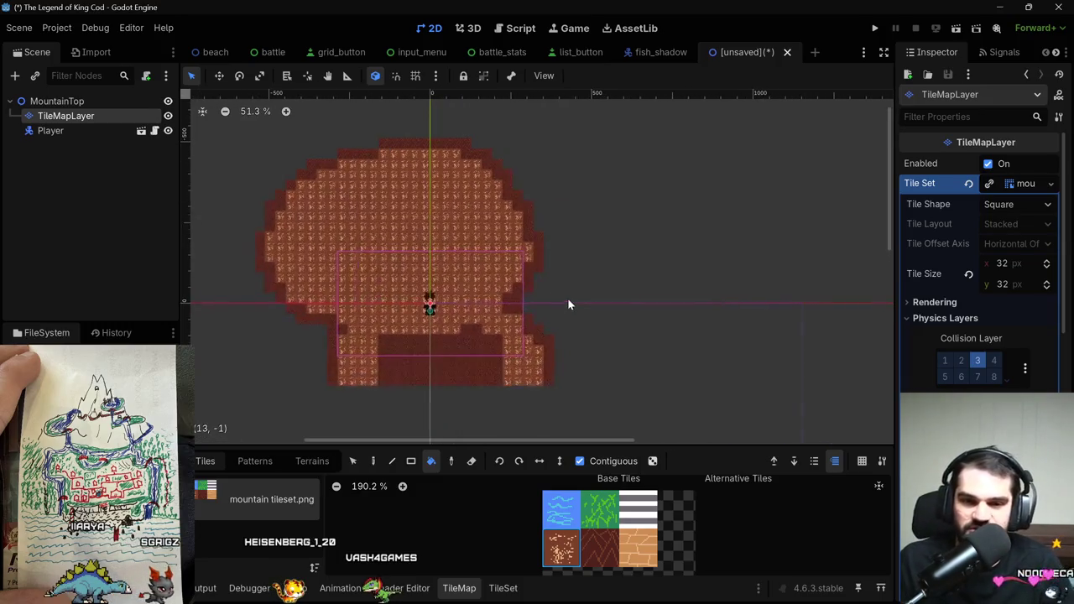
{"action": "scroll", "coordinate": [564, 265], "scroll_direction": "up", "scroll_amount": 1}
{"action": "scroll", "coordinate": [565, 265], "scroll_direction": "down", "scroll_amount": 1}
{"action": "left_click", "coordinate": [954, 32]}
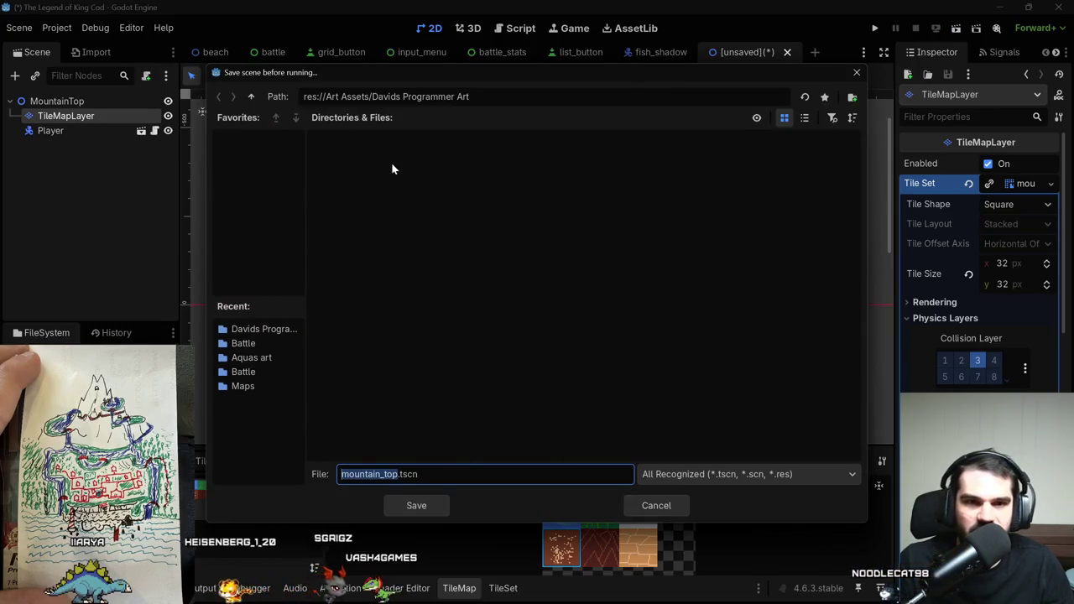
Save the scene as mountain_top.tscn in the Scenes/Maps folder and launch it.
{"action": "left_click", "coordinate": [249, 372]}
{"action": "left_click", "coordinate": [242, 386]}
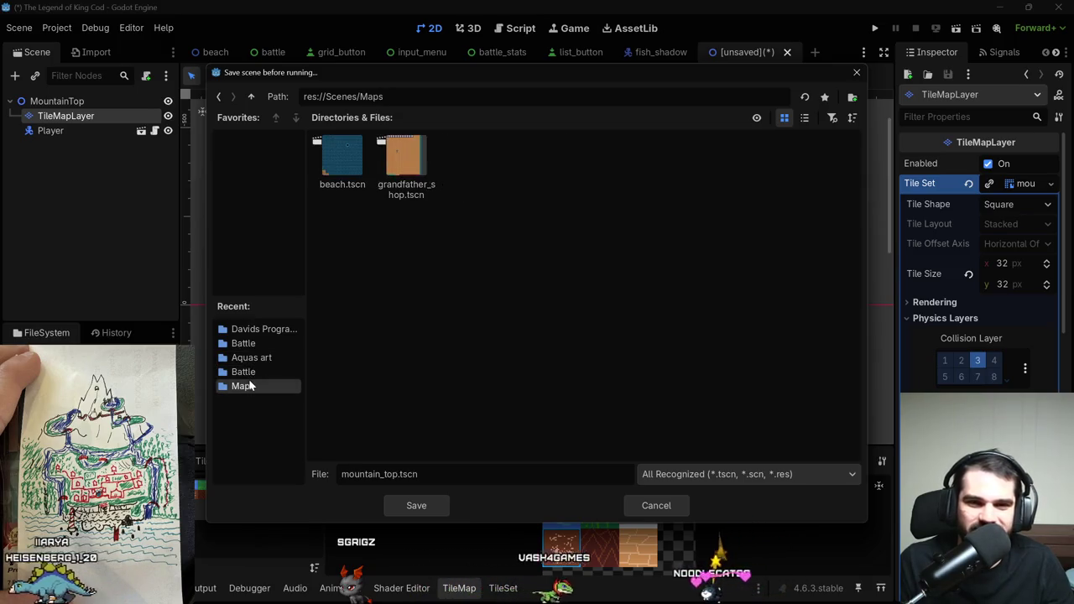
{"action": "left_click", "coordinate": [251, 97]}
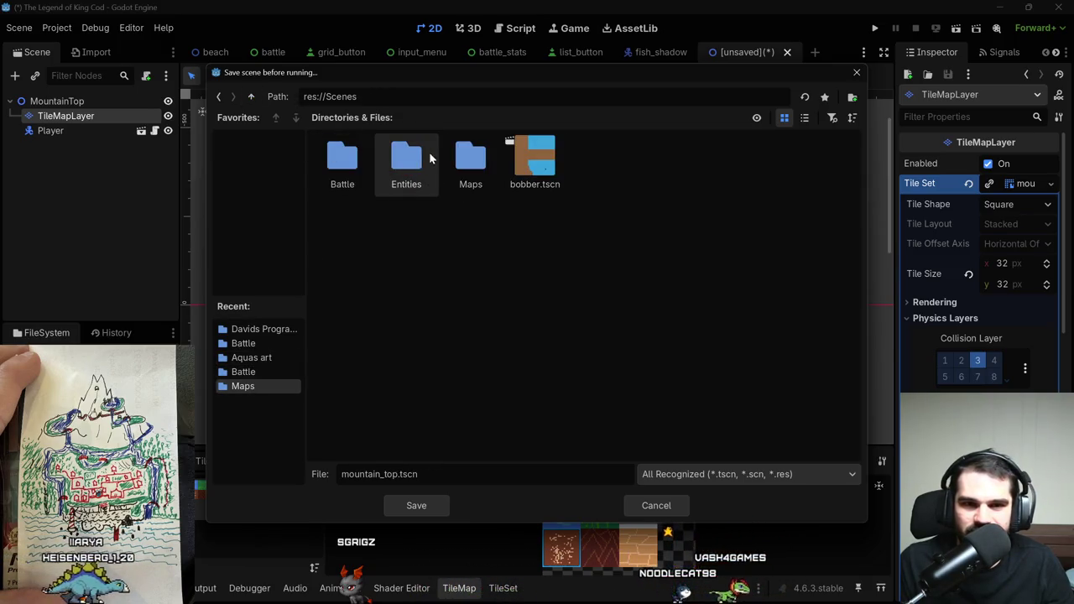
{"action": "double_click", "coordinate": [465, 160]}
{"action": "left_click", "coordinate": [440, 505]}
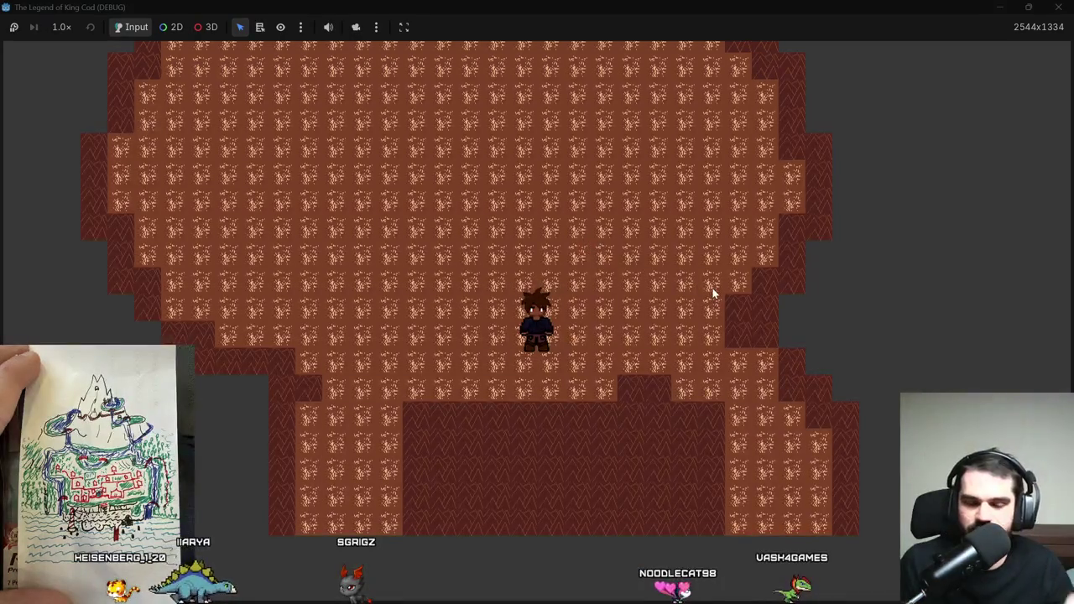
Walk the player up, right and down along the map edges, then stop the game.
{"action": "key", "text": "Up"}
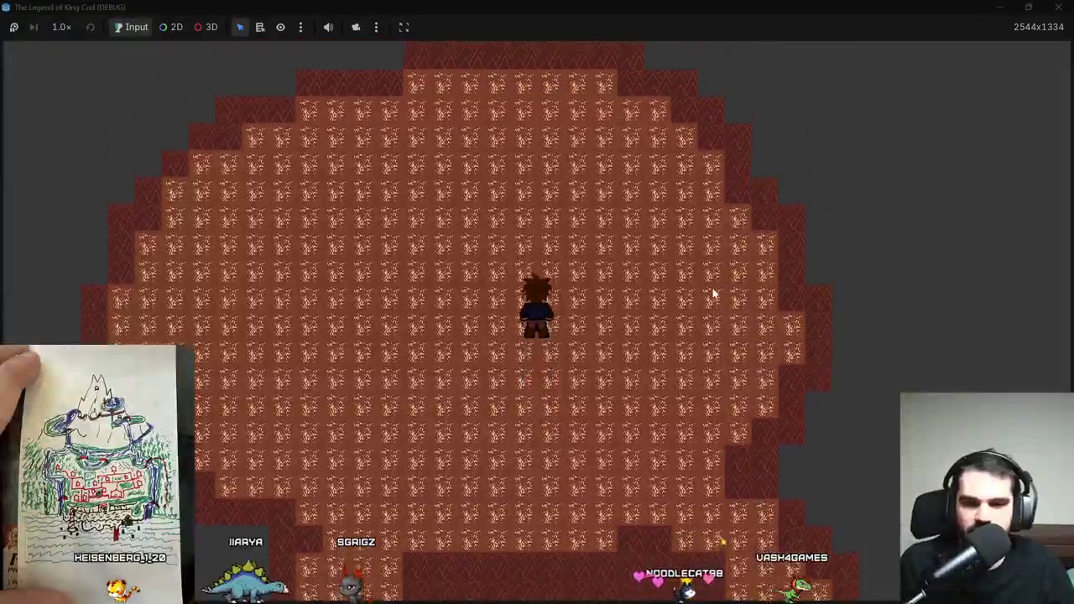
{"action": "key", "text": "Up"}
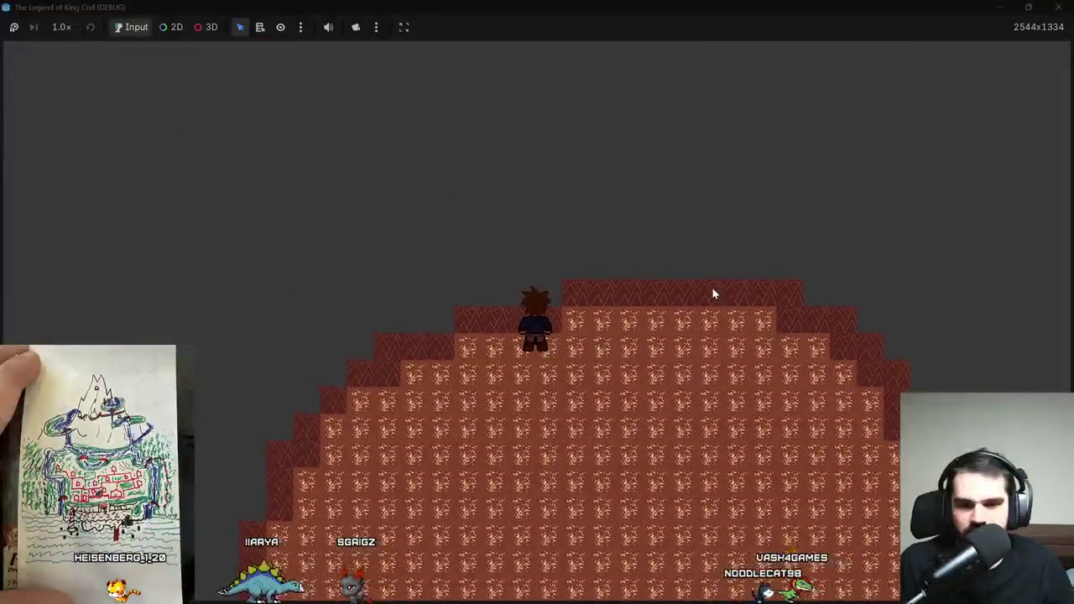
{"action": "key", "text": "Right"}
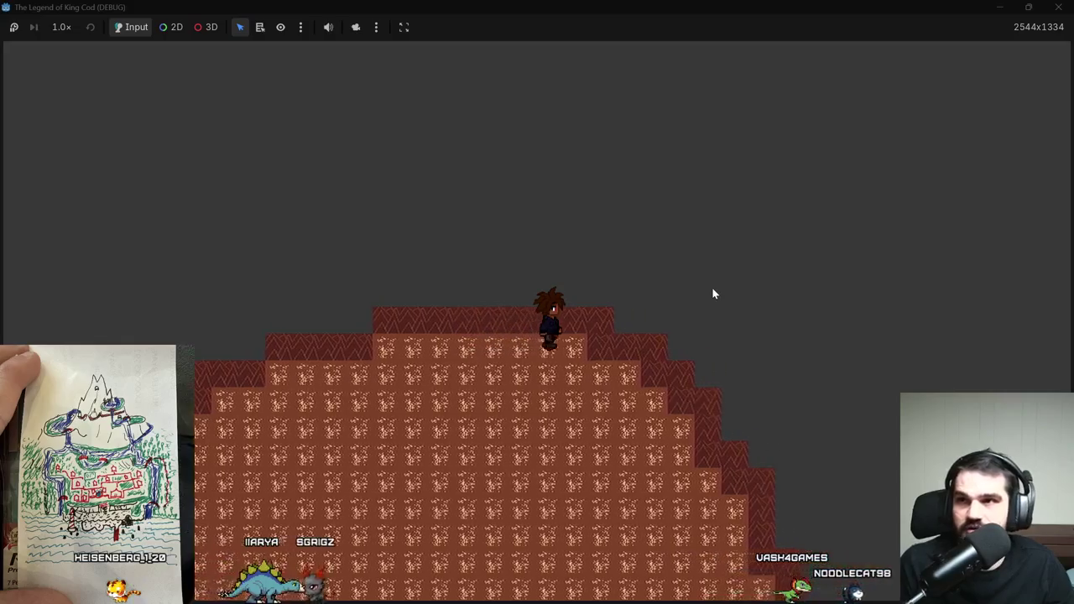
{"action": "key", "text": "Down"}
{"action": "key", "text": "Down"}
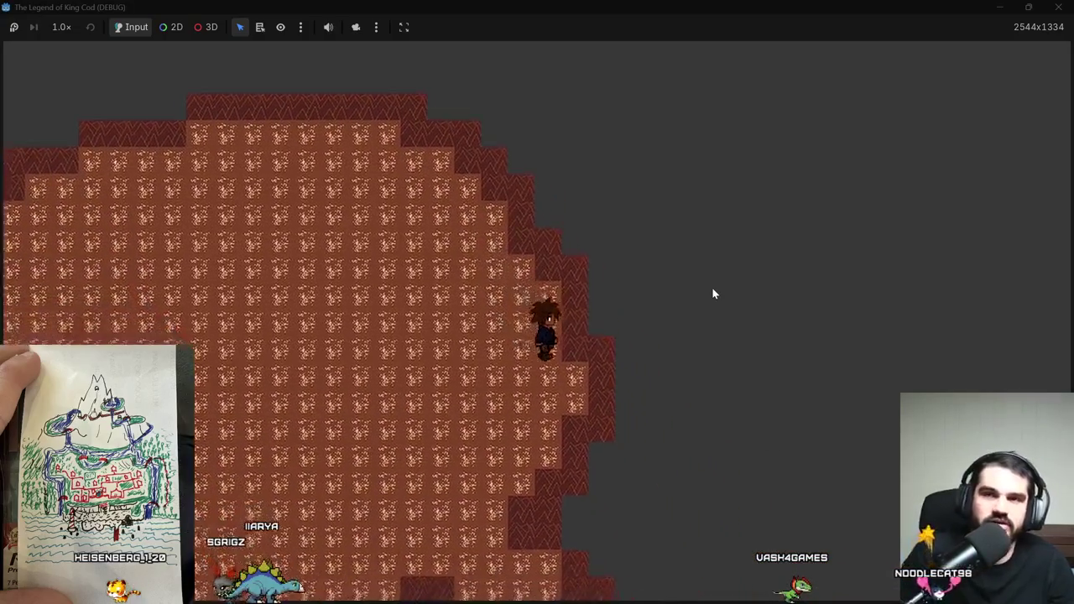
{"action": "key", "text": "Down"}
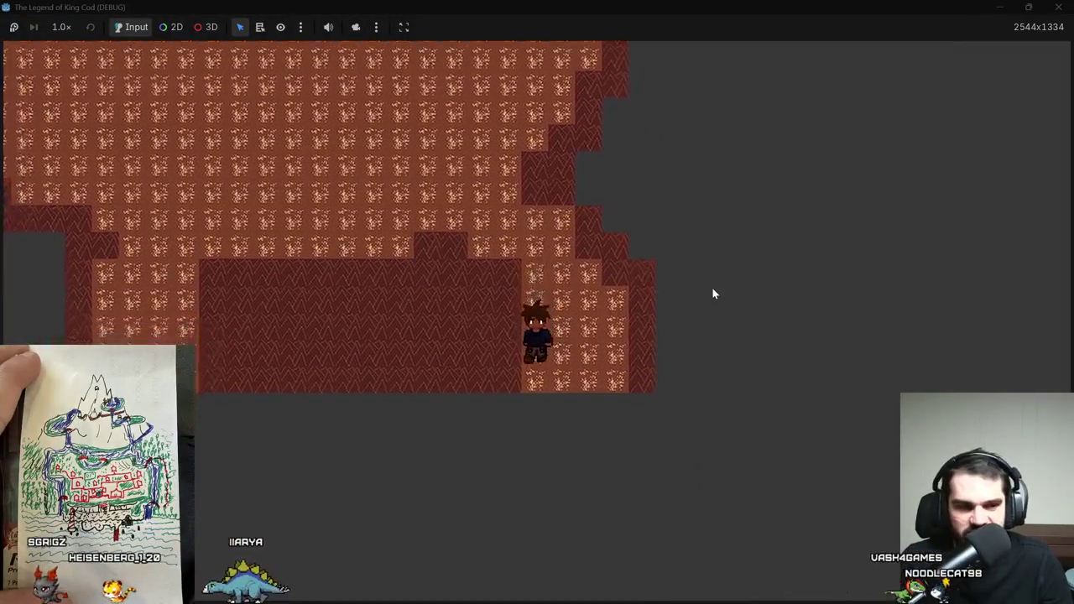
{"action": "key", "text": "Up"}
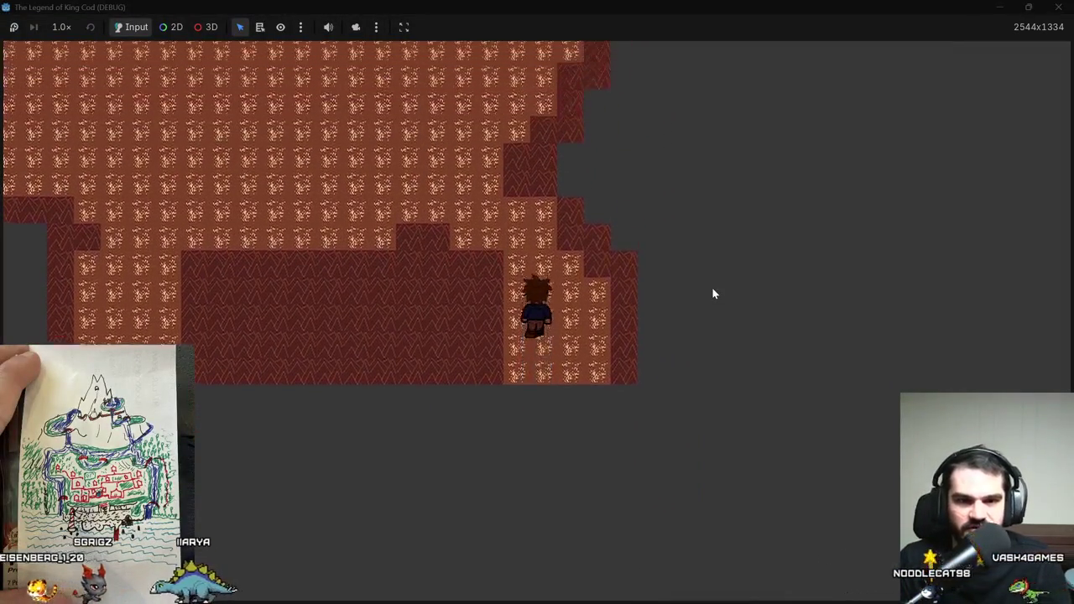
{"action": "left_click", "coordinate": [1058, 7]}
Create a new 2D scene and rename its Node2D root to MountainLeftSideLake.
{"action": "scroll", "coordinate": [439, 356], "scroll_direction": "down", "scroll_amount": 4}
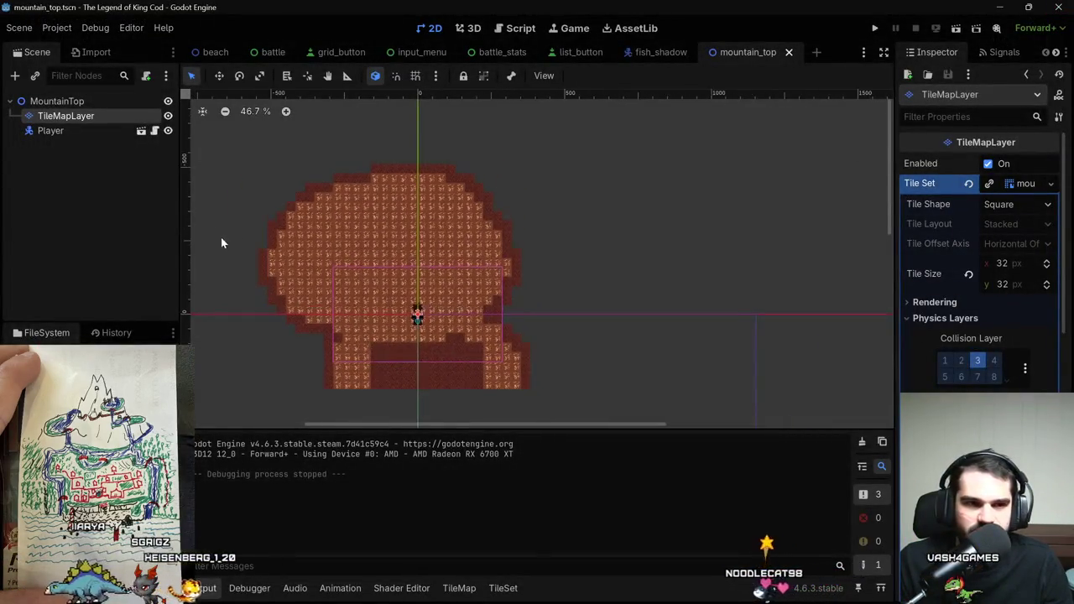
{"action": "scroll", "coordinate": [397, 353], "scroll_direction": "up", "scroll_amount": 2}
{"action": "mouse_move", "coordinate": [397, 353]}
{"action": "left_mouse_down"}
{"action": "mouse_move", "coordinate": [621, 349]}
{"action": "mouse_move", "coordinate": [727, 242]}
{"action": "left_mouse_up"}
{"action": "scroll", "coordinate": [727, 244], "scroll_direction": "up", "scroll_amount": 1}
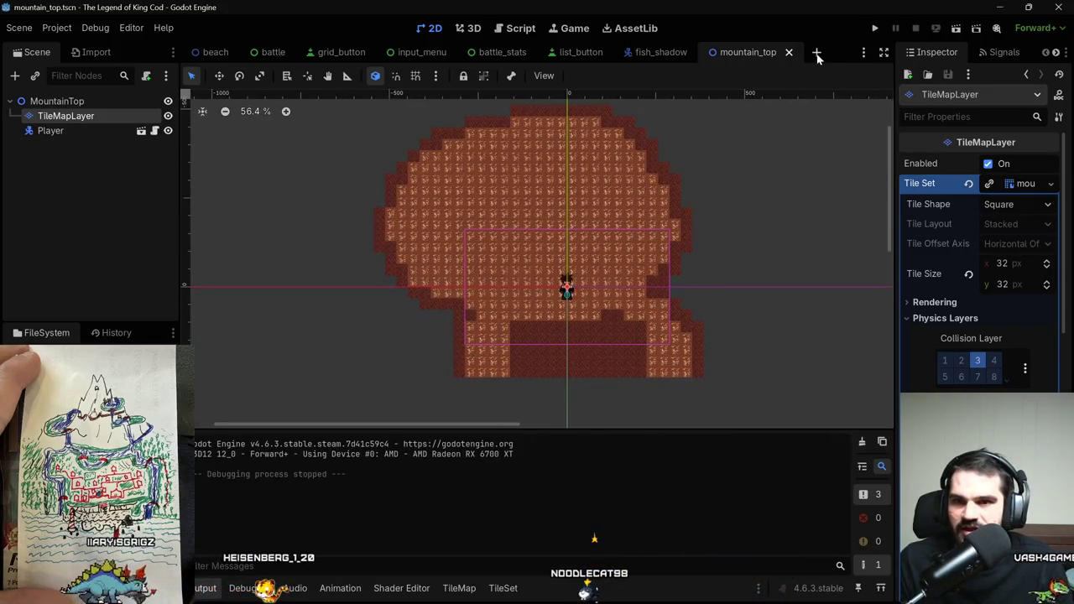
{"action": "left_click", "coordinate": [817, 53]}
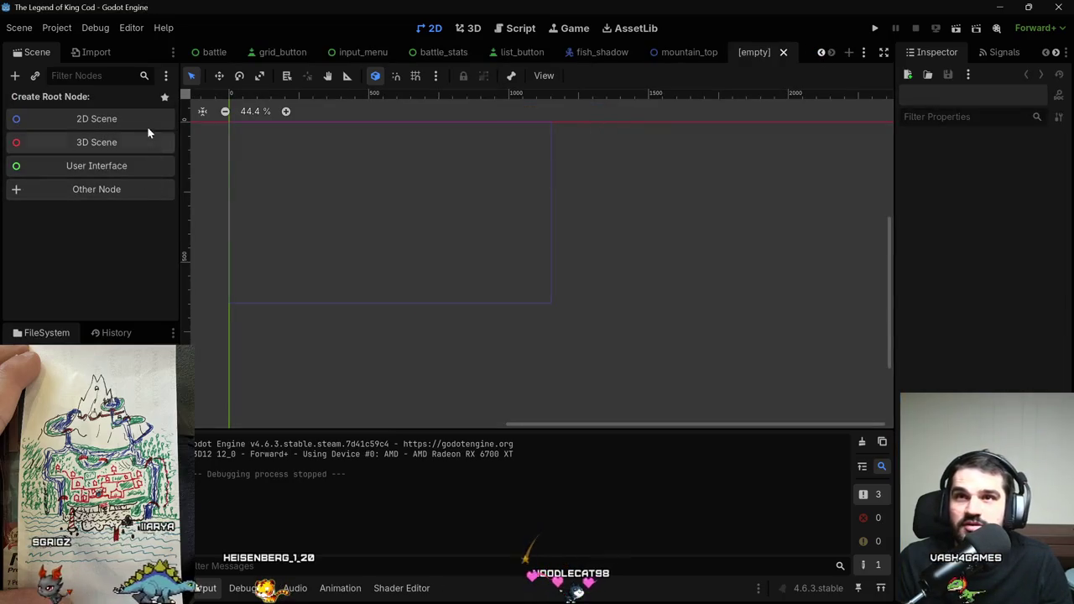
{"action": "left_click", "coordinate": [117, 120]}
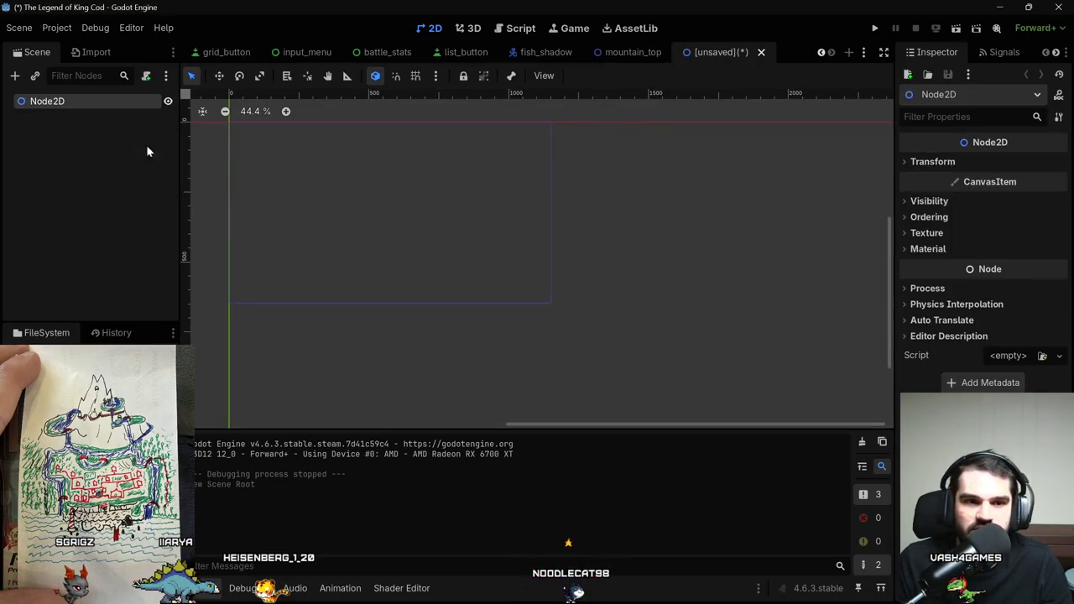
{"action": "key", "text": "F2"}
{"action": "type", "text": "MountainLeftSideLake"}
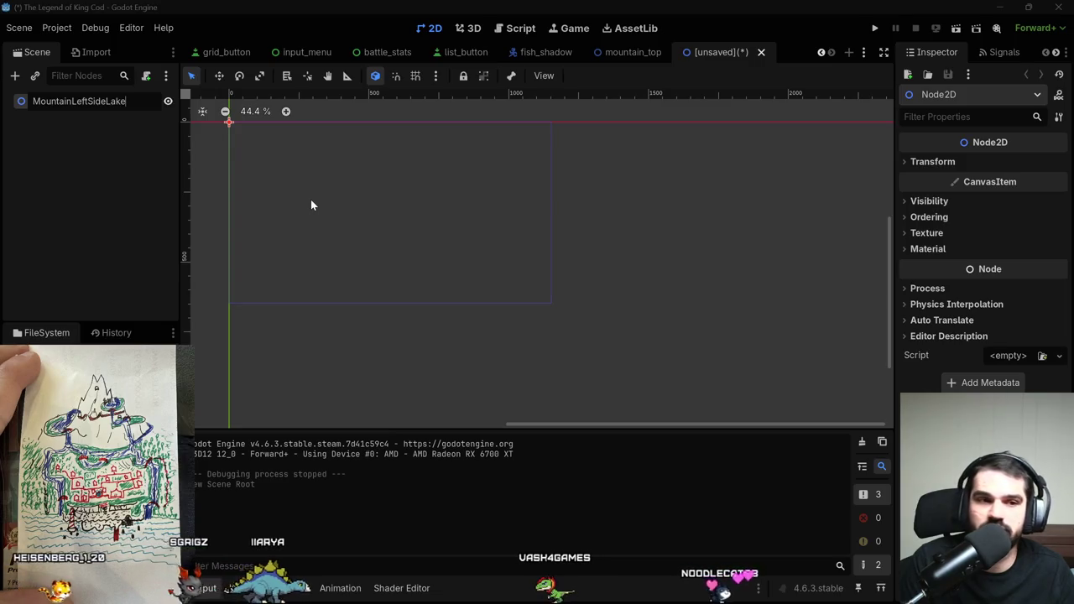
{"action": "key", "text": "Return"}
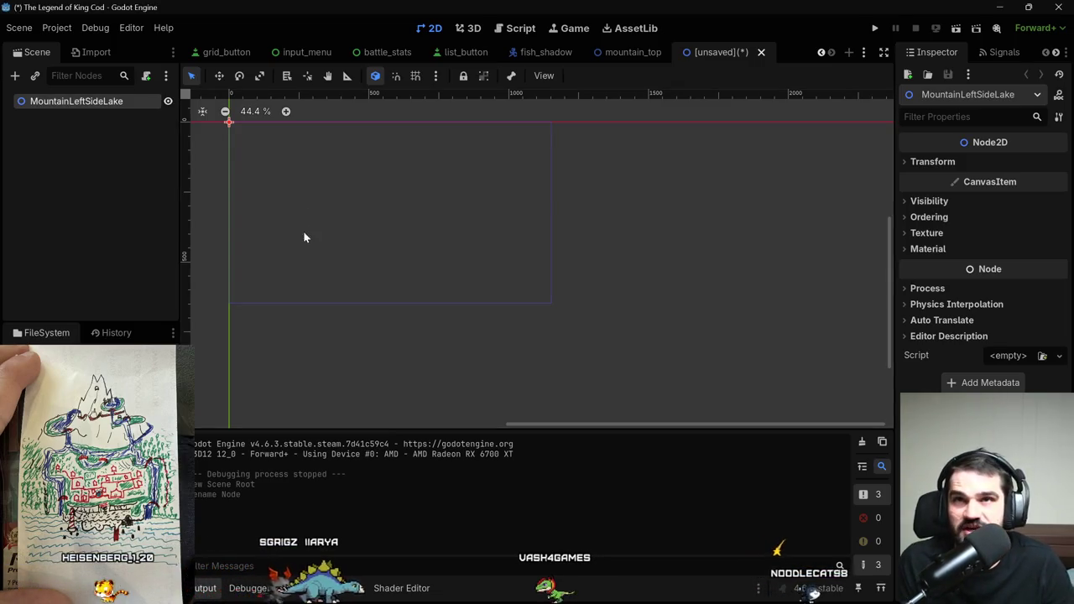
Reselect the MountainLeftSideLake root and bring up the Create New Node dialog.
{"action": "scroll", "coordinate": [550, 218], "scroll_direction": "down", "scroll_amount": 1}
{"action": "mouse_move", "coordinate": [456, 196]}
{"action": "left_mouse_down"}
{"action": "mouse_move", "coordinate": [475, 199]}
{"action": "mouse_move", "coordinate": [484, 308]}
{"action": "left_mouse_up"}
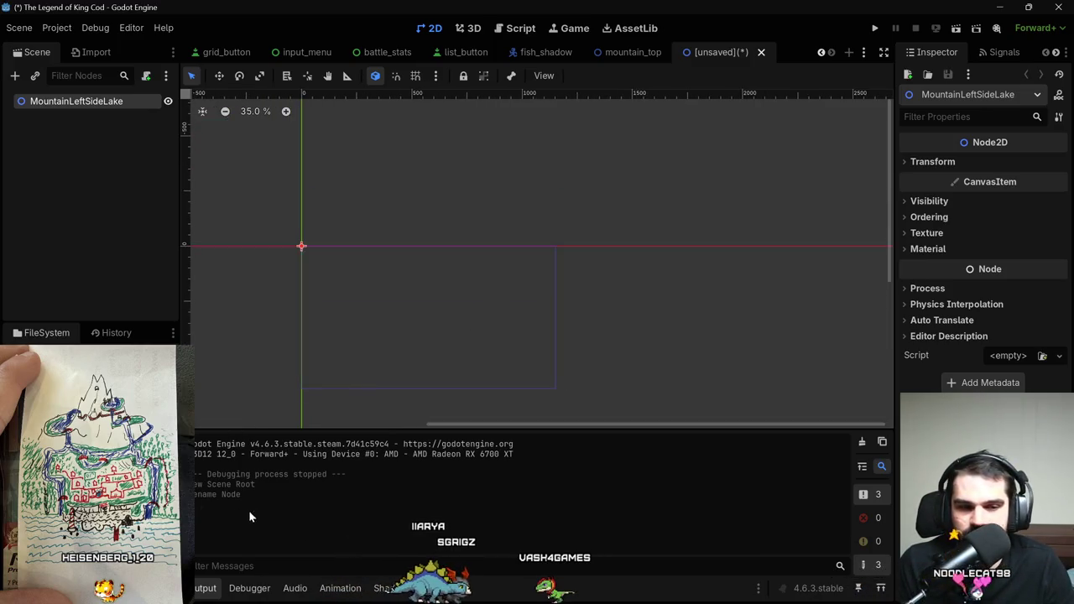
{"action": "left_click", "coordinate": [106, 142]}
{"action": "left_click", "coordinate": [50, 102]}
{"action": "key", "text": "ctrl+a"}
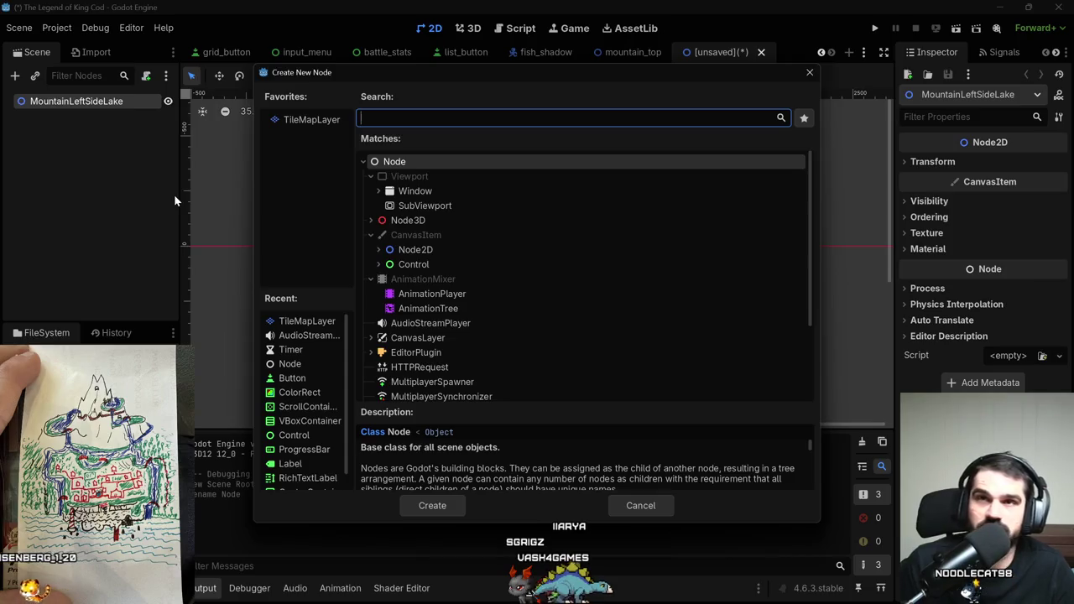
Create a TileMapLayer child and load mountain tileset.tres as its Tile Set.
{"action": "type", "text": "Tilemap"}
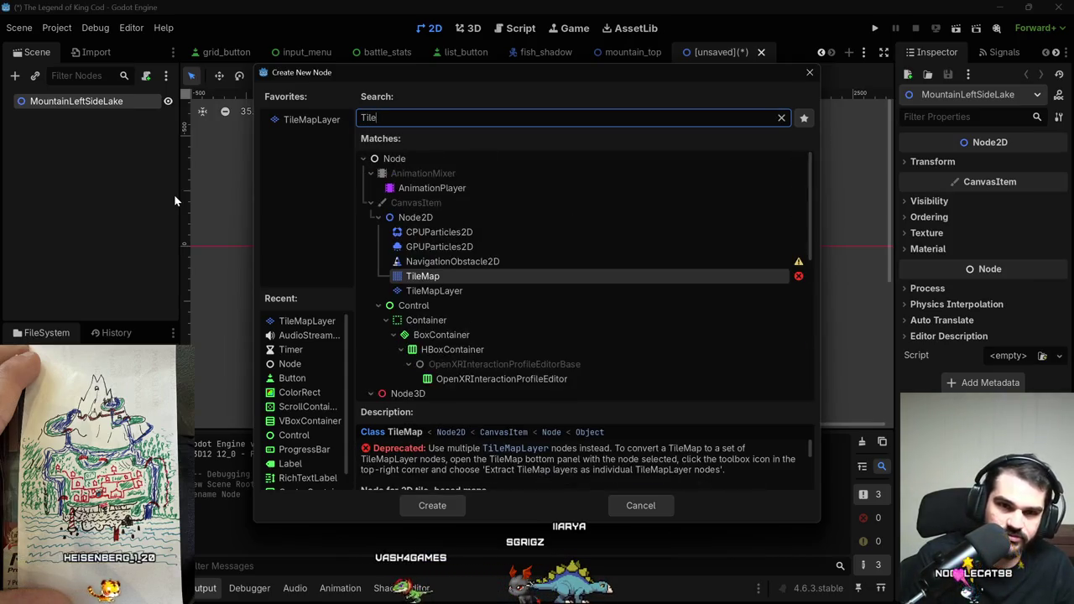
{"action": "key", "text": "Down"}
{"action": "key", "text": "Return"}
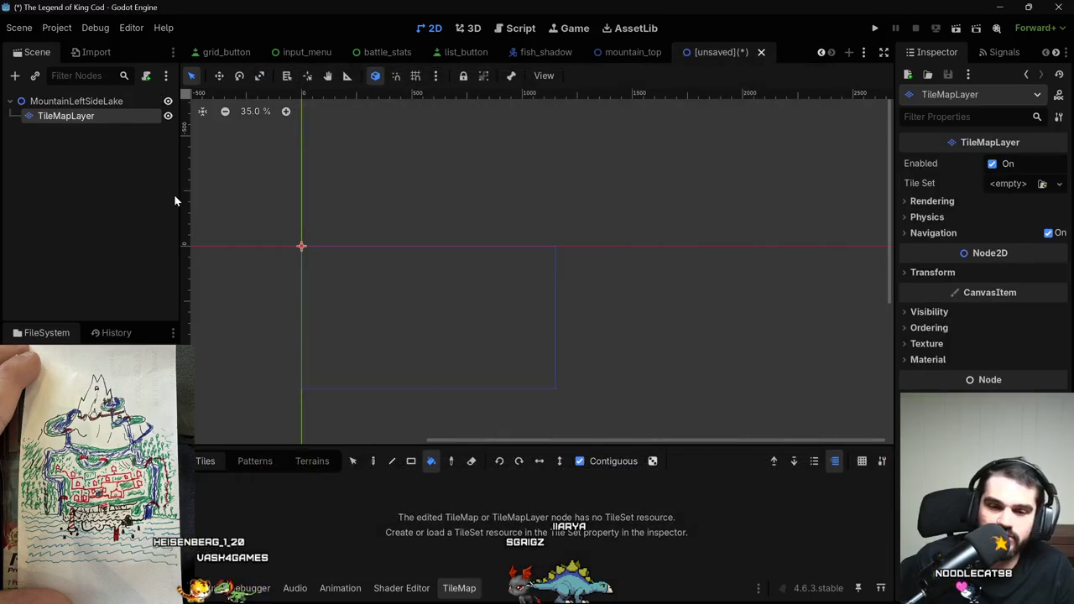
{"action": "left_click", "coordinate": [1042, 183]}
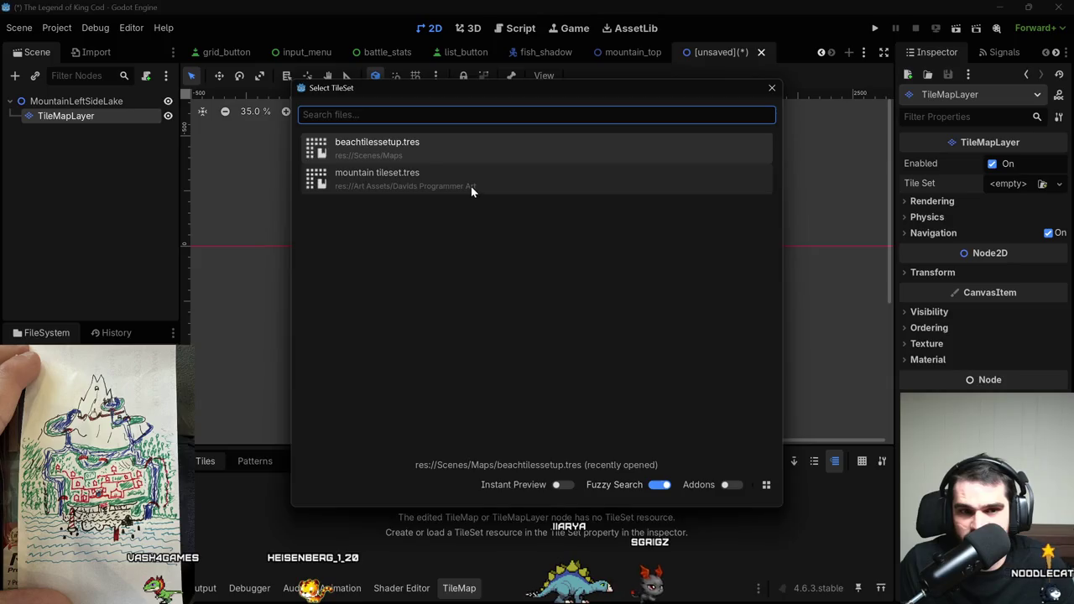
{"action": "double_click", "coordinate": [470, 186]}
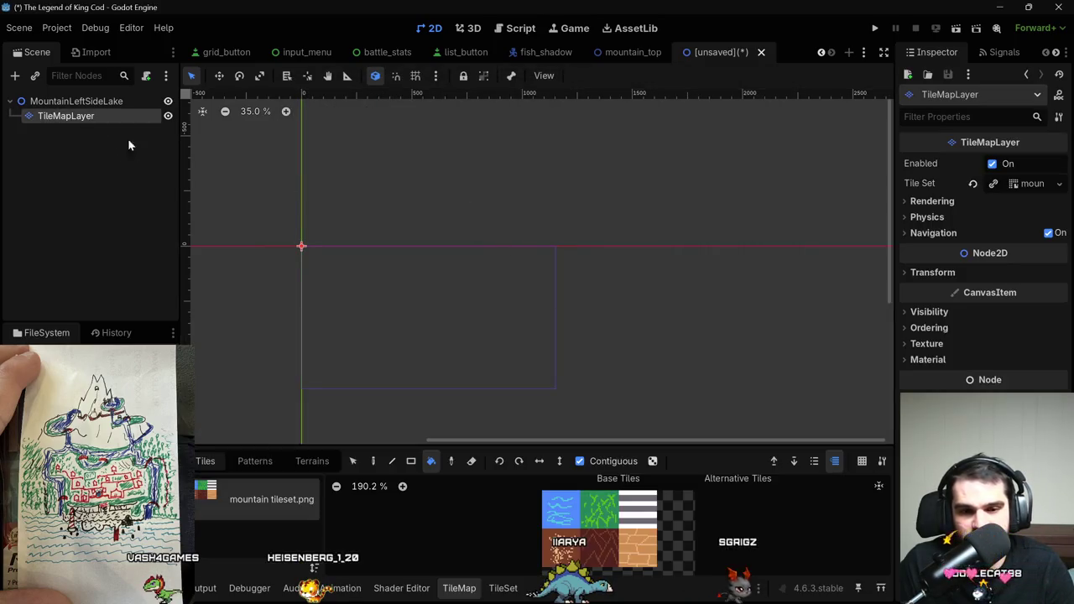
{"action": "scroll", "coordinate": [421, 493], "scroll_direction": "down", "scroll_amount": 1}
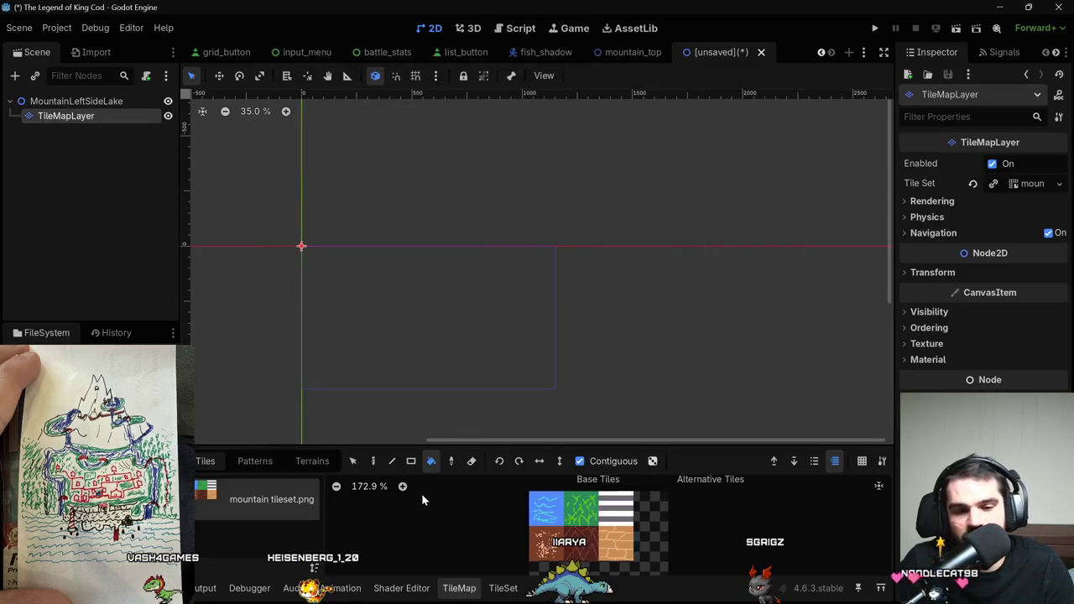
Paint a short diagonal strip of speckled brown tiles near the top.
{"action": "left_click", "coordinate": [374, 460]}
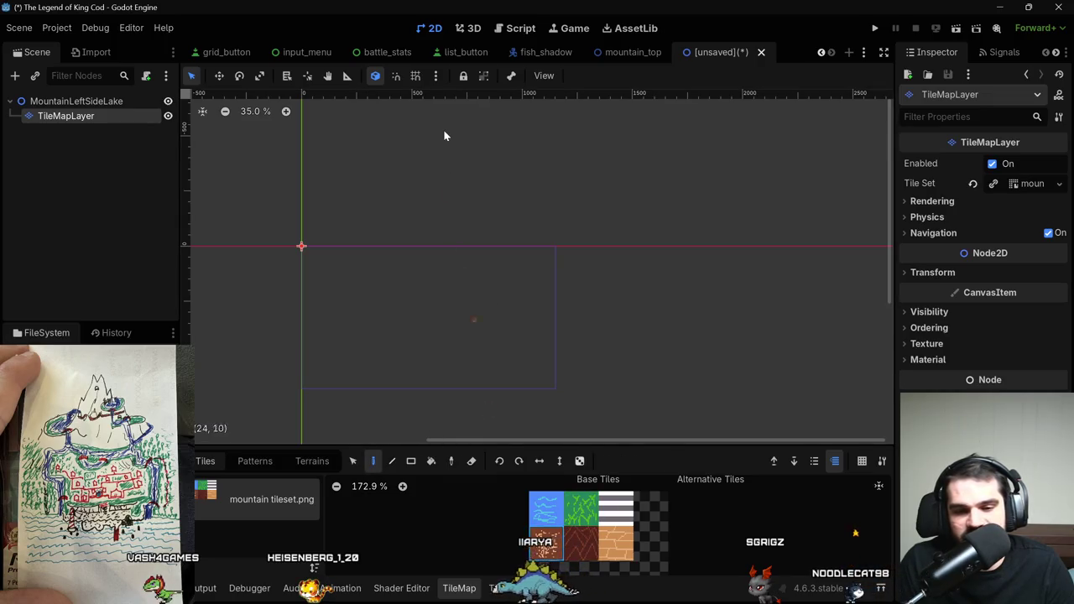
{"action": "scroll", "coordinate": [443, 121], "scroll_direction": "down", "scroll_amount": 1}
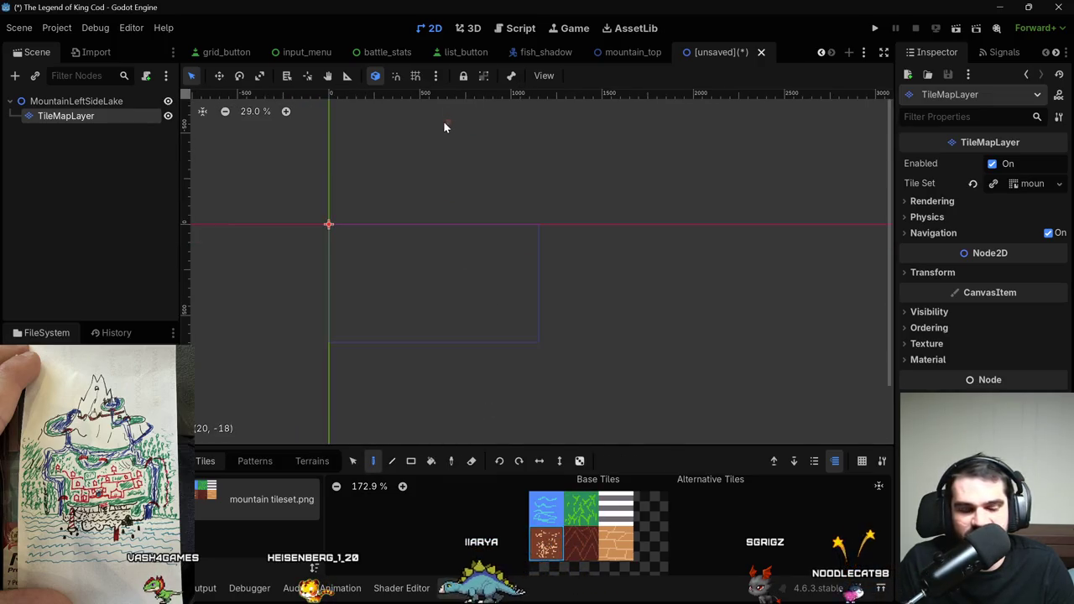
{"action": "left_click_drag", "start_coordinate": [505, 134], "coordinate": [464, 186]}
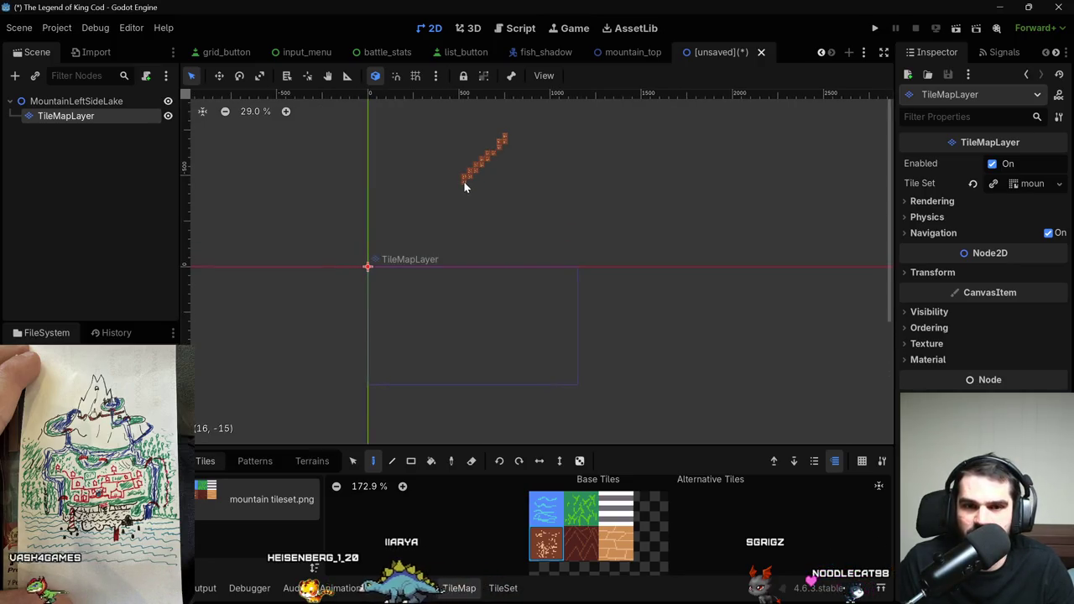
{"action": "left_click", "coordinate": [500, 127]}
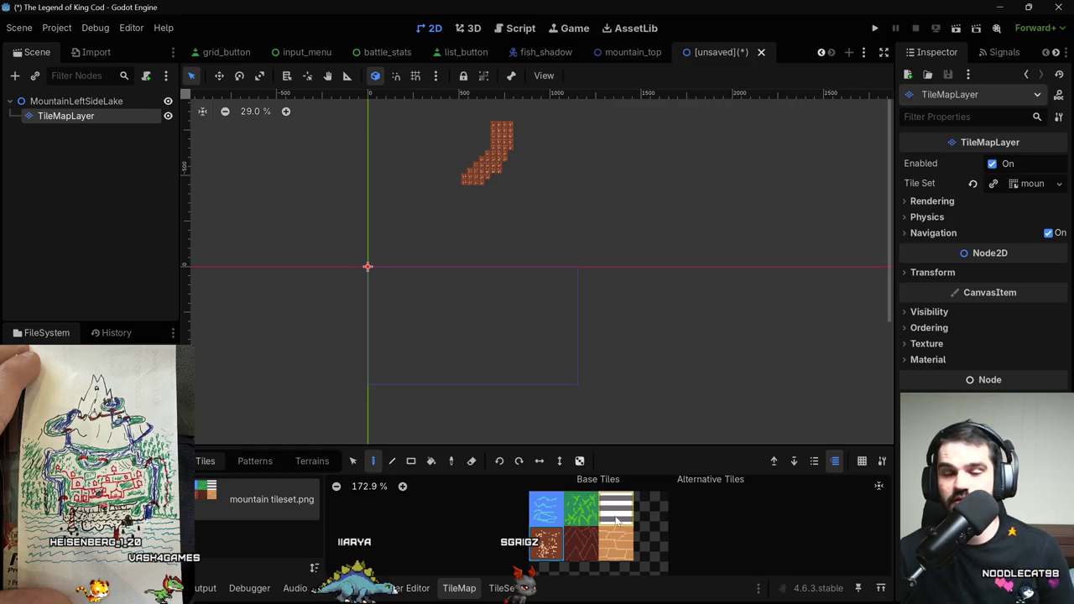
Outline a lake in blue water tiles and bucket-fill it solid, undoing a stray surrounding fill.
{"action": "left_click", "coordinate": [545, 507]}
{"action": "mouse_move", "coordinate": [466, 211]}
{"action": "left_mouse_down"}
{"action": "mouse_move", "coordinate": [402, 188]}
{"action": "mouse_move", "coordinate": [350, 207]}
{"action": "mouse_move", "coordinate": [293, 311]}
{"action": "mouse_move", "coordinate": [492, 356]}
{"action": "mouse_move", "coordinate": [450, 216]}
{"action": "mouse_move", "coordinate": [463, 207]}
{"action": "mouse_move", "coordinate": [506, 284]}
{"action": "mouse_move", "coordinate": [466, 219]}
{"action": "left_mouse_up"}
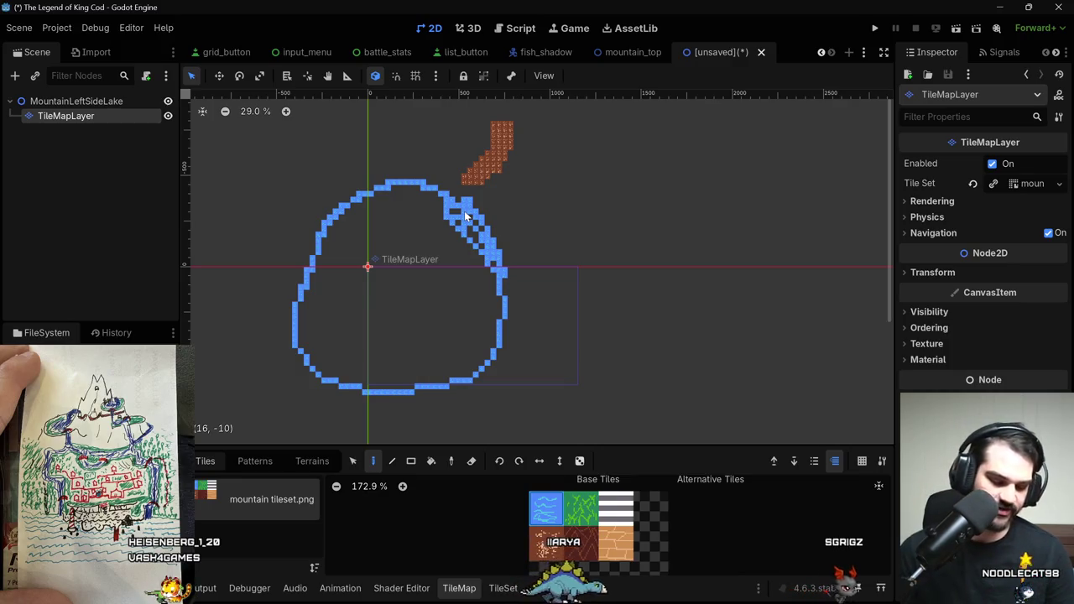
{"action": "left_click", "coordinate": [431, 461]}
{"action": "left_click", "coordinate": [408, 329]}
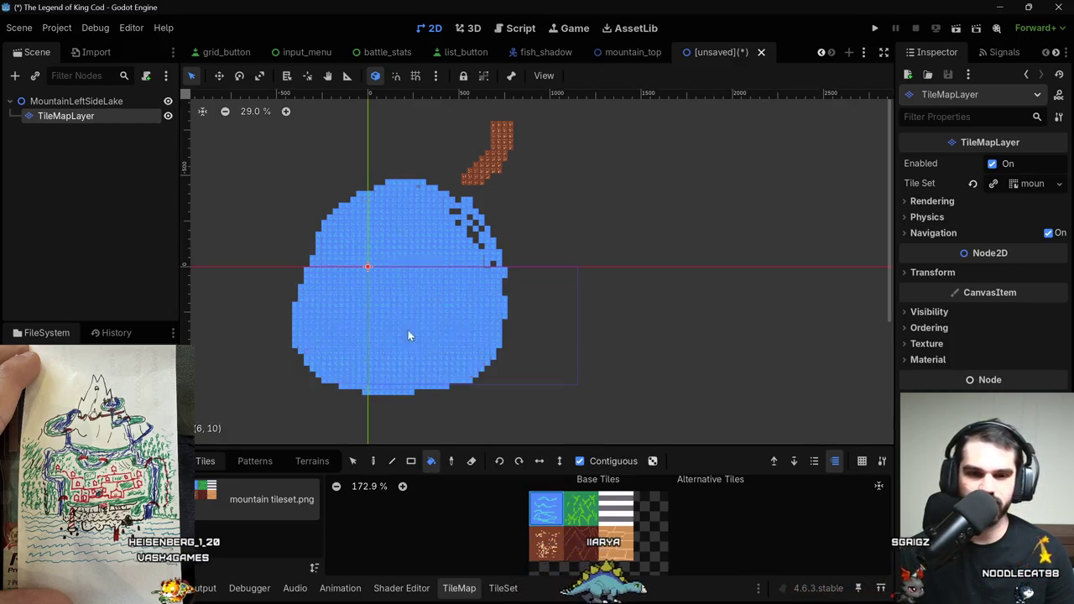
{"action": "left_click", "coordinate": [484, 245]}
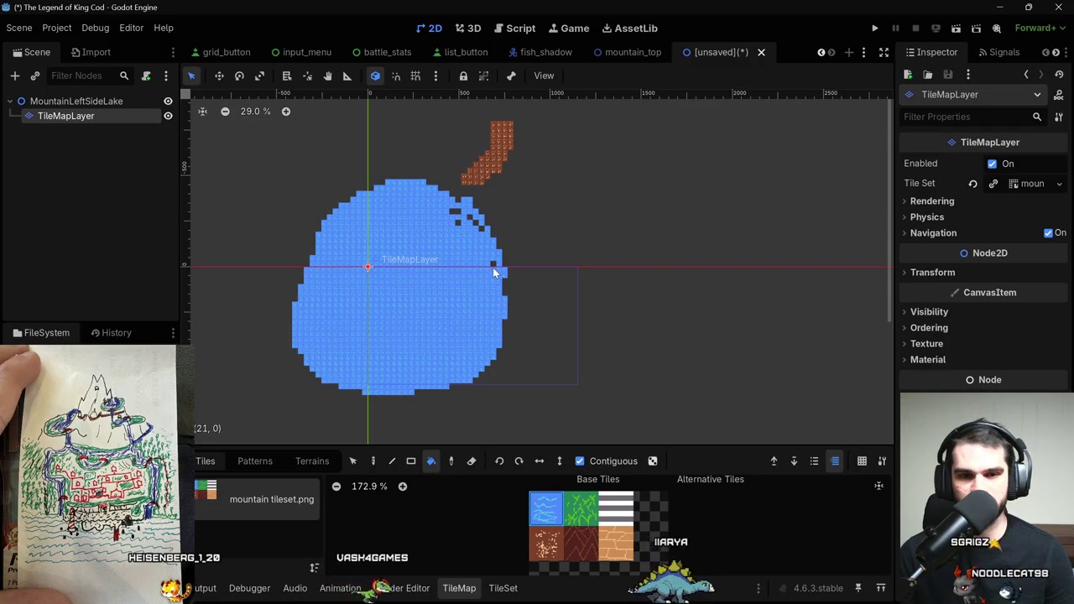
{"action": "left_click", "coordinate": [482, 224]}
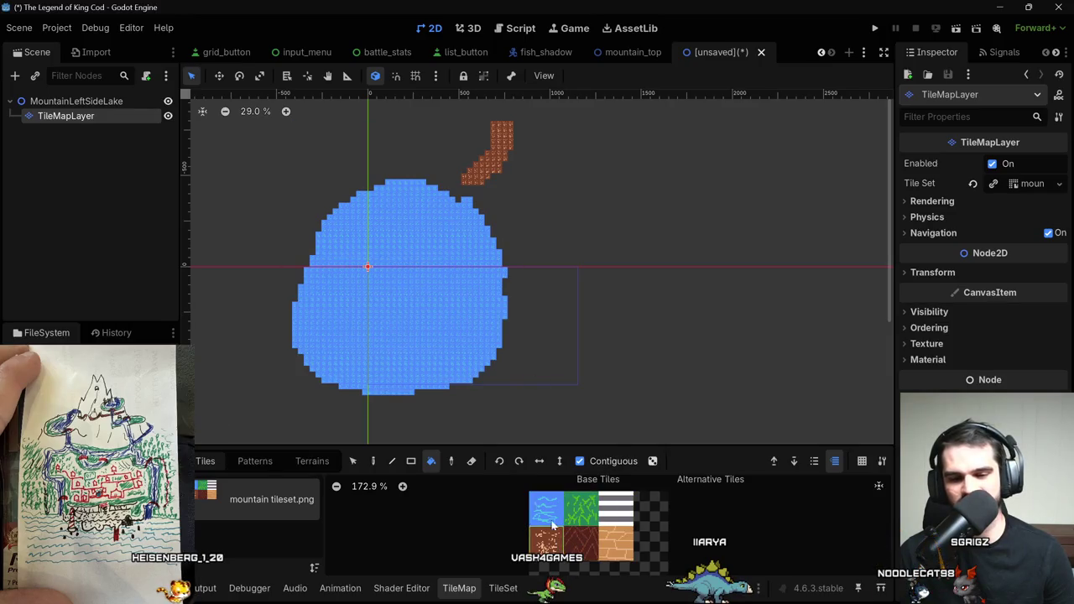
{"action": "left_click", "coordinate": [473, 178]}
{"action": "key", "text": "ctrl+z"}
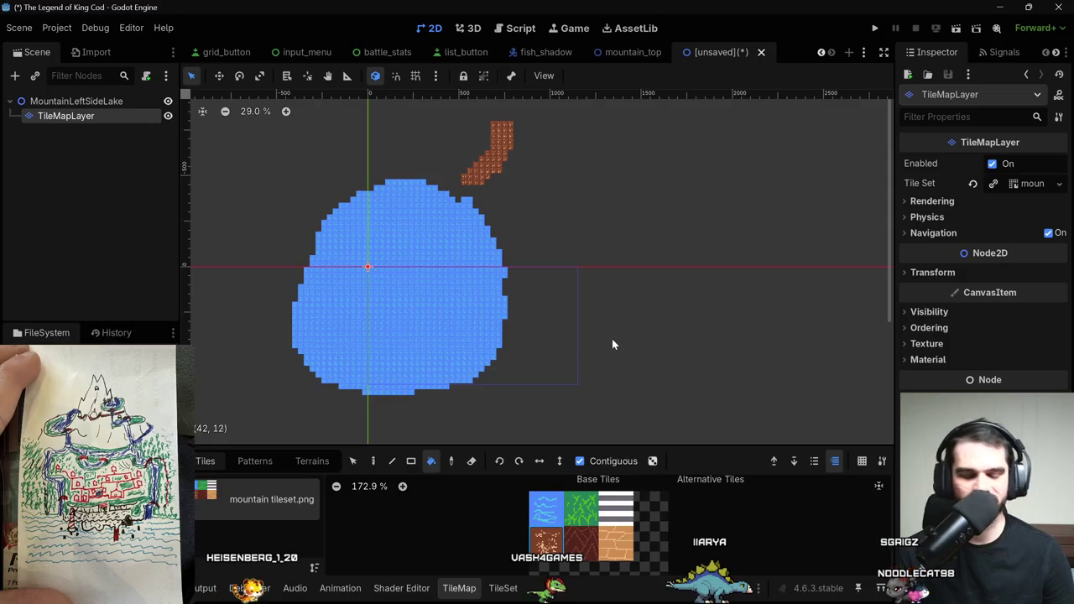
{"action": "left_click", "coordinate": [373, 460]}
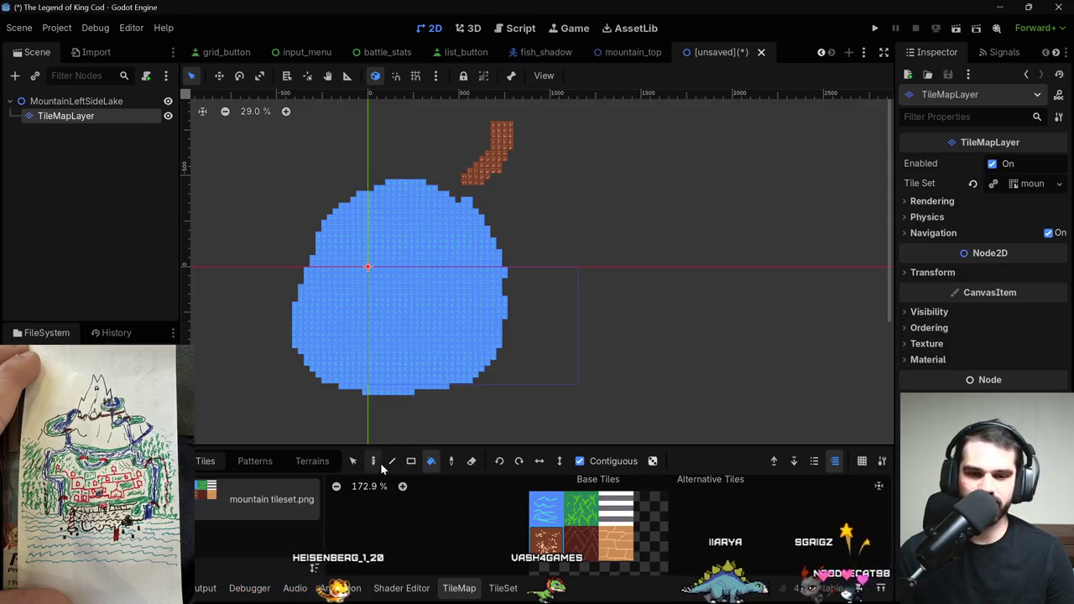
Paint a brown border curving around the lake and fill the inner gap with water.
{"action": "mouse_move", "coordinate": [483, 175]}
{"action": "left_mouse_down"}
{"action": "mouse_move", "coordinate": [525, 283]}
{"action": "mouse_move", "coordinate": [523, 339]}
{"action": "mouse_move", "coordinate": [479, 402]}
{"action": "left_mouse_up"}
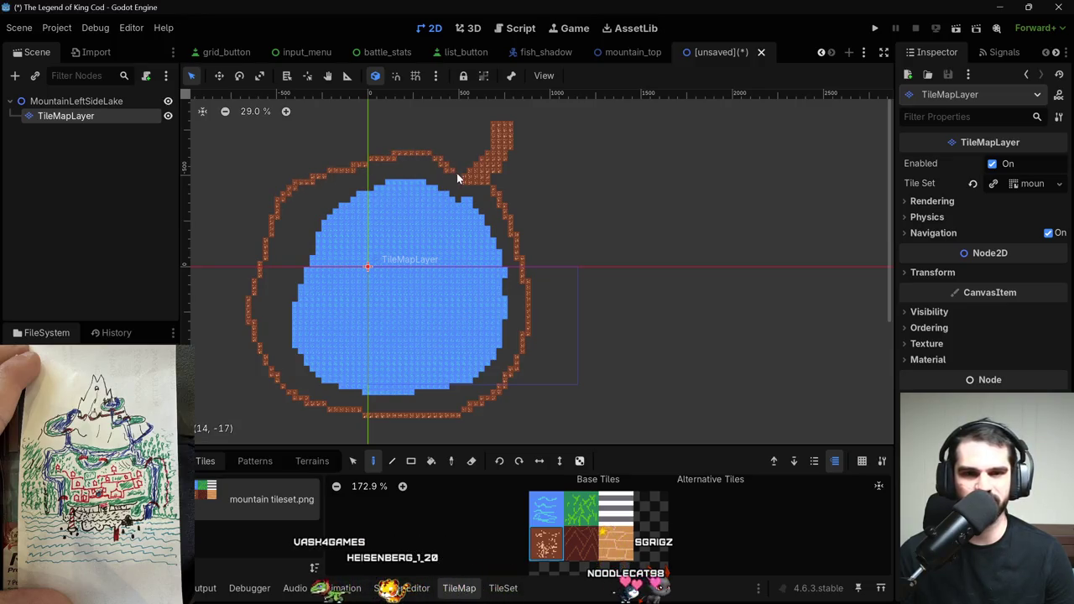
{"action": "left_click", "coordinate": [491, 371]}
{"action": "scroll", "coordinate": [562, 374], "scroll_direction": "down", "scroll_amount": 3}
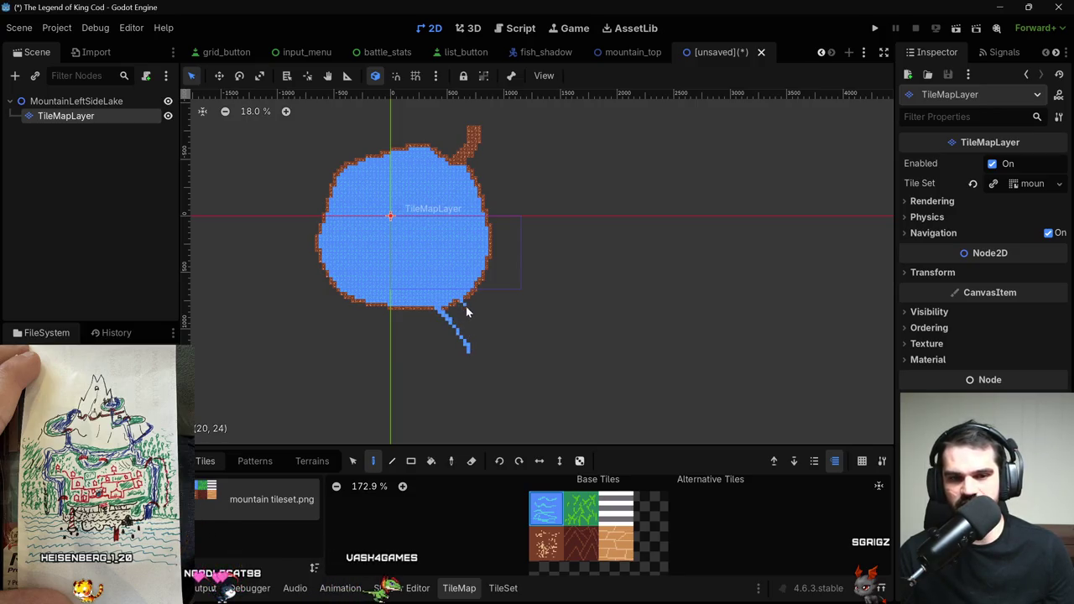
Extend the stream outline downward and bucket-fill it solid with water tiles.
{"action": "mouse_move", "coordinate": [485, 349]}
{"action": "left_mouse_down"}
{"action": "mouse_move", "coordinate": [473, 396]}
{"action": "mouse_move", "coordinate": [465, 367]}
{"action": "mouse_move", "coordinate": [470, 379]}
{"action": "mouse_move", "coordinate": [443, 396]}
{"action": "mouse_move", "coordinate": [469, 398]}
{"action": "mouse_move", "coordinate": [457, 422]}
{"action": "mouse_move", "coordinate": [431, 423]}
{"action": "left_mouse_up"}
{"action": "key", "text": "b"}
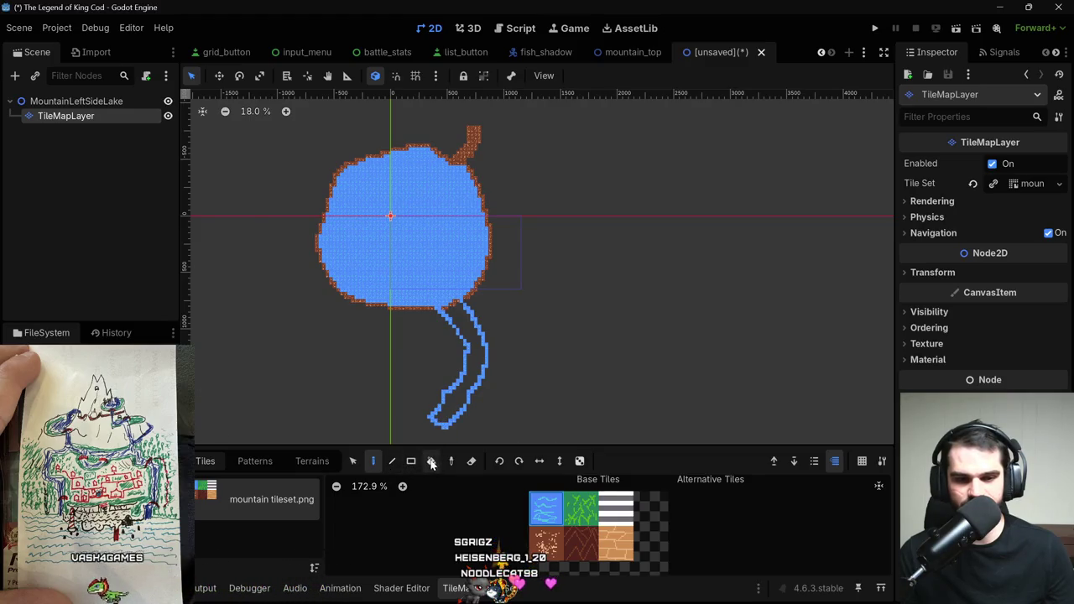
{"action": "left_click", "coordinate": [431, 461]}
{"action": "left_click", "coordinate": [450, 416]}
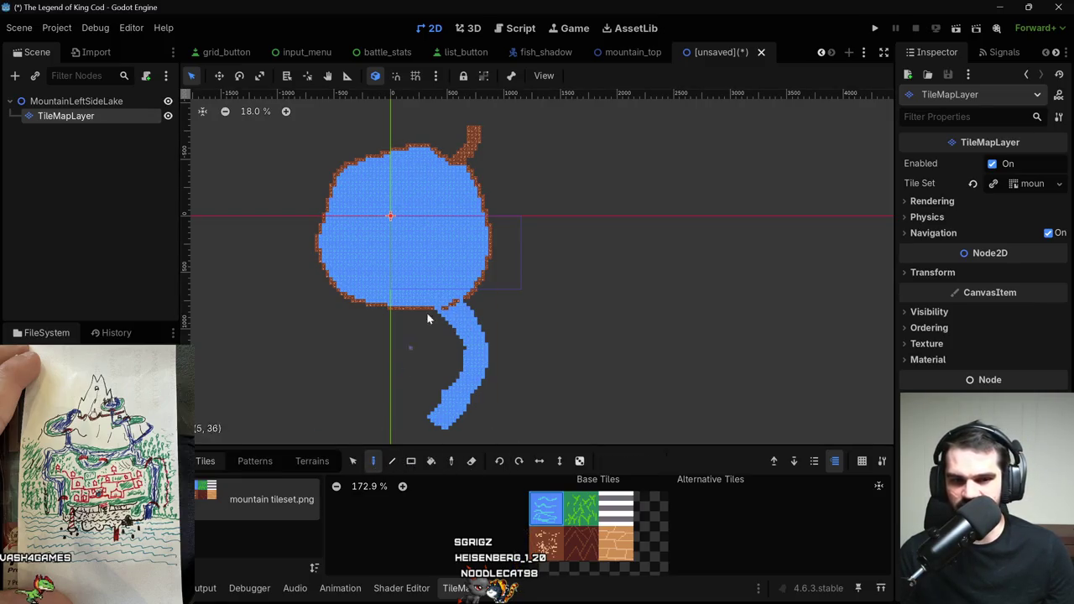
{"action": "scroll", "coordinate": [466, 306], "scroll_direction": "up", "scroll_amount": 2}
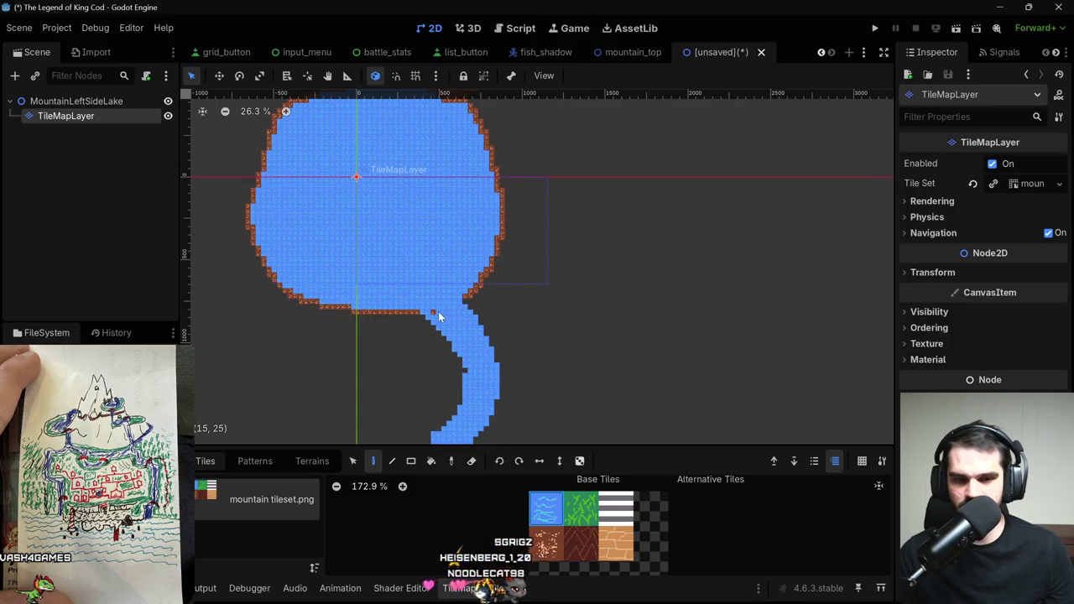
Paint an orange plank strip across the river below the lake.
{"action": "left_click", "coordinate": [581, 508]}
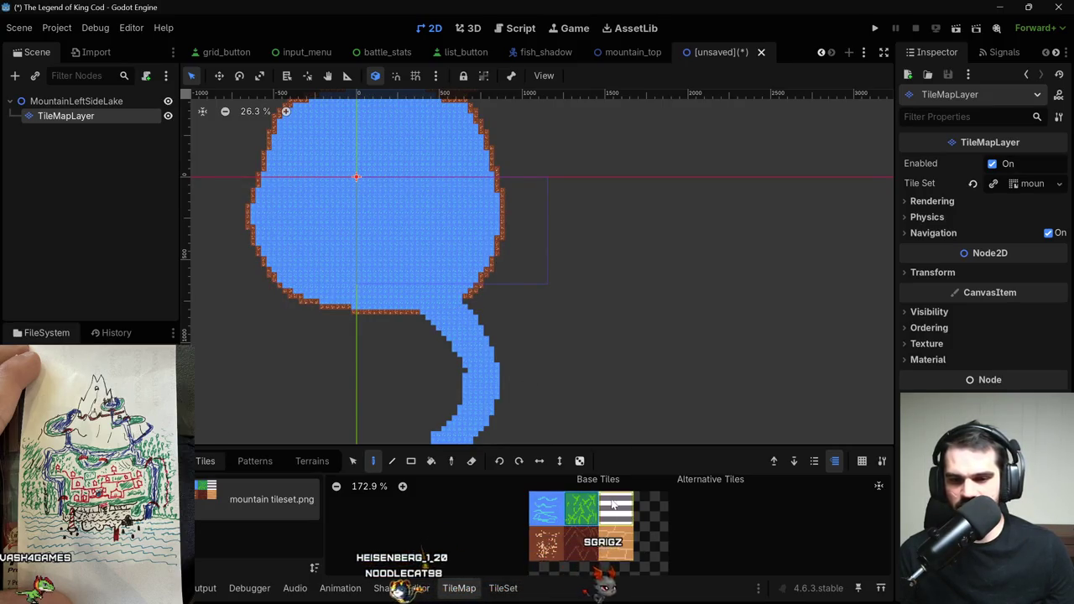
{"action": "left_click", "coordinate": [616, 541]}
{"action": "left_click_drag", "start_coordinate": [498, 359], "coordinate": [461, 371]}
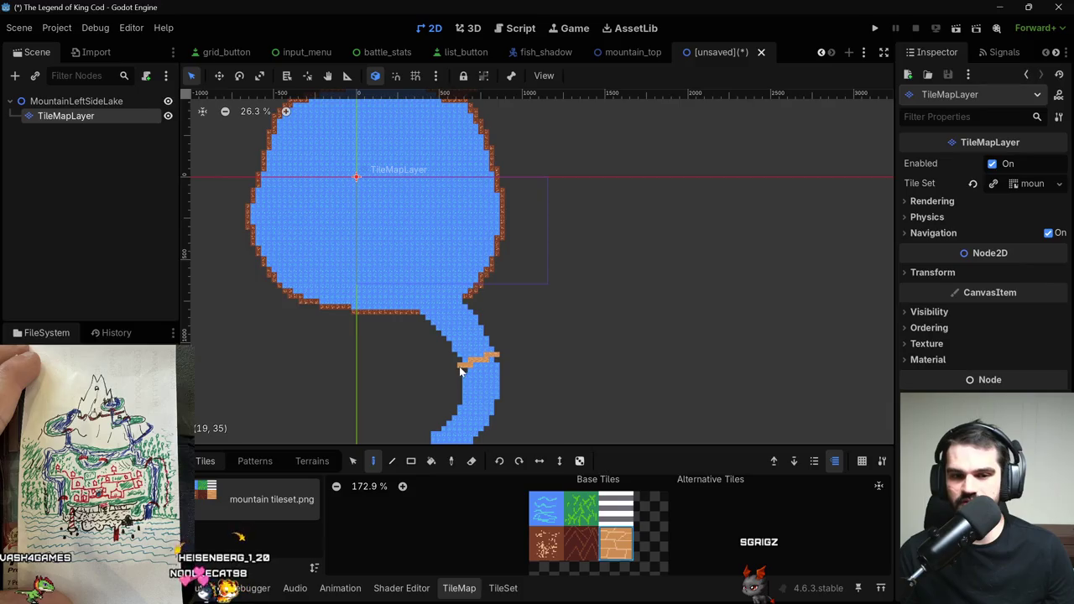
{"action": "left_click", "coordinate": [505, 377]}
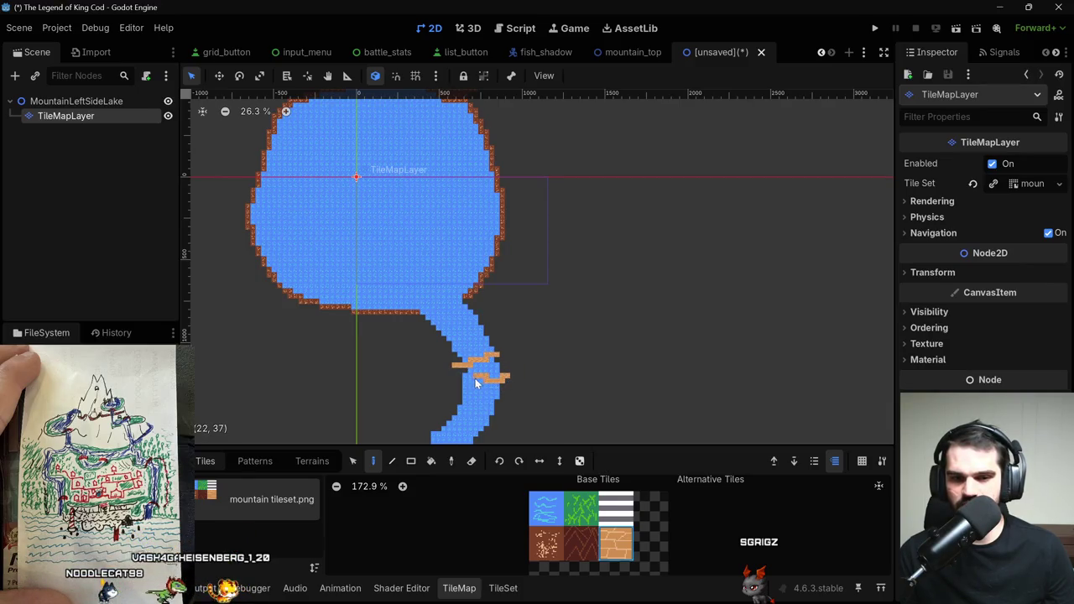
{"action": "scroll", "coordinate": [458, 390], "scroll_direction": "up", "scroll_amount": 5}
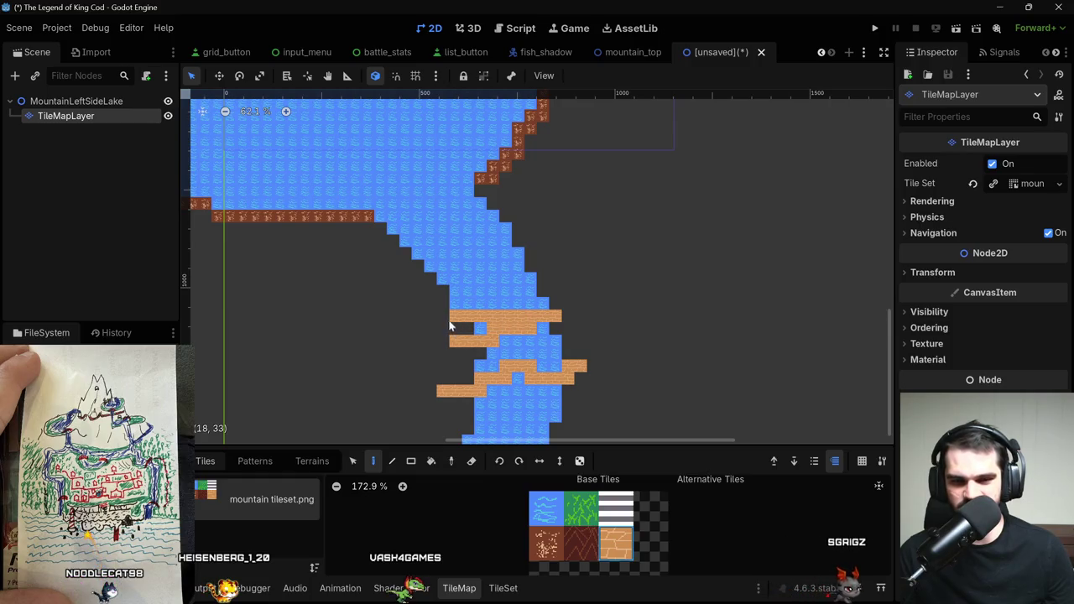
{"action": "mouse_move", "coordinate": [444, 339]}
{"action": "left_mouse_down"}
{"action": "mouse_move", "coordinate": [443, 353]}
{"action": "mouse_move", "coordinate": [571, 355]}
{"action": "mouse_move", "coordinate": [576, 326]}
{"action": "mouse_move", "coordinate": [576, 344]}
{"action": "mouse_move", "coordinate": [537, 334]}
{"action": "mouse_move", "coordinate": [501, 343]}
{"action": "mouse_move", "coordinate": [474, 334]}
{"action": "mouse_move", "coordinate": [476, 323]}
{"action": "left_mouse_up"}
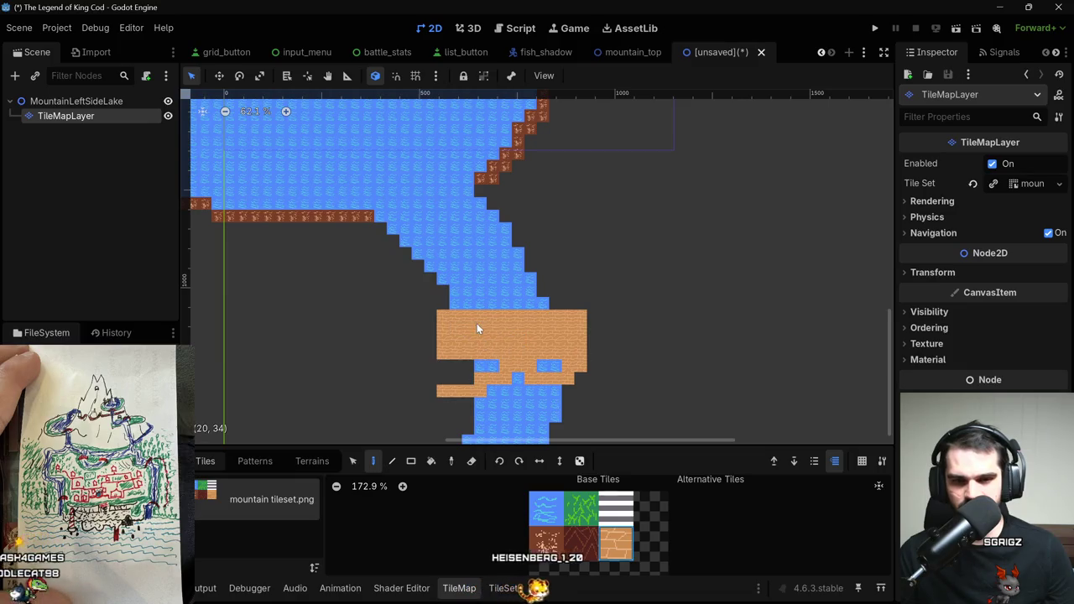
Repaint extra bridge cells with water and erase stray water tiles beside the river.
{"action": "left_click", "coordinate": [524, 399], "text": "ctrl"}
{"action": "left_click", "coordinate": [519, 380]}
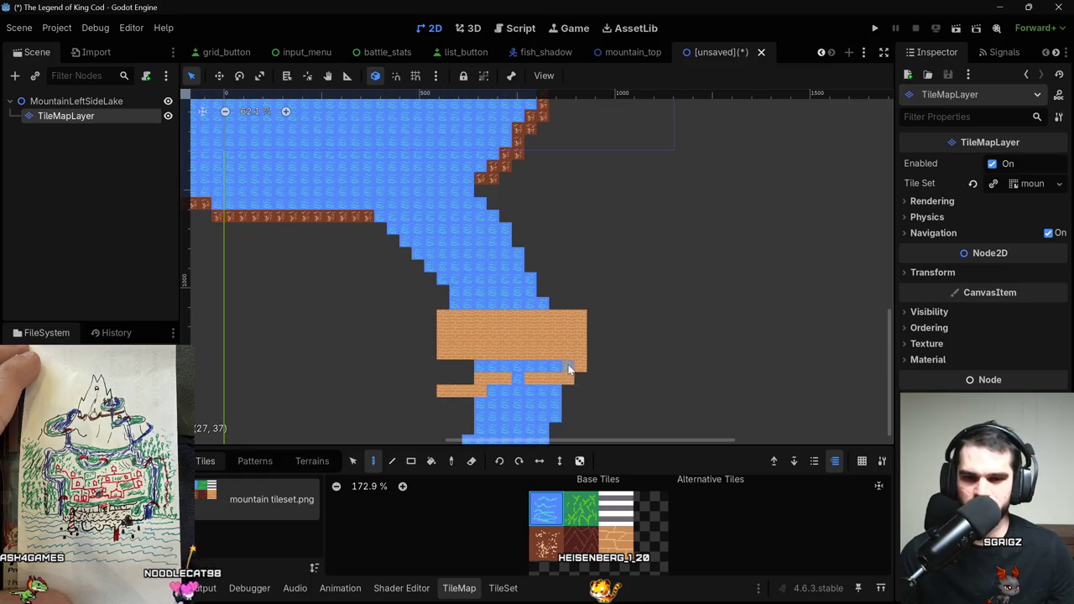
{"action": "mouse_move", "coordinate": [464, 396]}
{"action": "left_mouse_down"}
{"action": "mouse_move", "coordinate": [445, 391]}
{"action": "mouse_move", "coordinate": [484, 399]}
{"action": "left_mouse_up"}
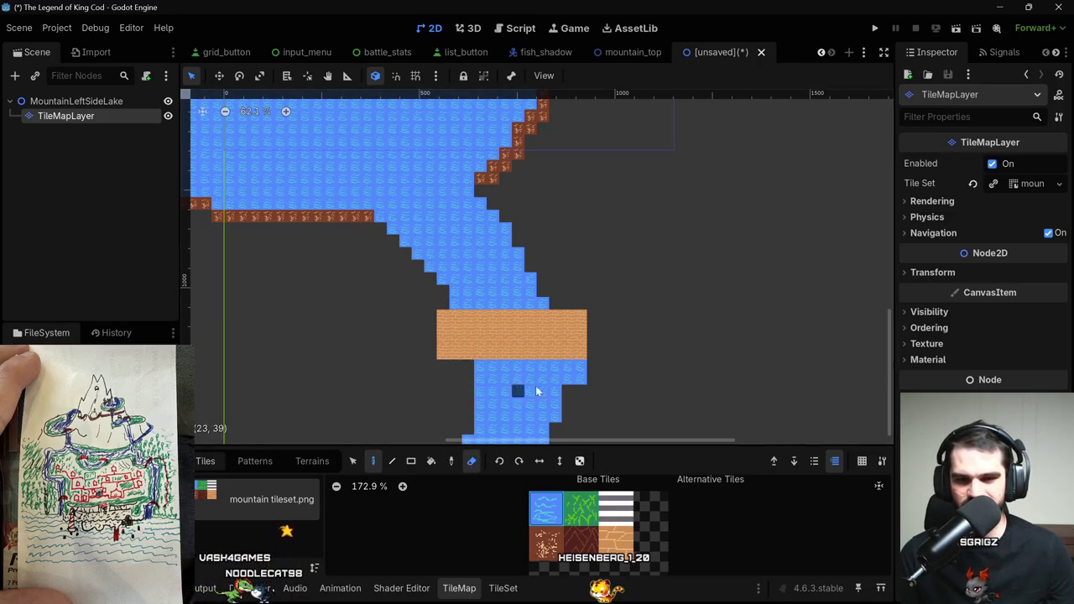
{"action": "left_click", "coordinate": [480, 379]}
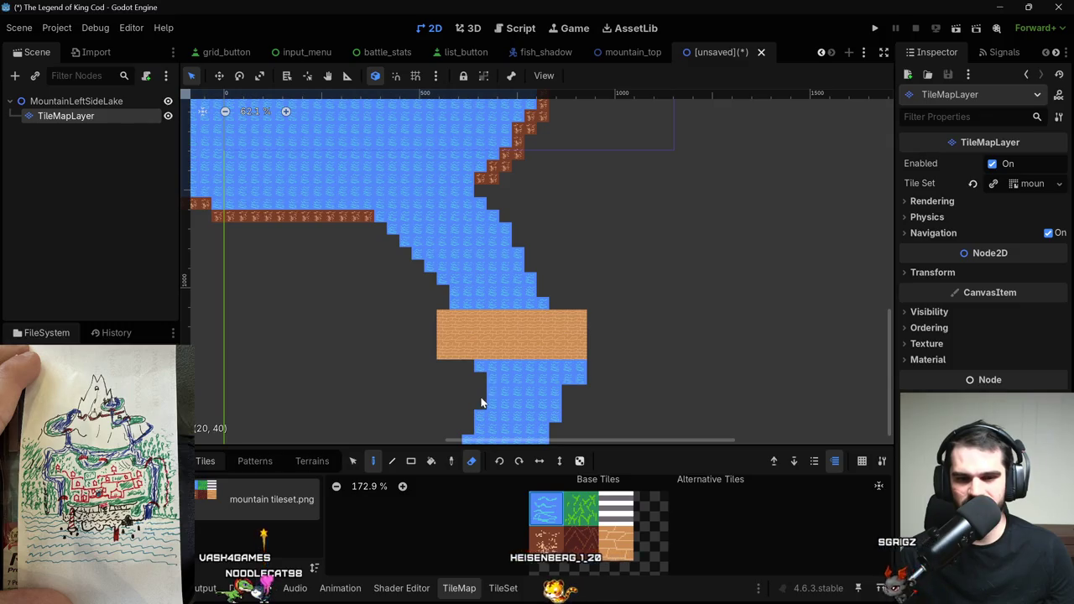
{"action": "left_click", "coordinate": [581, 368]}
{"action": "left_click", "coordinate": [576, 377]}
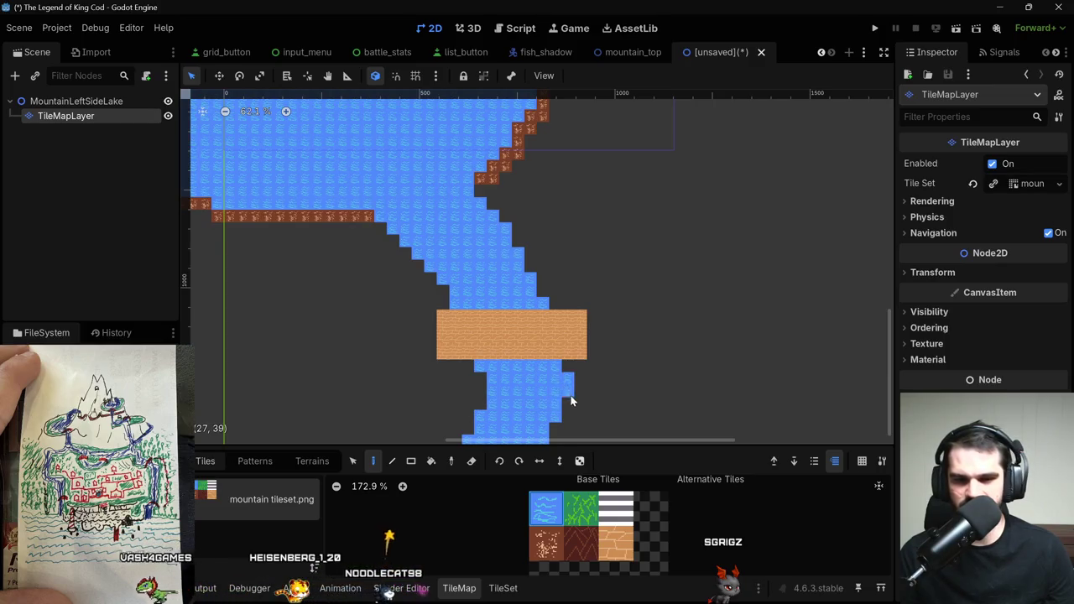
{"action": "scroll", "coordinate": [595, 399], "scroll_direction": "down", "scroll_amount": 5}
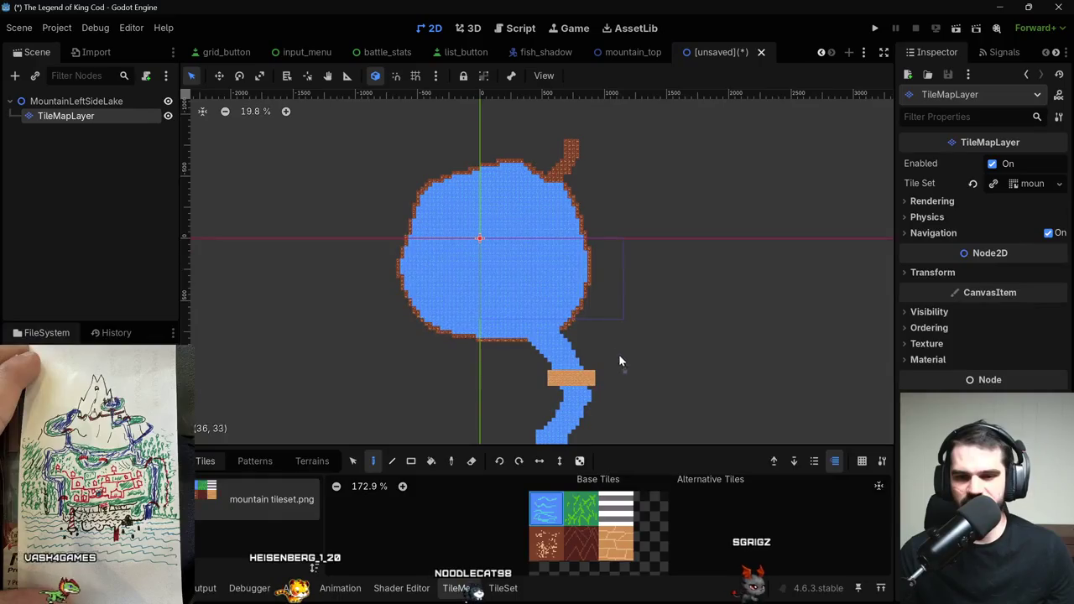
Undo the right-side border stroke and draw a wider brown outline outside the lake's shore.
{"action": "scroll", "coordinate": [593, 307], "scroll_direction": "down", "scroll_amount": 3}
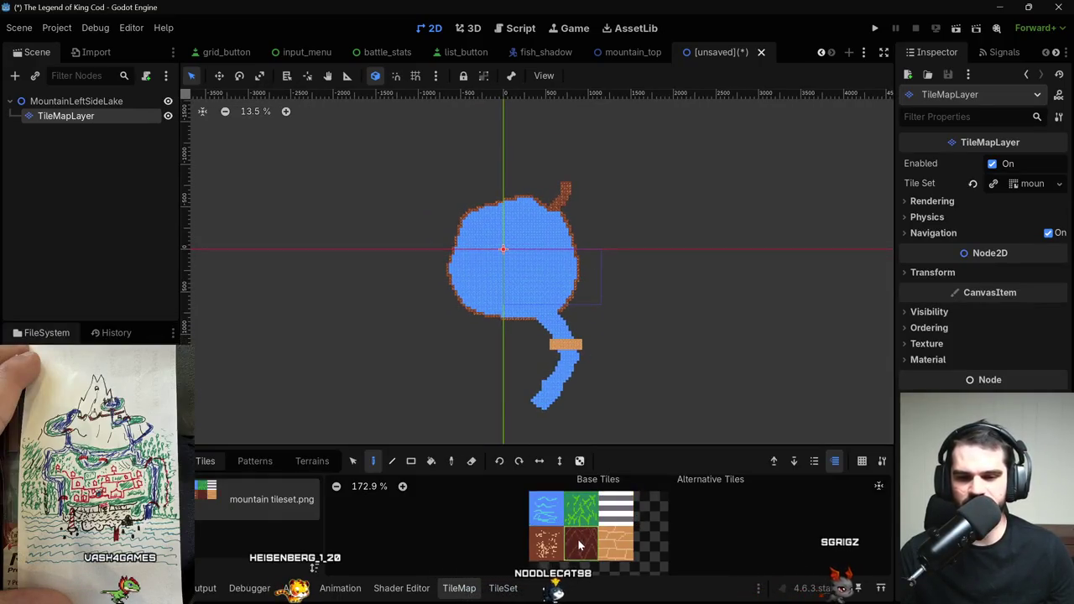
{"action": "scroll", "coordinate": [577, 325], "scroll_direction": "up", "scroll_amount": 4}
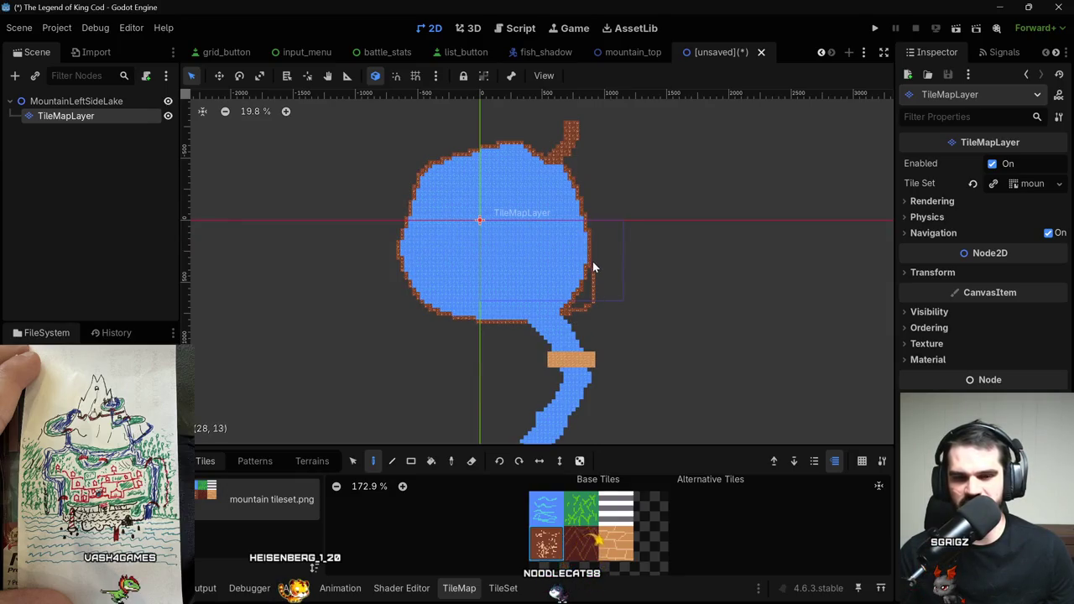
{"action": "key", "text": "ctrl+z"}
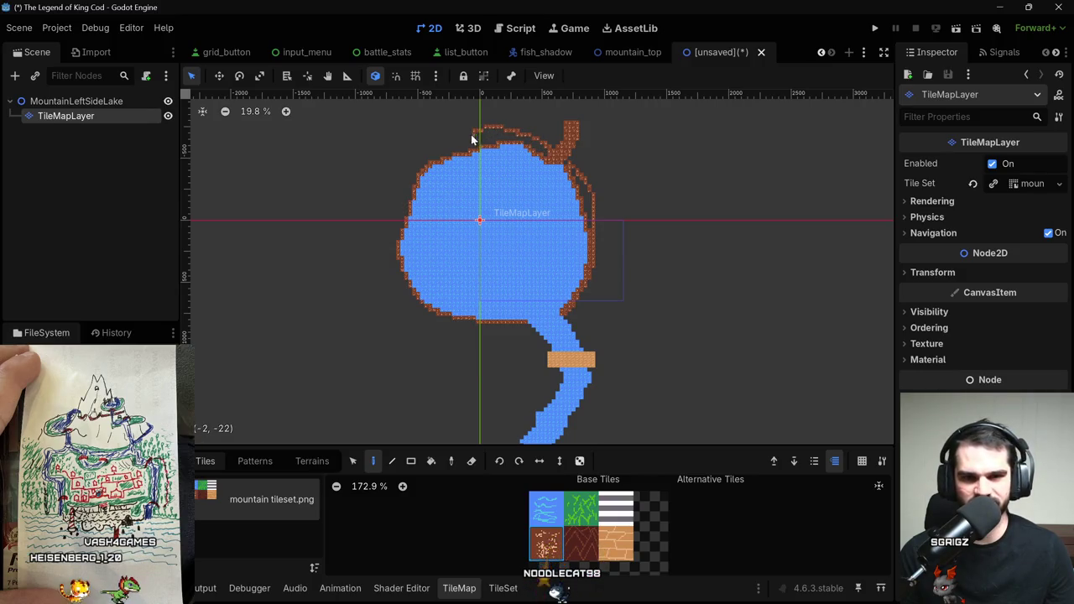
{"action": "mouse_move", "coordinate": [383, 258]}
{"action": "left_mouse_down"}
{"action": "mouse_move", "coordinate": [396, 301]}
{"action": "mouse_move", "coordinate": [427, 326]}
{"action": "mouse_move", "coordinate": [542, 336]}
{"action": "left_mouse_up"}
{"action": "scroll", "coordinate": [546, 361], "scroll_direction": "down", "scroll_amount": 1}
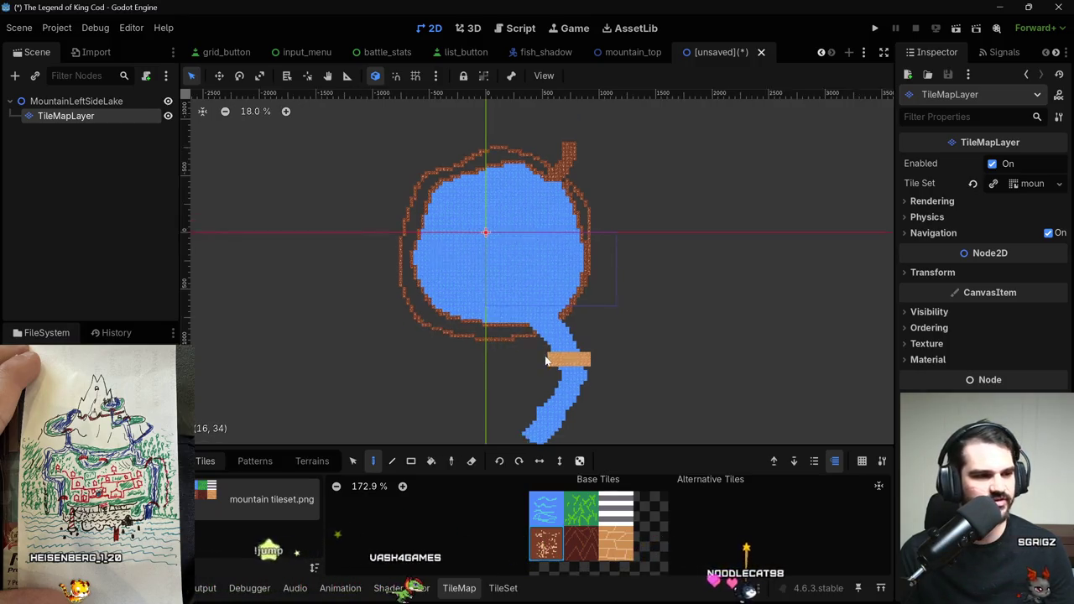
{"action": "scroll", "coordinate": [546, 362], "scroll_direction": "down", "scroll_amount": 3}
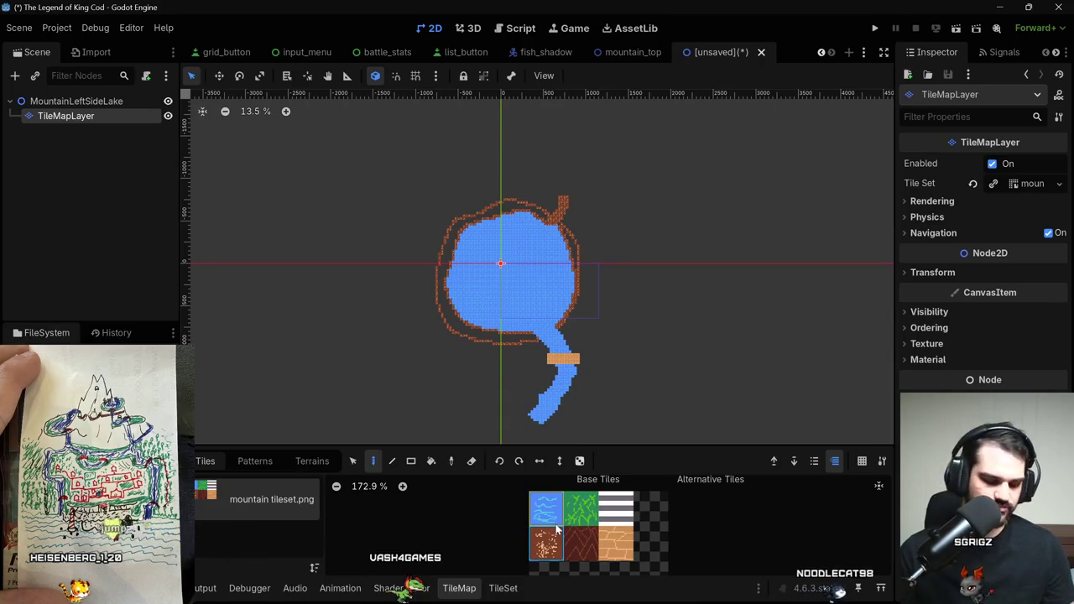
Bucket-fill the space between the two brown outlines, including the lake's right side.
{"action": "left_click", "coordinate": [431, 460]}
{"action": "left_click", "coordinate": [479, 340]}
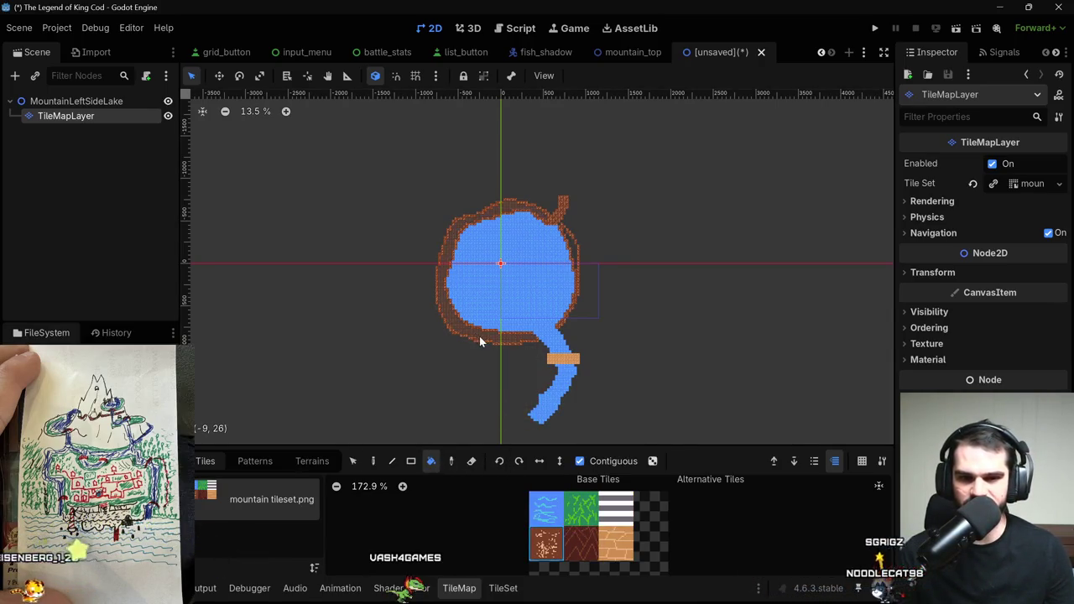
{"action": "scroll", "coordinate": [593, 265], "scroll_direction": "up", "scroll_amount": 11}
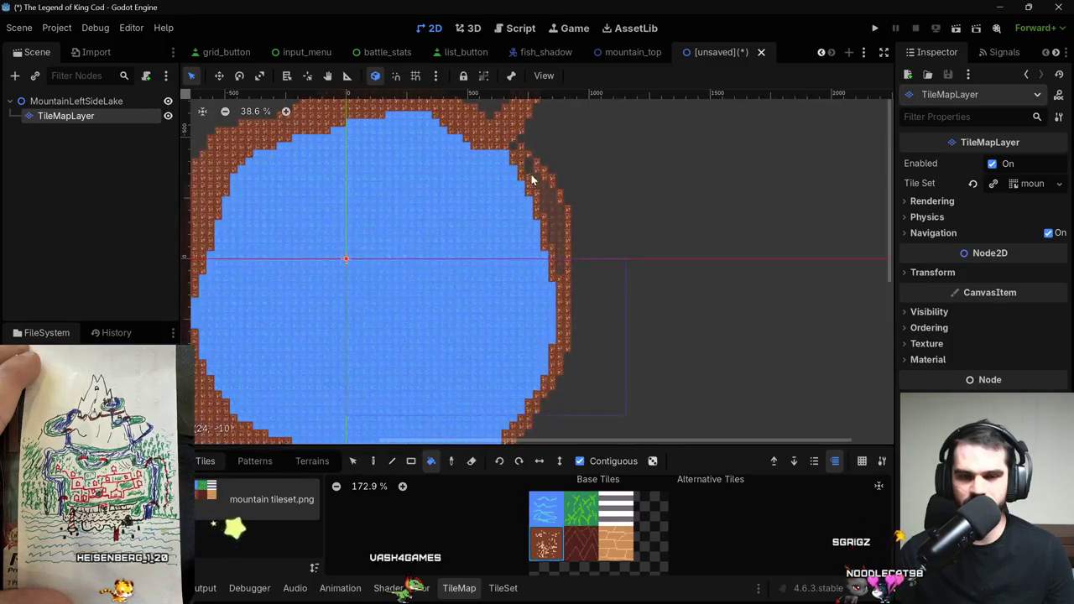
{"action": "left_click", "coordinate": [561, 221]}
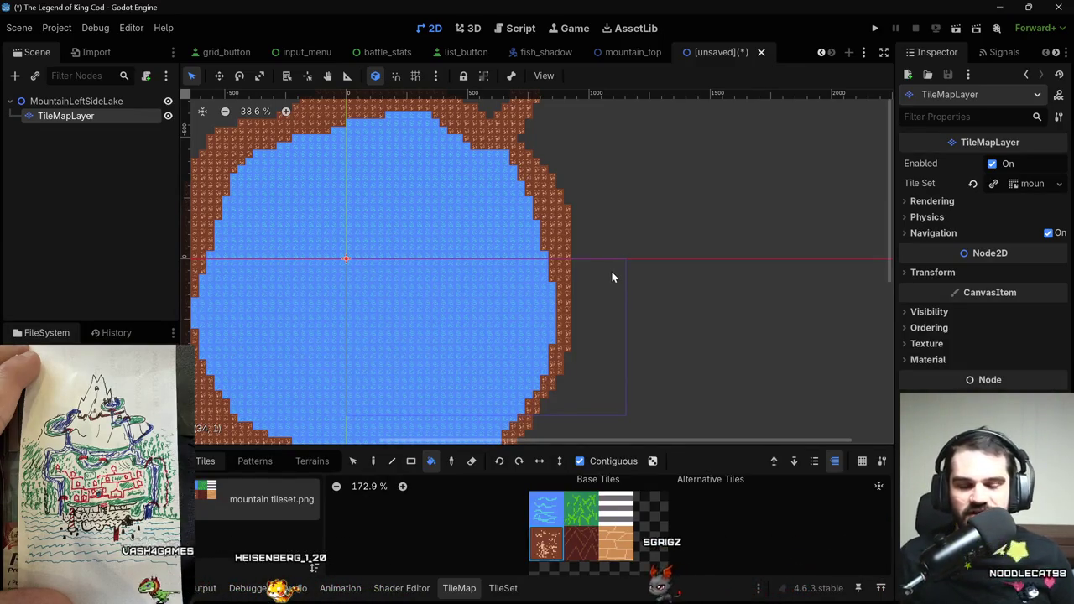
{"action": "scroll", "coordinate": [611, 271], "scroll_direction": "down", "scroll_amount": 3}
{"action": "scroll", "coordinate": [619, 323], "scroll_direction": "down", "scroll_amount": 2}
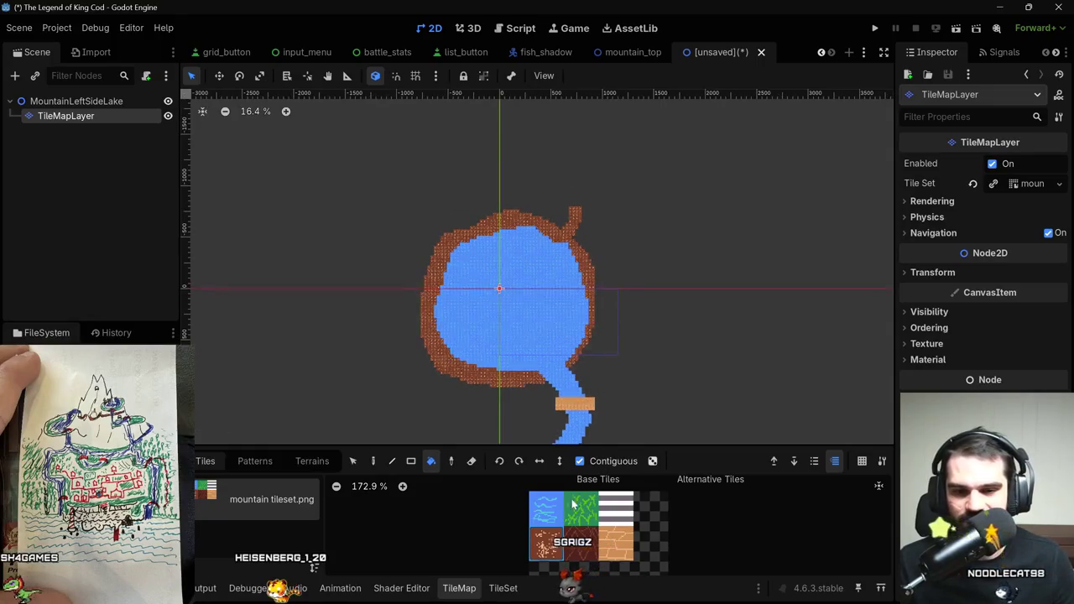
{"action": "scroll", "coordinate": [560, 427], "scroll_direction": "up", "scroll_amount": 1}
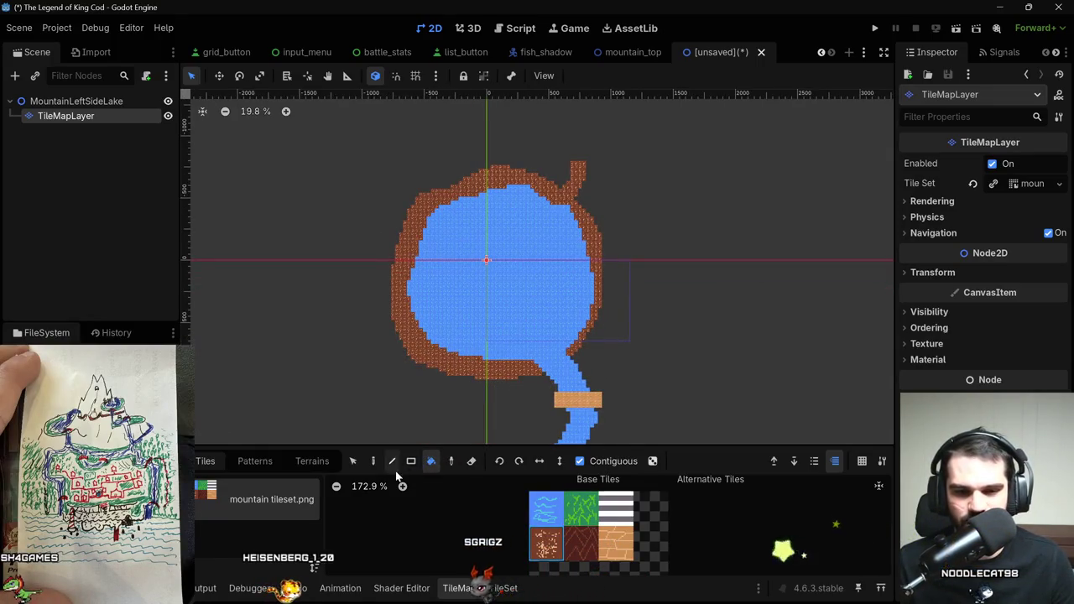
Pencil in brown tiles to close the shore's lower-right gap near the river.
{"action": "left_click", "coordinate": [374, 464]}
{"action": "scroll", "coordinate": [566, 399], "scroll_direction": "up", "scroll_amount": 2}
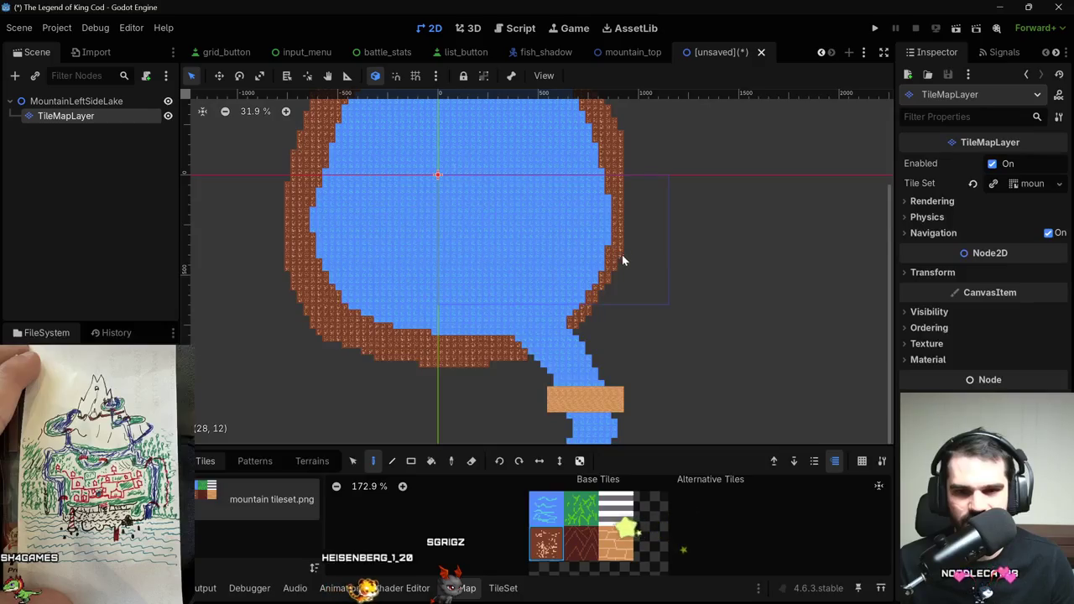
{"action": "mouse_move", "coordinate": [593, 321]}
{"action": "left_mouse_down"}
{"action": "mouse_move", "coordinate": [585, 307]}
{"action": "mouse_move", "coordinate": [603, 294]}
{"action": "left_mouse_up"}
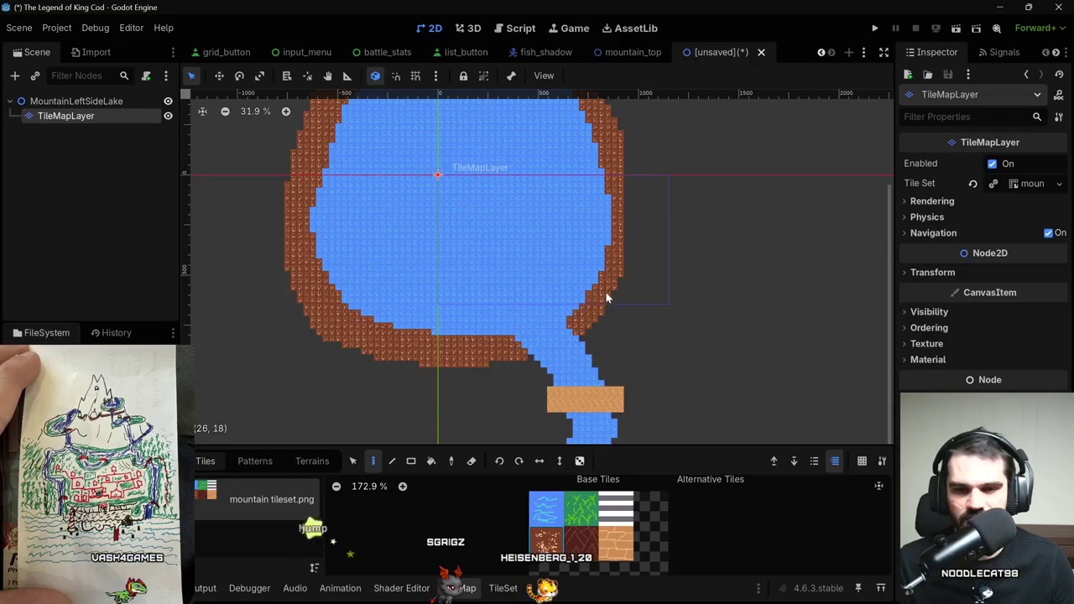
{"action": "scroll", "coordinate": [604, 302], "scroll_direction": "down", "scroll_amount": 3}
{"action": "scroll", "coordinate": [606, 375], "scroll_direction": "up", "scroll_amount": 2}
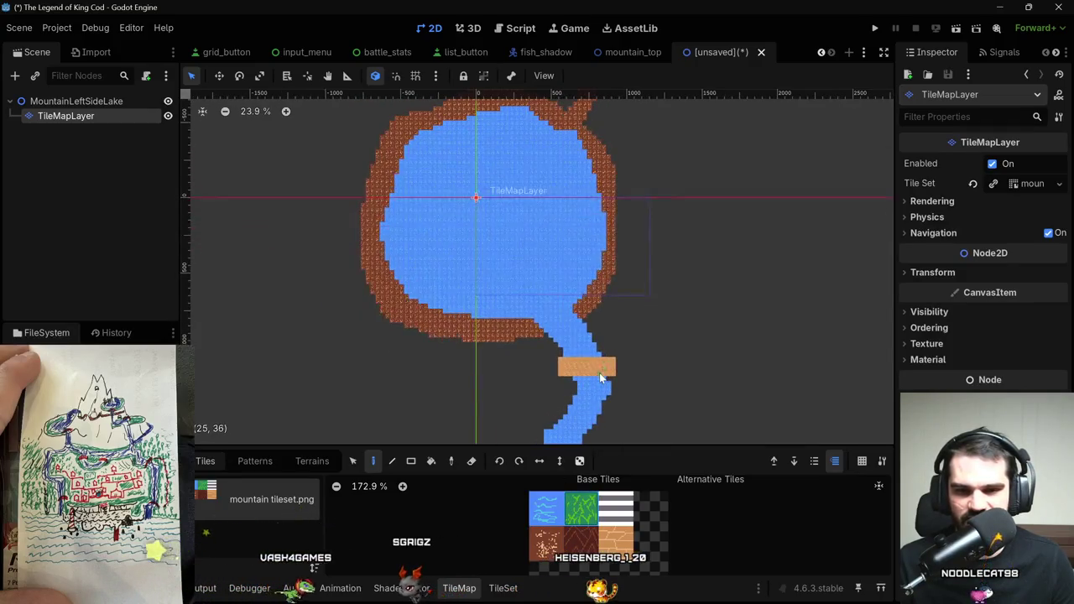
{"action": "scroll", "coordinate": [625, 376], "scroll_direction": "down", "scroll_amount": 1}
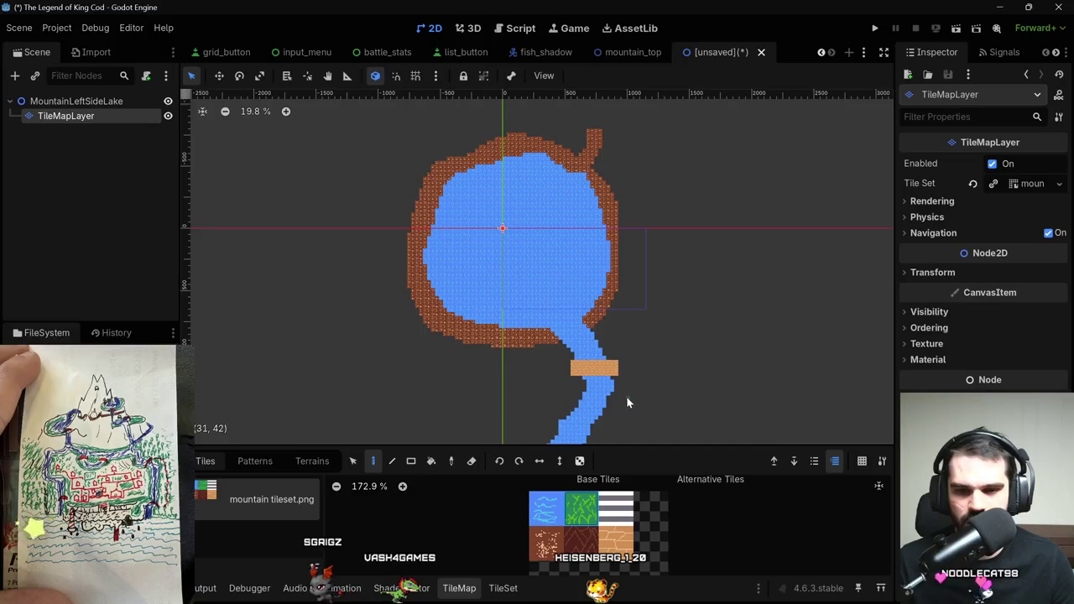
Draw a grass line from the river's right edge around the top of the lake.
{"action": "mouse_move", "coordinate": [607, 408]}
{"action": "left_mouse_down"}
{"action": "mouse_move", "coordinate": [632, 396]}
{"action": "mouse_move", "coordinate": [666, 329]}
{"action": "mouse_move", "coordinate": [673, 249]}
{"action": "mouse_move", "coordinate": [597, 165]}
{"action": "left_mouse_up"}
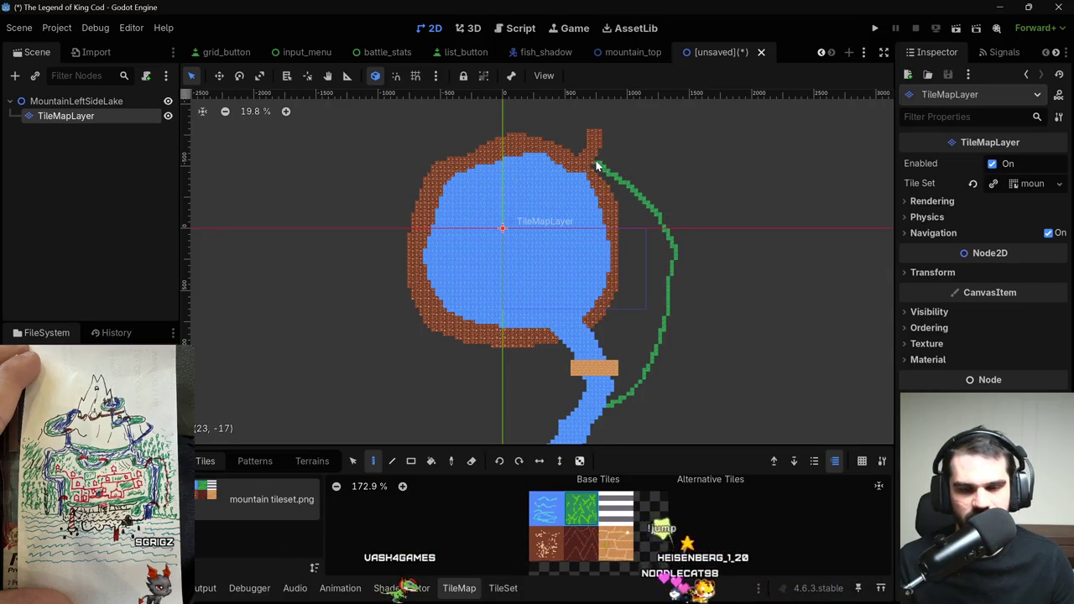
{"action": "scroll", "coordinate": [578, 160], "scroll_direction": "down", "scroll_amount": 1}
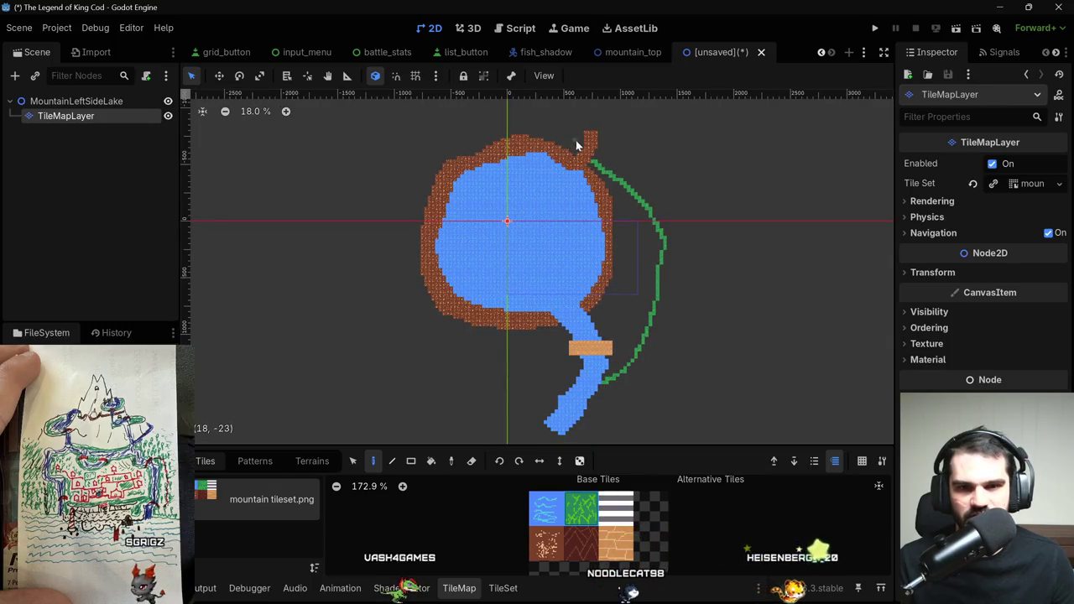
{"action": "mouse_move", "coordinate": [581, 146]}
{"action": "left_mouse_down"}
{"action": "mouse_move", "coordinate": [559, 125]}
{"action": "mouse_move", "coordinate": [463, 119]}
{"action": "mouse_move", "coordinate": [418, 161]}
{"action": "mouse_move", "coordinate": [376, 229]}
{"action": "mouse_move", "coordinate": [386, 298]}
{"action": "mouse_move", "coordinate": [472, 363]}
{"action": "mouse_move", "coordinate": [572, 384]}
{"action": "left_mouse_up"}
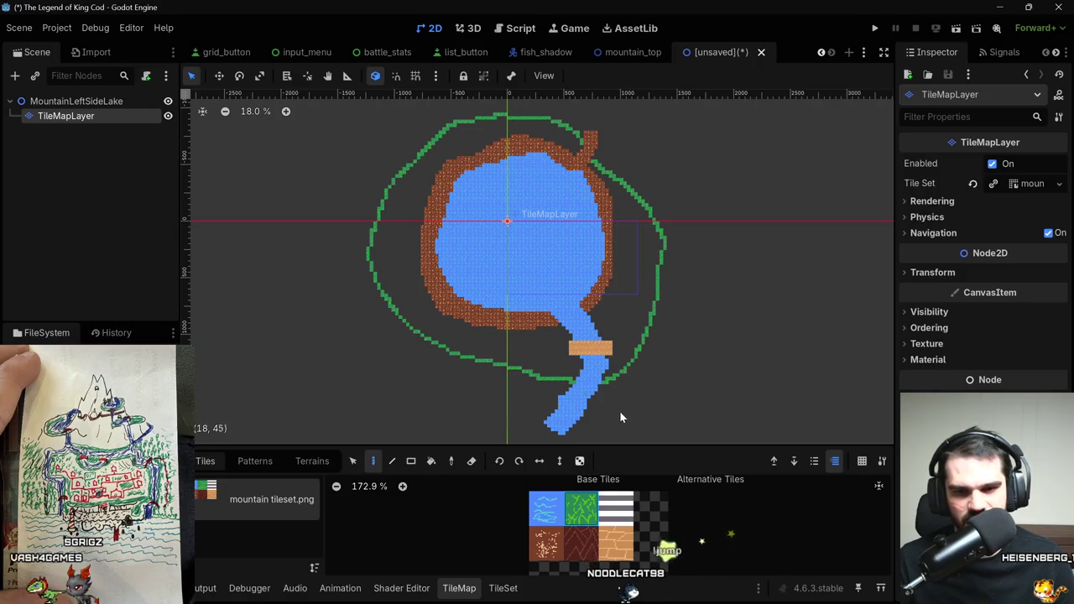
Bucket-fill the area between the grass line and the brown shore with grass.
{"action": "left_click", "coordinate": [432, 462]}
{"action": "left_click", "coordinate": [451, 327]}
{"action": "left_click", "coordinate": [625, 255]}
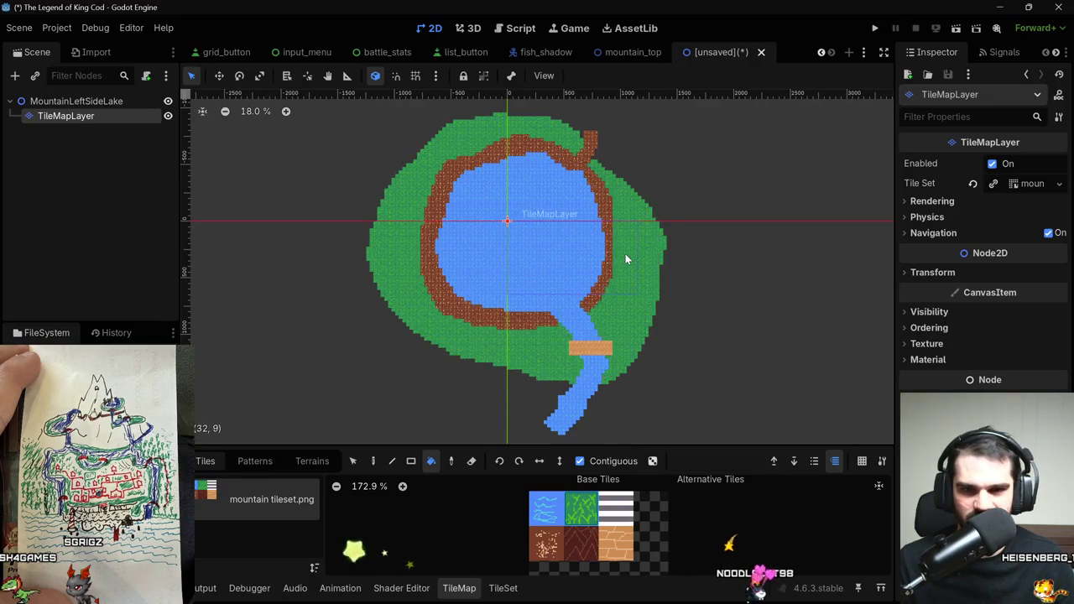
{"action": "scroll", "coordinate": [625, 253], "scroll_direction": "up", "scroll_amount": 3}
{"action": "scroll", "coordinate": [568, 156], "scroll_direction": "down", "scroll_amount": 1}
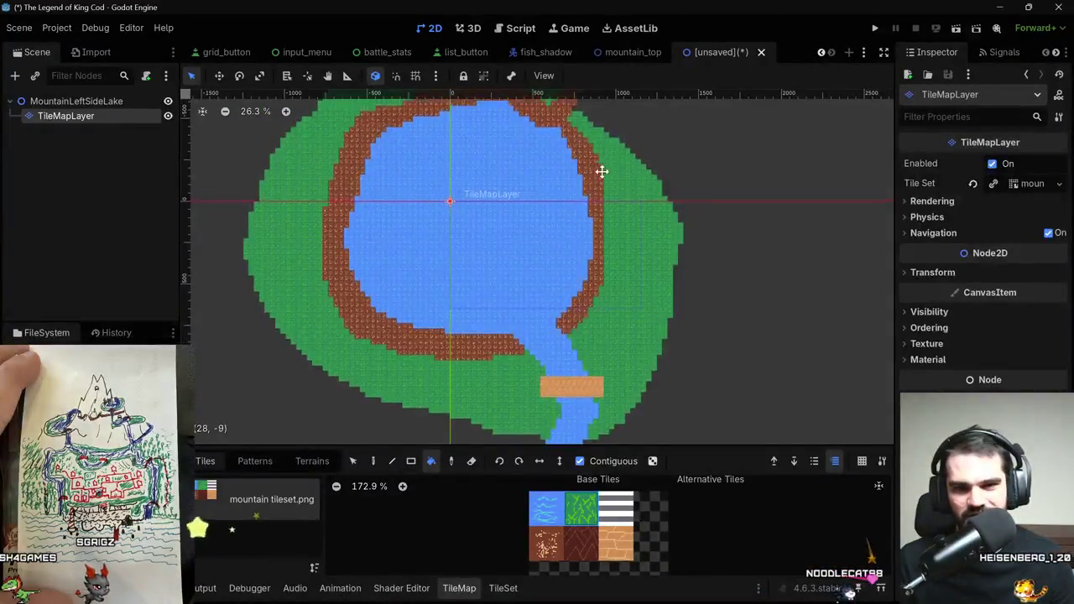
{"action": "left_click_drag", "start_coordinate": [600, 165], "coordinate": [630, 246]}
{"action": "scroll", "coordinate": [607, 311], "scroll_direction": "down", "scroll_amount": 1}
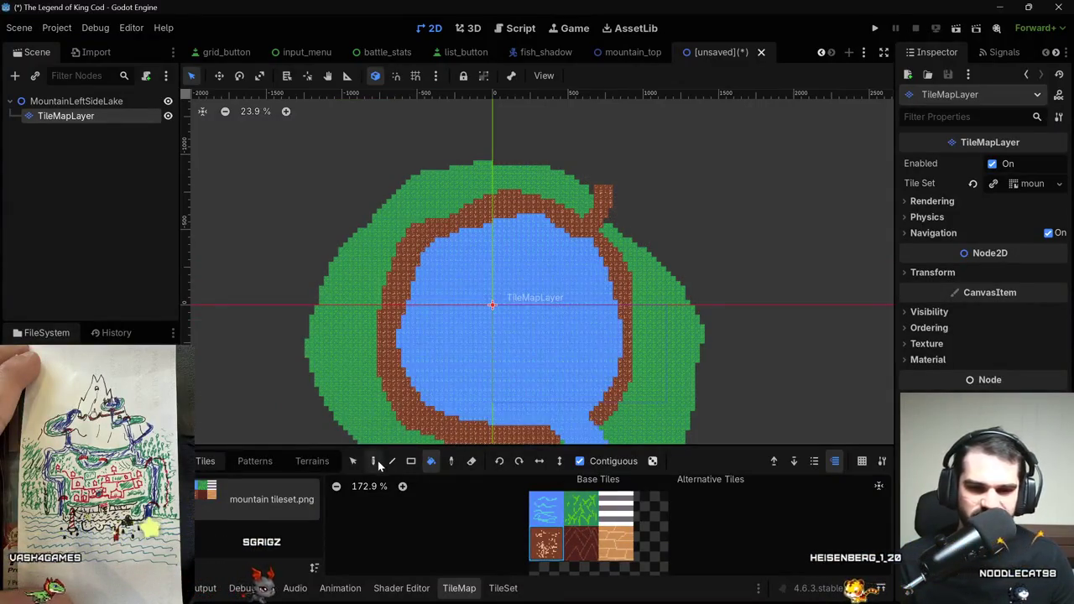
Redraw the brown path outline running north from the lake, undoing bad strokes.
{"action": "left_click", "coordinate": [374, 461]}
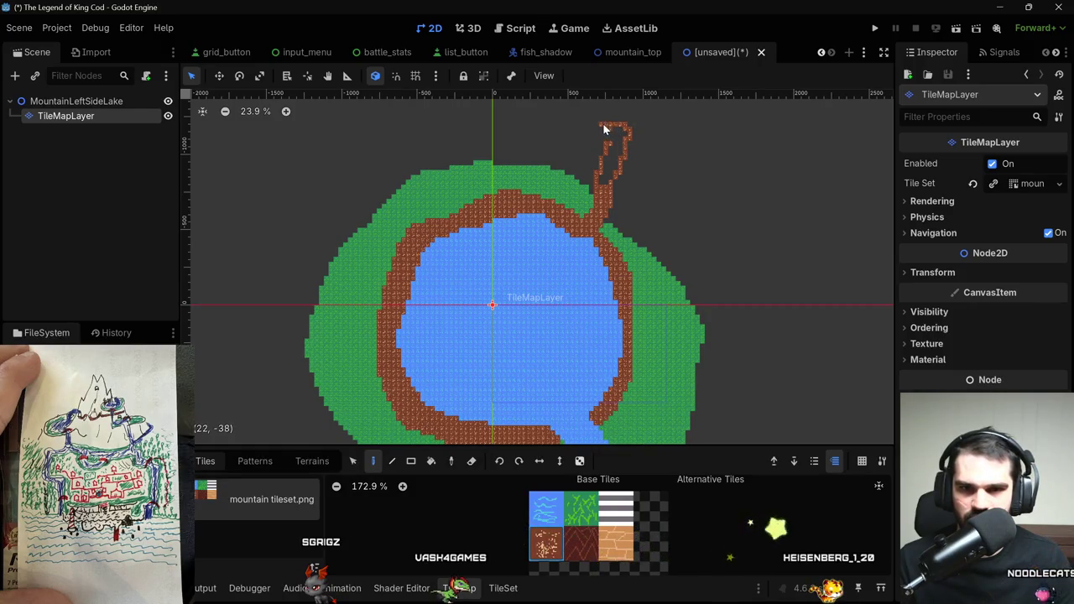
{"action": "key", "text": "ctrl+z"}
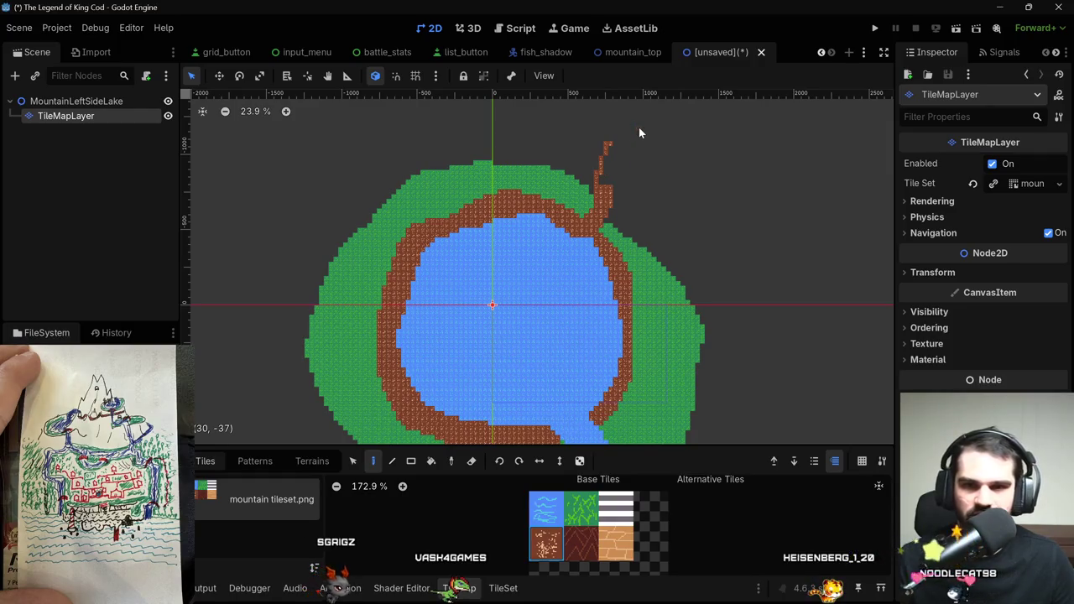
{"action": "left_click_drag", "start_coordinate": [609, 145], "coordinate": [609, 136]}
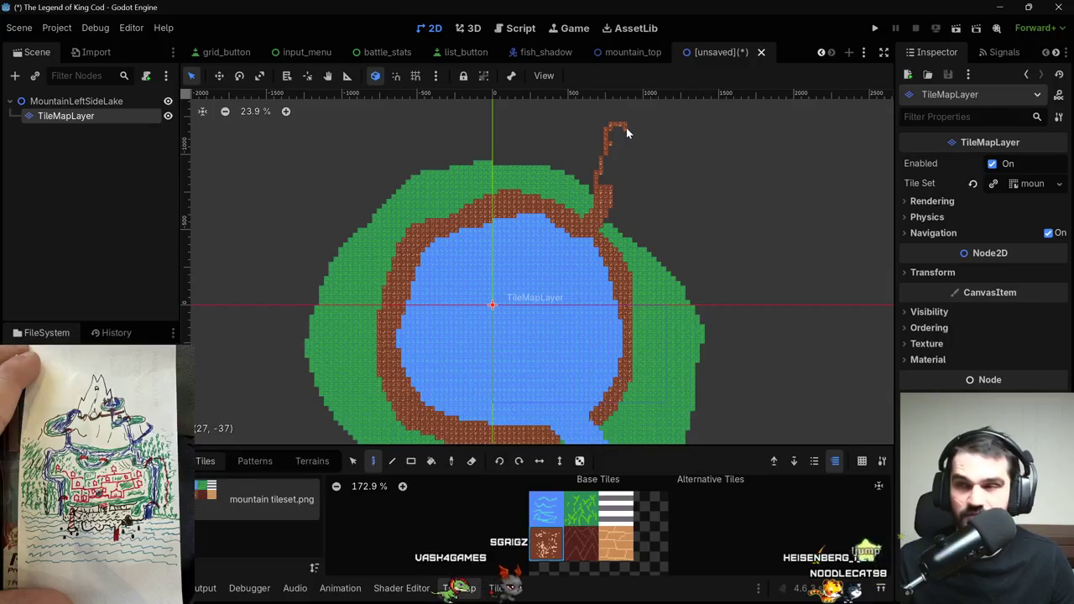
{"action": "left_click_drag", "start_coordinate": [633, 168], "coordinate": [624, 188]}
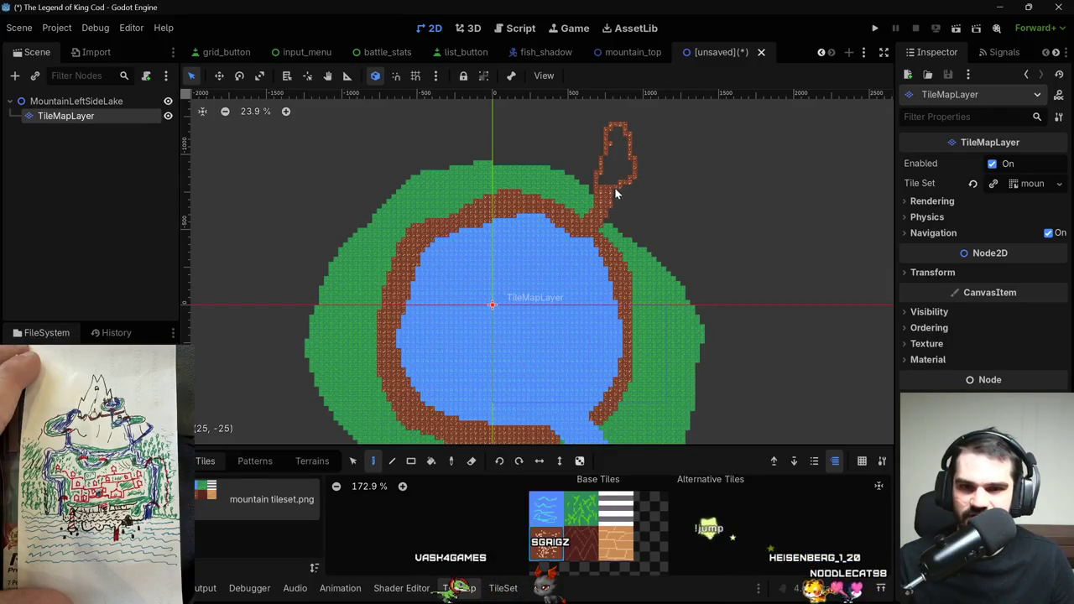
{"action": "key", "text": "ctrl+z"}
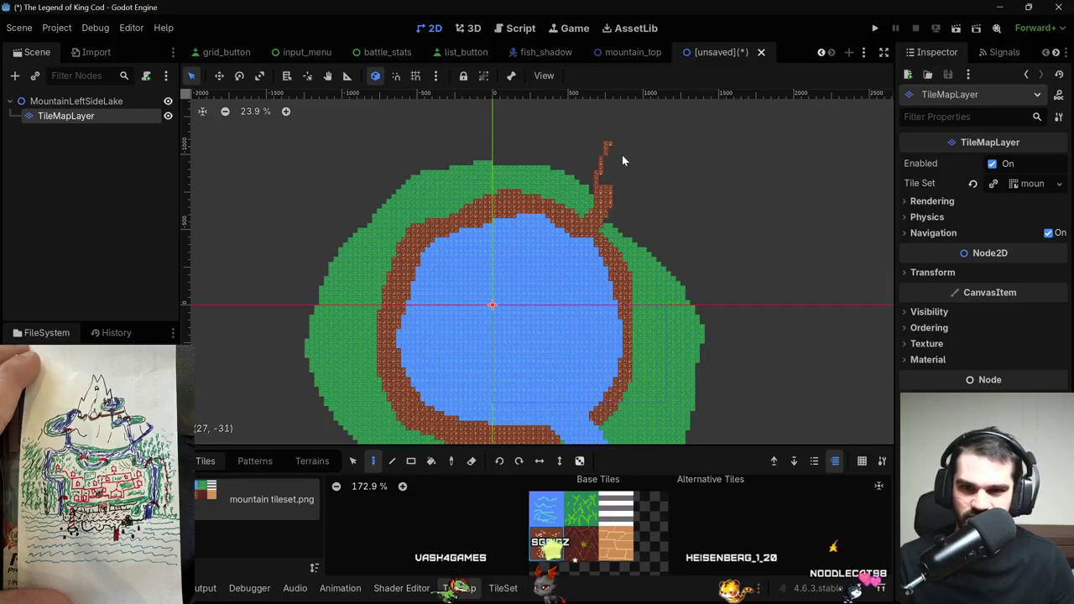
{"action": "mouse_move", "coordinate": [607, 142]}
{"action": "left_mouse_down"}
{"action": "mouse_move", "coordinate": [624, 128]}
{"action": "mouse_move", "coordinate": [615, 192]}
{"action": "left_mouse_up"}
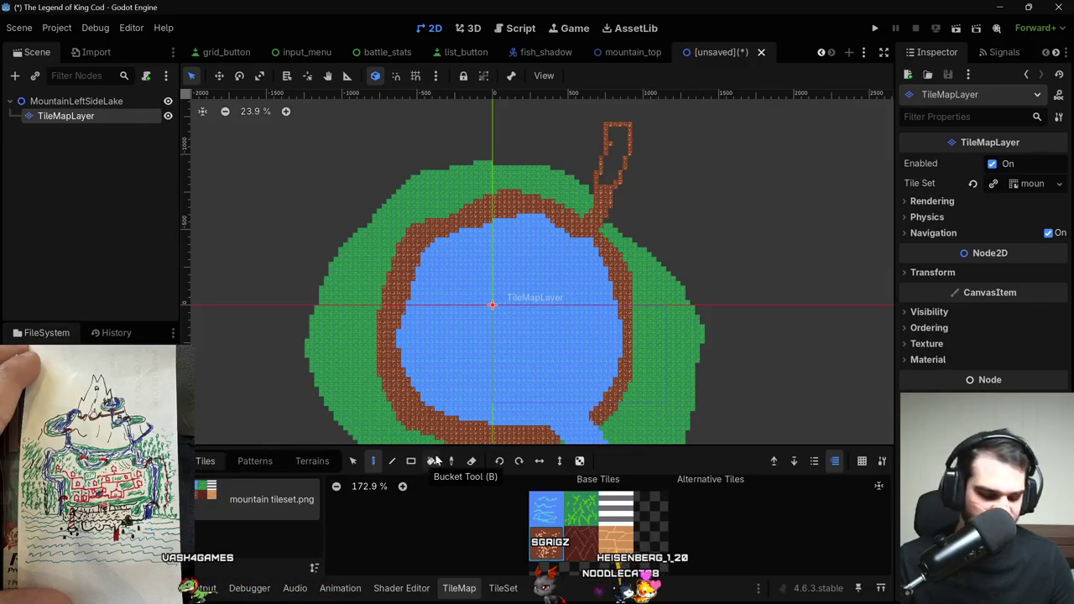
Bucket-fill the path outline's interior with brown tiles, undoing an oversized fill.
{"action": "left_click", "coordinate": [430, 463]}
{"action": "left_click", "coordinate": [632, 202]}
{"action": "key", "text": "ctrl+z"}
{"action": "left_click", "coordinate": [613, 160]}
{"action": "left_click", "coordinate": [600, 185]}
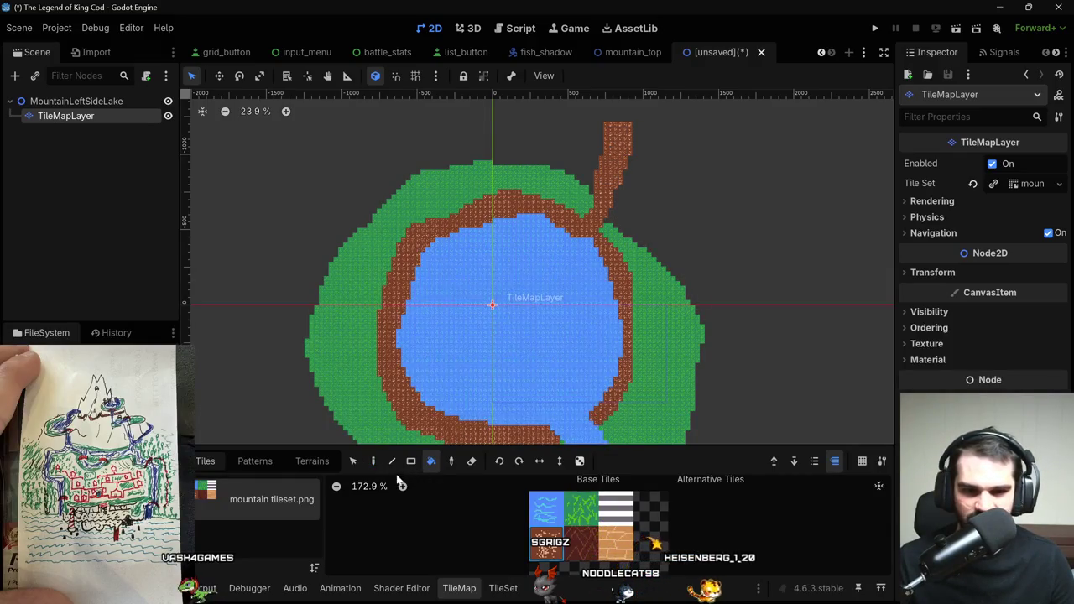
{"action": "left_click", "coordinate": [373, 462]}
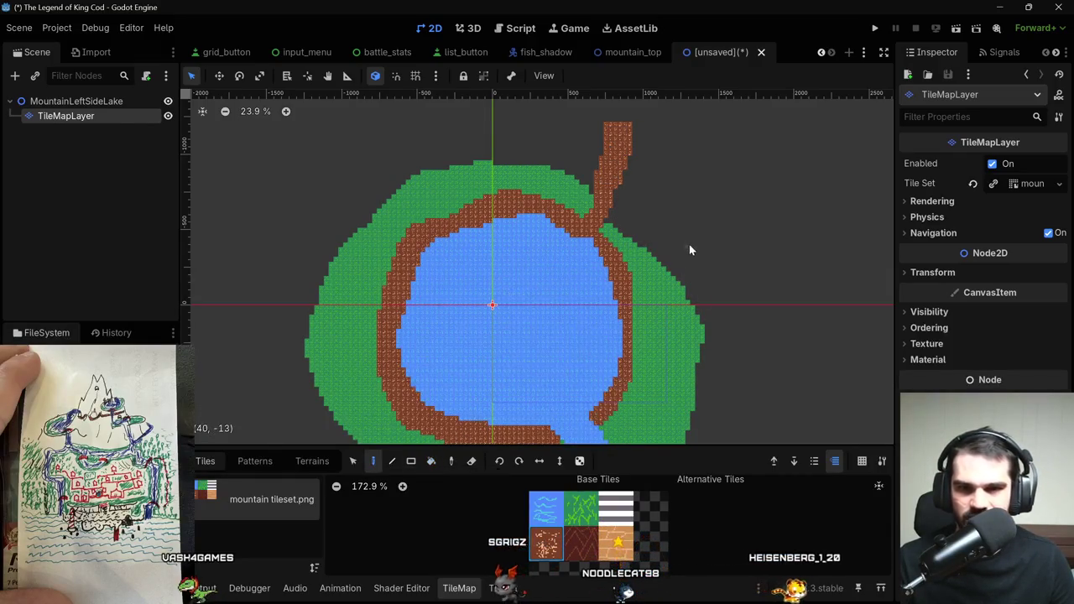
{"action": "scroll", "coordinate": [690, 244], "scroll_direction": "down", "scroll_amount": 3}
{"action": "left_click_drag", "start_coordinate": [708, 230], "coordinate": [651, 218]}
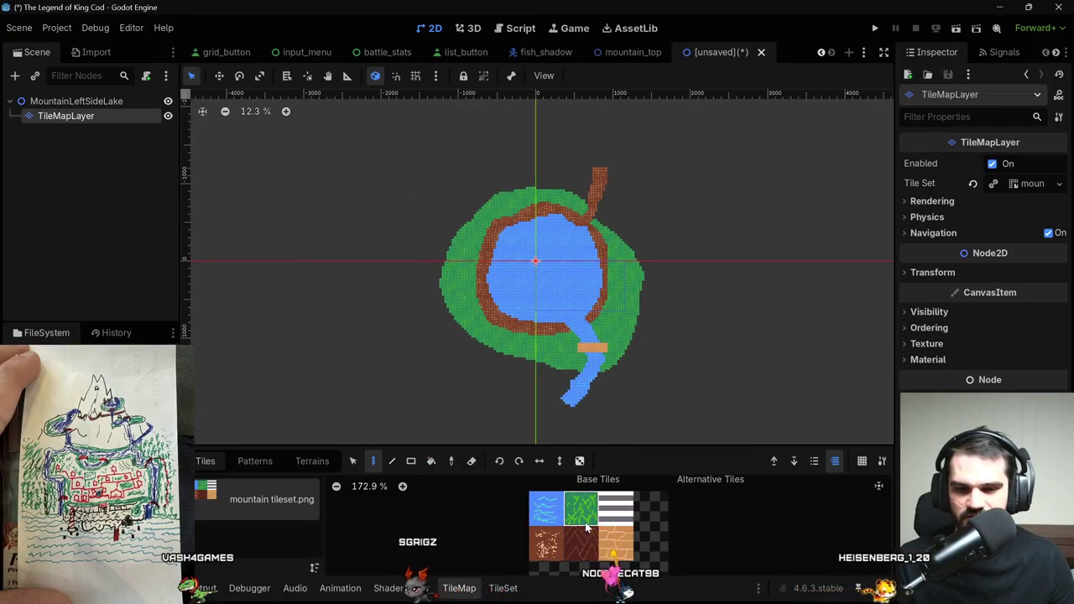
Draw the dark-red rock outline enclosing the grass ring around the map.
{"action": "scroll", "coordinate": [663, 296], "scroll_direction": "down", "scroll_amount": 3}
{"action": "scroll", "coordinate": [633, 245], "scroll_direction": "up", "scroll_amount": 4}
{"action": "scroll", "coordinate": [635, 245], "scroll_direction": "down", "scroll_amount": 2}
{"action": "scroll", "coordinate": [635, 246], "scroll_direction": "down", "scroll_amount": 2}
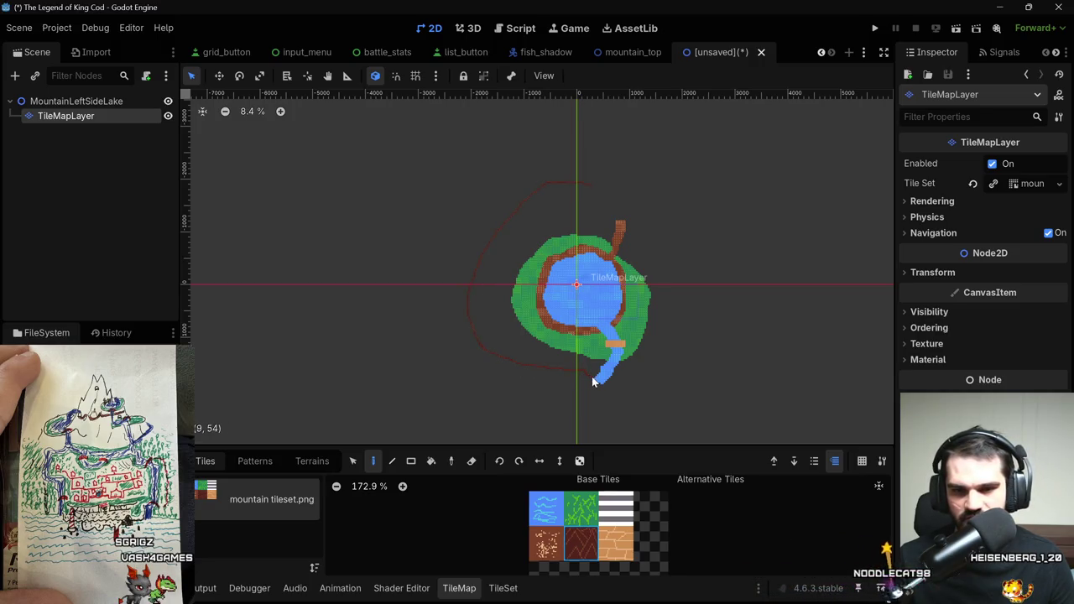
{"action": "scroll", "coordinate": [609, 384], "scroll_direction": "up", "scroll_amount": 2}
{"action": "scroll", "coordinate": [607, 379], "scroll_direction": "up", "scroll_amount": 2}
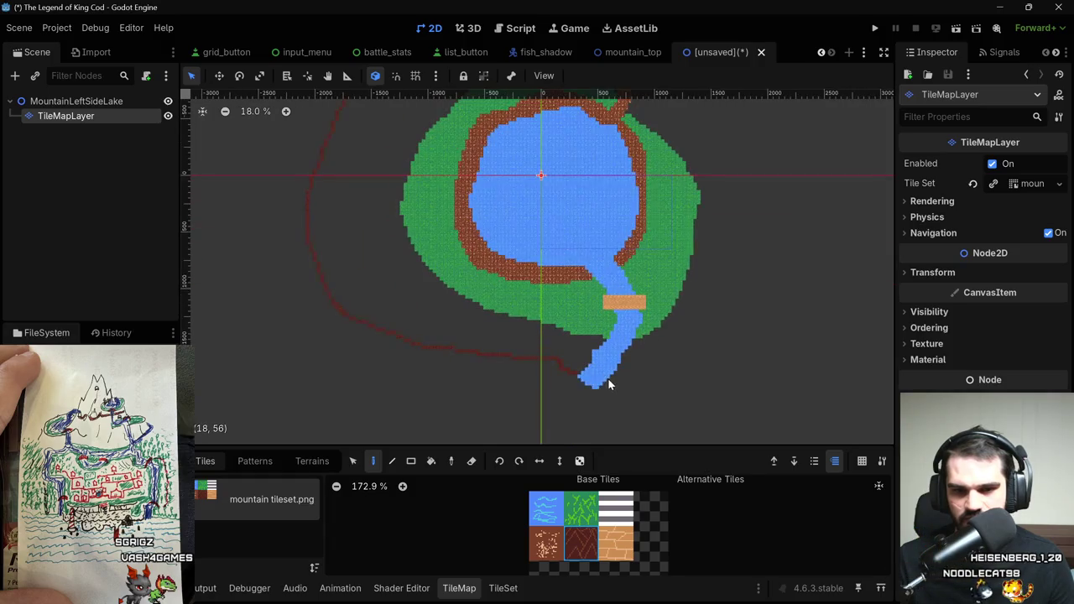
{"action": "scroll", "coordinate": [587, 382], "scroll_direction": "up", "scroll_amount": 2}
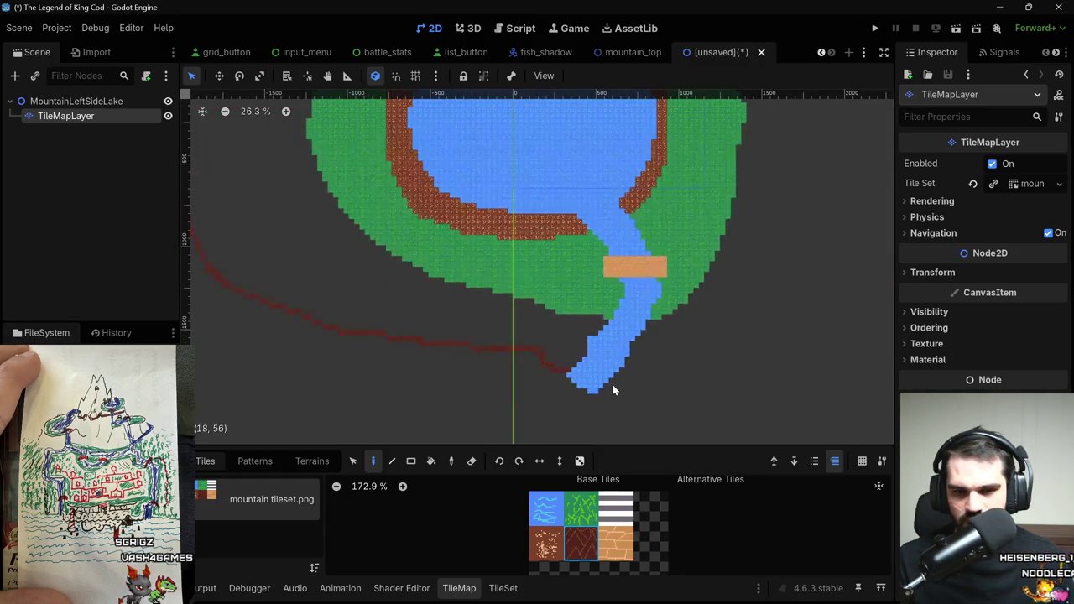
{"action": "scroll", "coordinate": [733, 322], "scroll_direction": "down", "scroll_amount": 3}
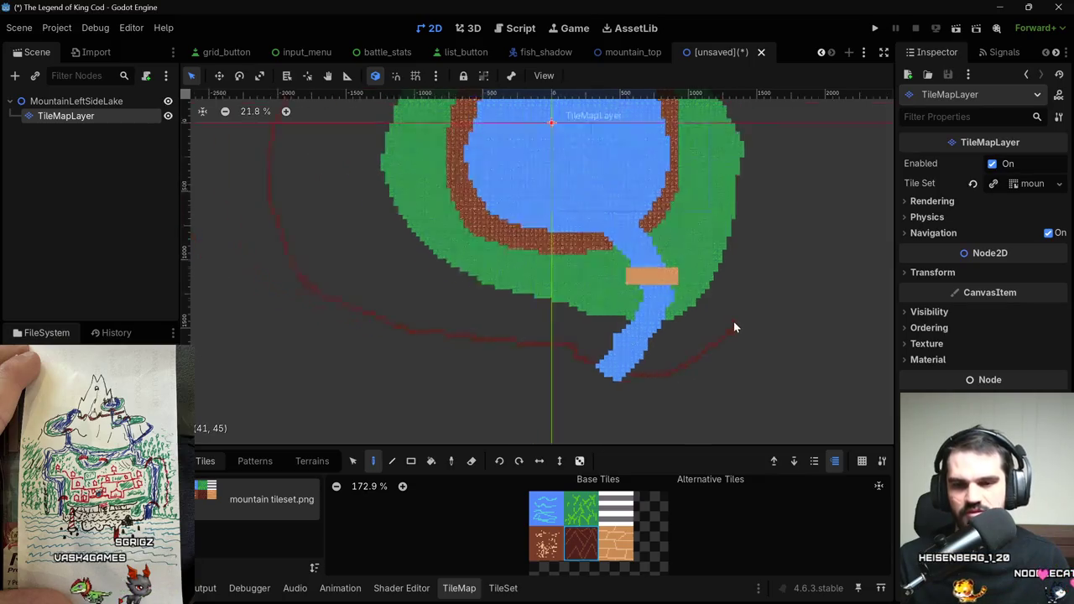
{"action": "scroll", "coordinate": [757, 286], "scroll_direction": "down", "scroll_amount": 2}
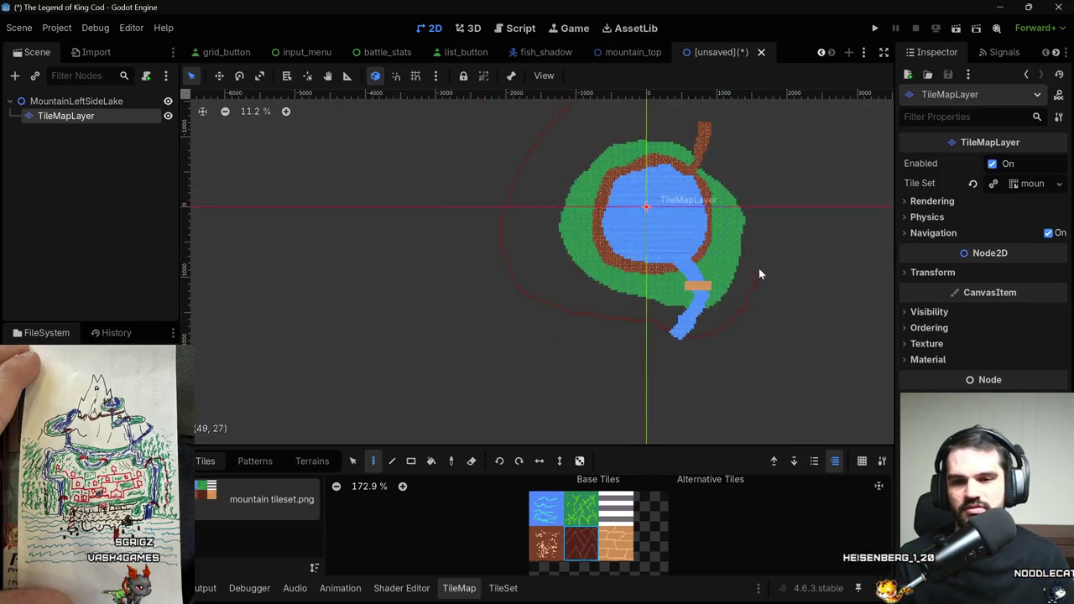
{"action": "scroll", "coordinate": [743, 143], "scroll_direction": "down", "scroll_amount": 1}
{"action": "mouse_move", "coordinate": [743, 141]}
{"action": "left_mouse_down"}
{"action": "mouse_move", "coordinate": [733, 125]}
{"action": "mouse_move", "coordinate": [707, 119]}
{"action": "left_mouse_up"}
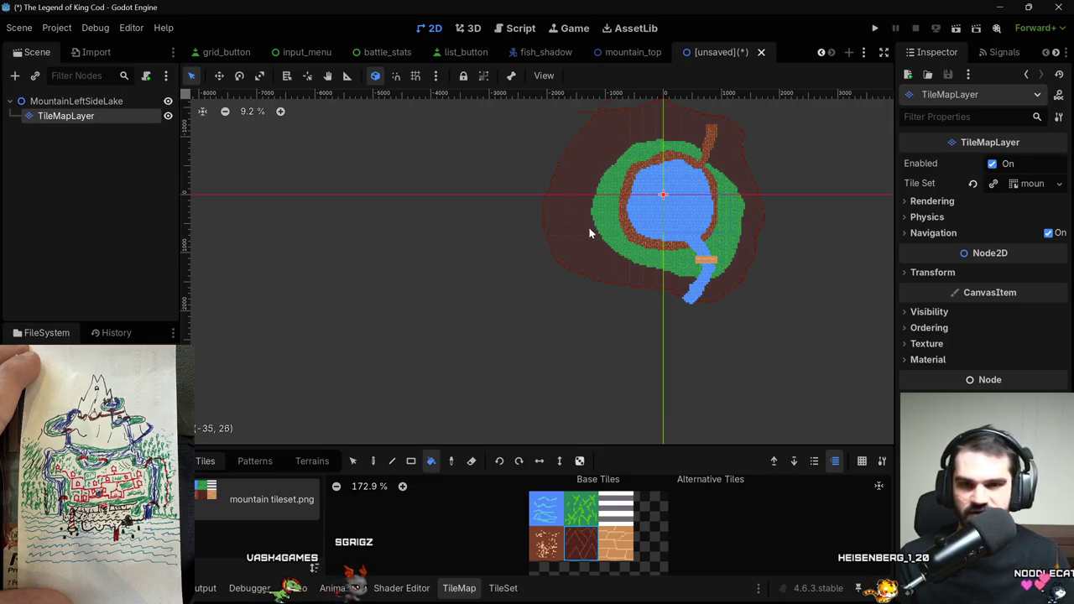
{"action": "scroll", "coordinate": [581, 206], "scroll_direction": "up", "scroll_amount": 5}
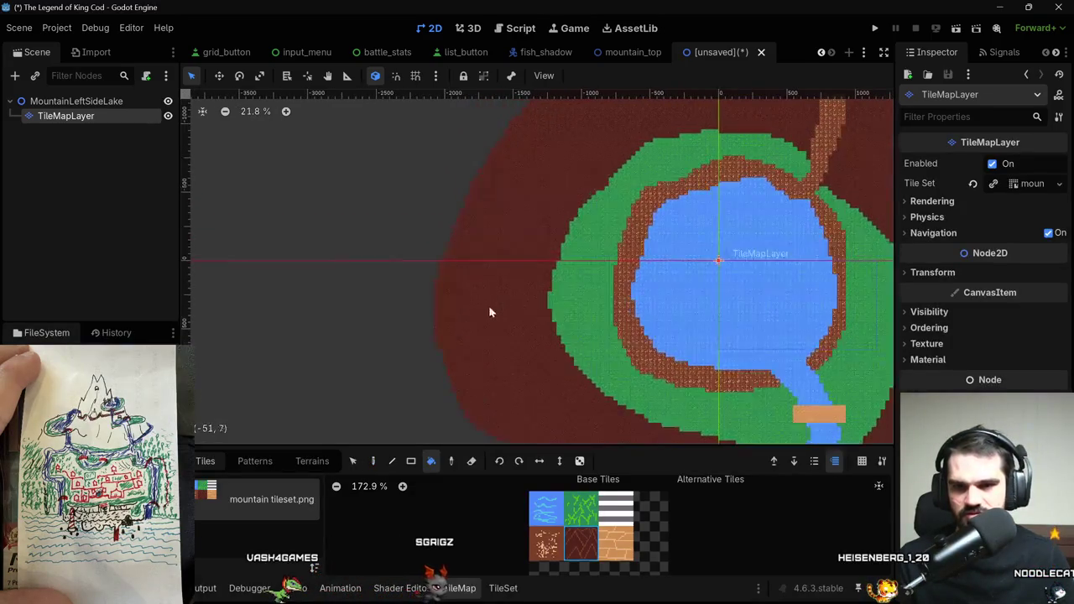
{"action": "scroll", "coordinate": [489, 312], "scroll_direction": "down", "scroll_amount": 3}
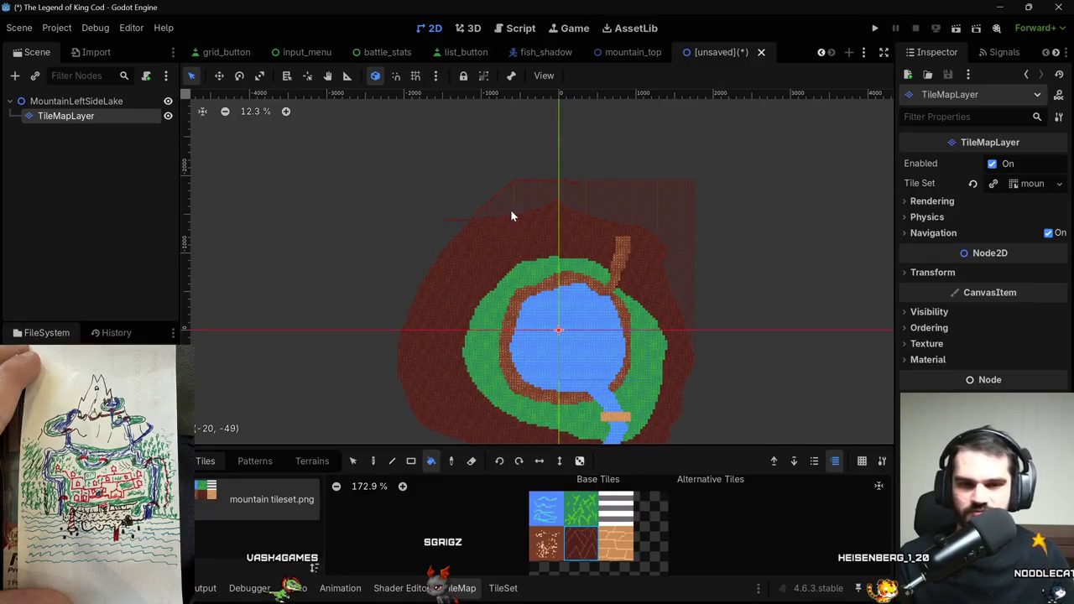
Erase the stray red speck, the thin diagonal red line, and the mountain's top-left edge.
{"action": "key", "text": "e"}
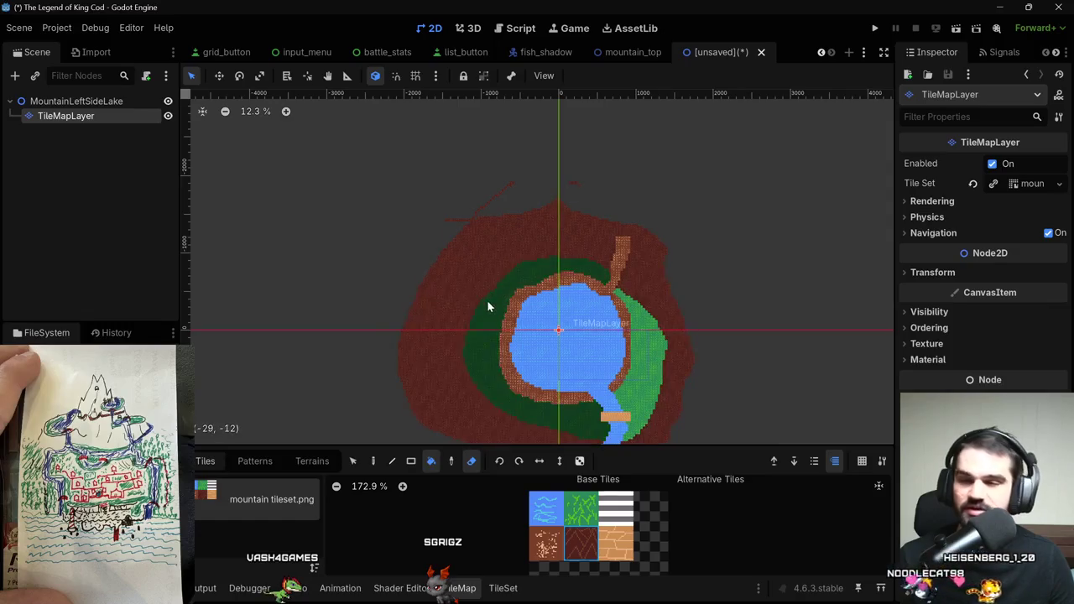
{"action": "key", "text": "d"}
{"action": "scroll", "coordinate": [565, 215], "scroll_direction": "up", "scroll_amount": 2}
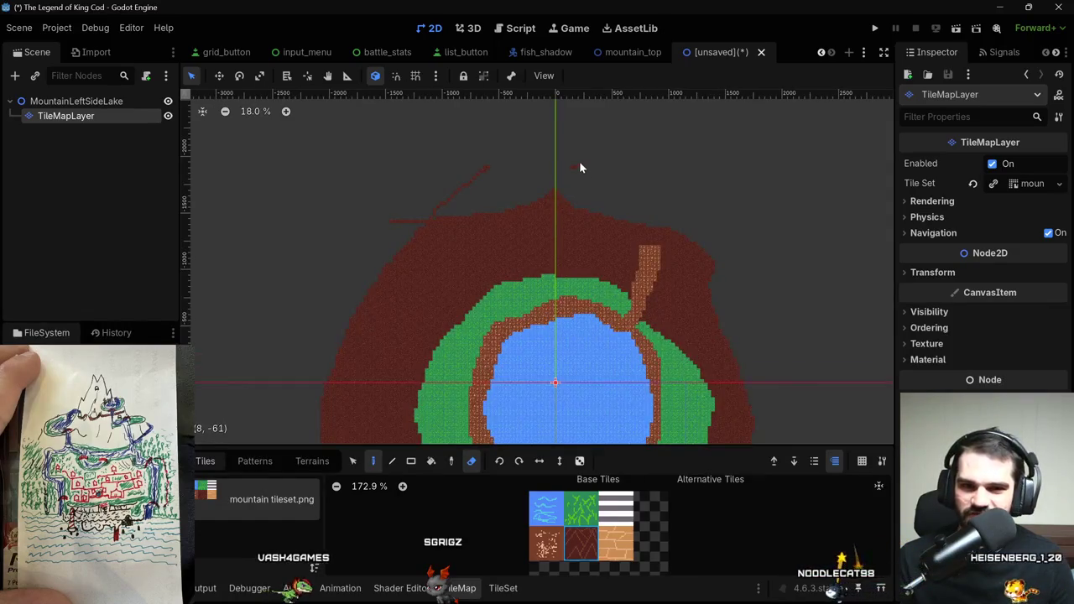
{"action": "left_click", "coordinate": [578, 166]}
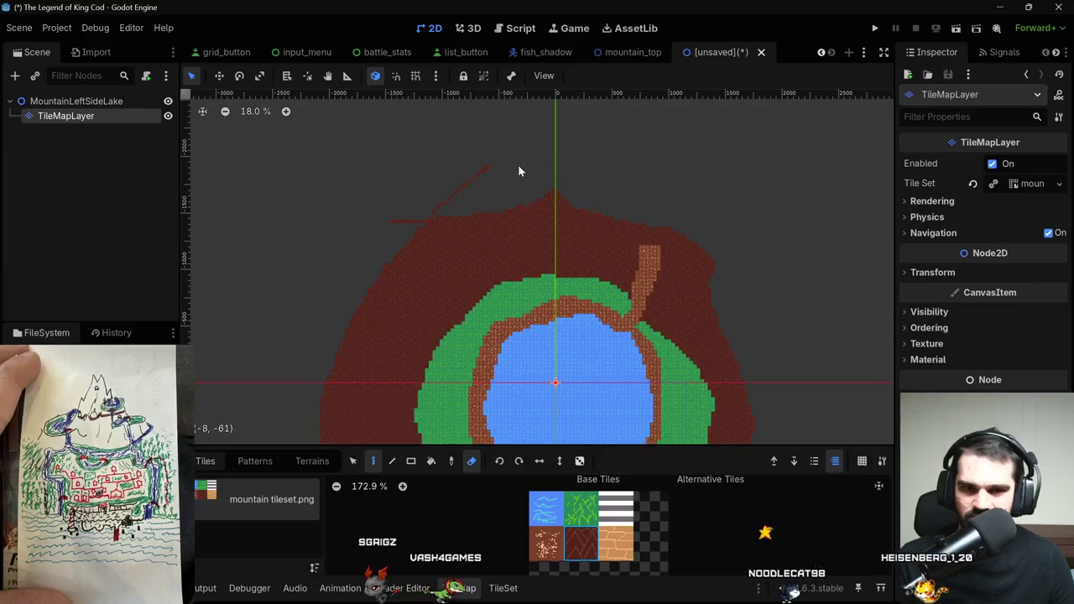
{"action": "left_click_drag", "start_coordinate": [487, 172], "coordinate": [443, 216]}
{"action": "scroll", "coordinate": [453, 198], "scroll_direction": "up", "scroll_amount": 2}
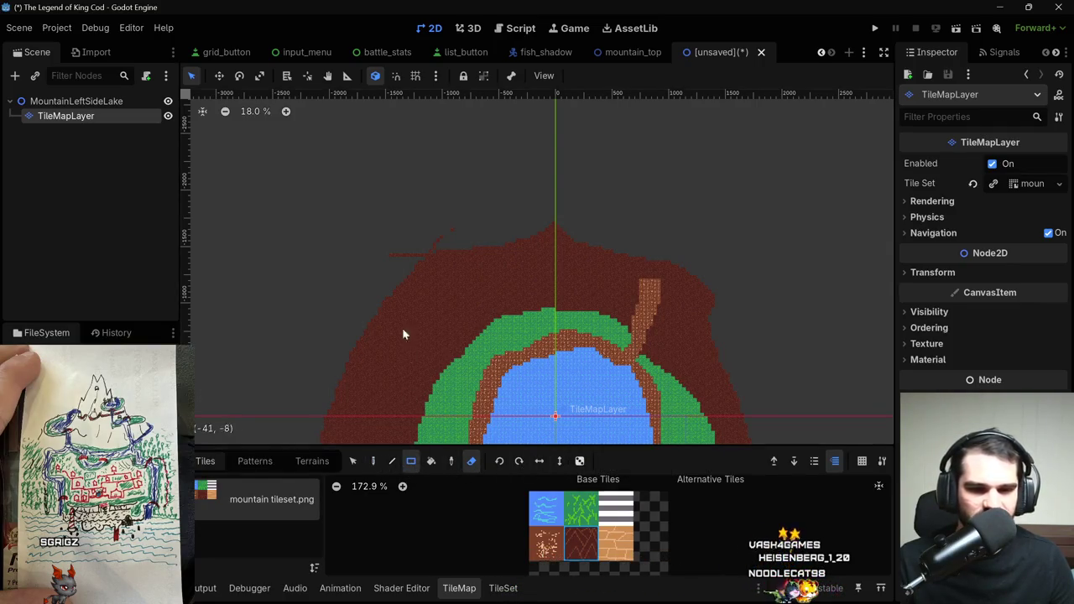
{"action": "scroll", "coordinate": [339, 204], "scroll_direction": "up", "scroll_amount": 1}
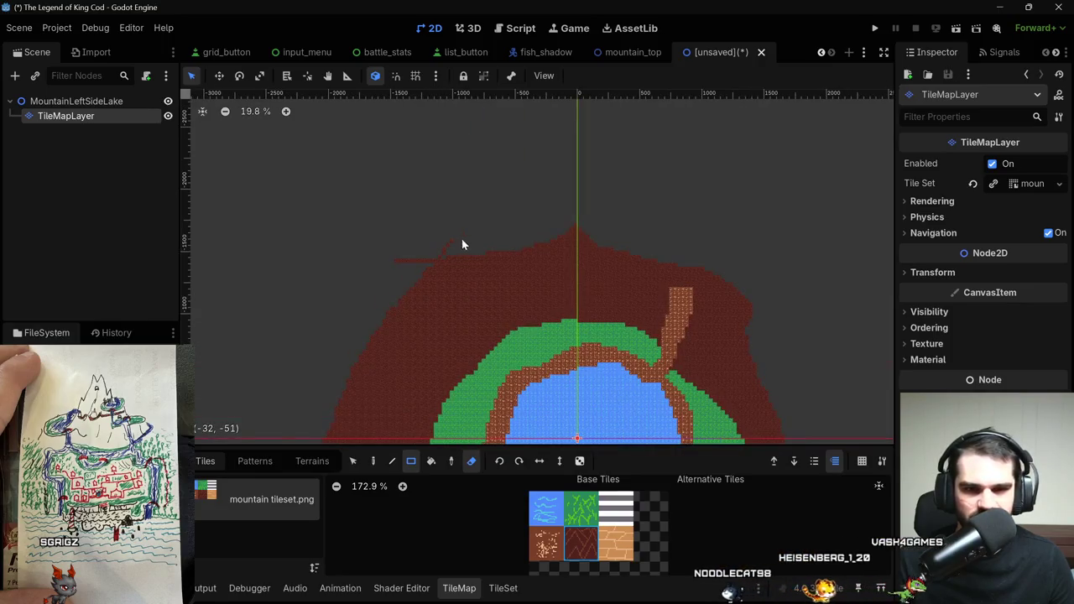
{"action": "left_click_drag", "start_coordinate": [458, 242], "coordinate": [387, 260]}
Erase a rectangular notch beside the top of the brown path.
{"action": "scroll", "coordinate": [391, 256], "scroll_direction": "down", "scroll_amount": 10}
{"action": "scroll", "coordinate": [615, 279], "scroll_direction": "up", "scroll_amount": 6}
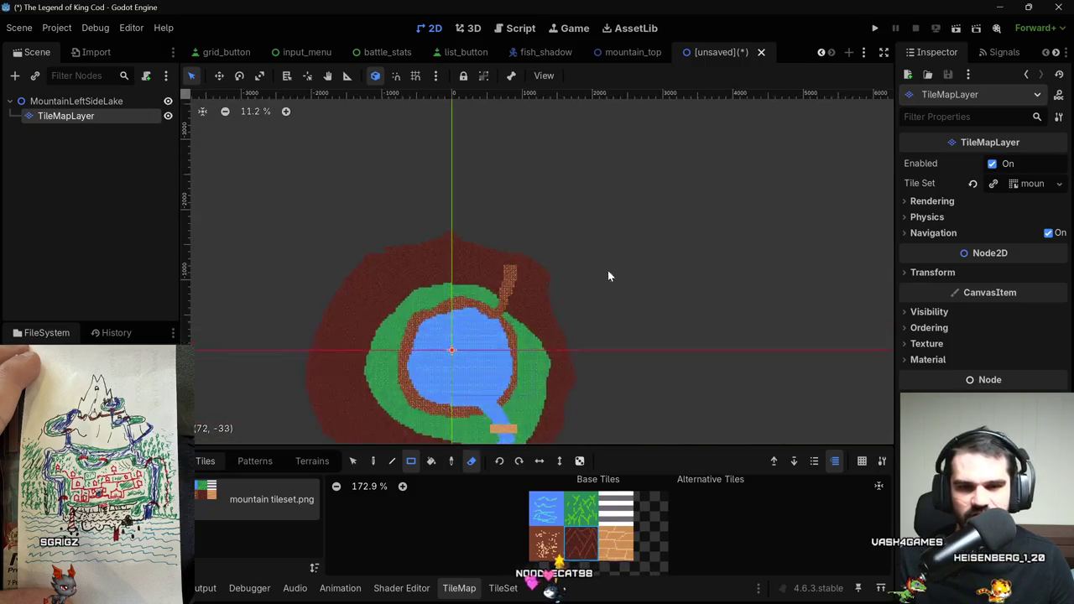
{"action": "scroll", "coordinate": [614, 280], "scroll_direction": "up", "scroll_amount": 8}
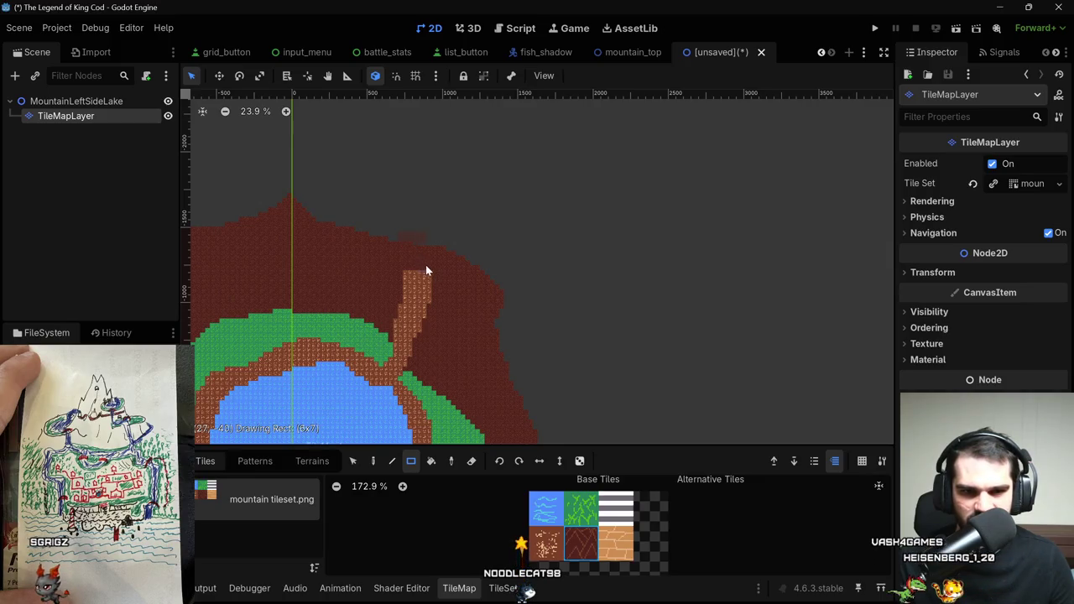
{"action": "scroll", "coordinate": [429, 267], "scroll_direction": "up", "scroll_amount": 8}
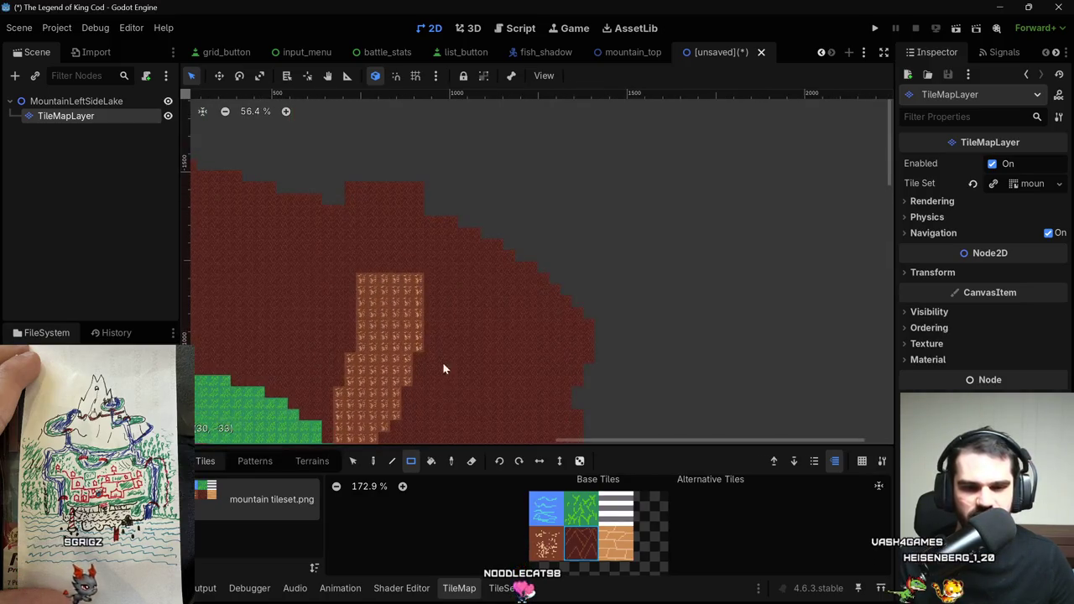
{"action": "left_click", "coordinate": [471, 465]}
{"action": "mouse_move", "coordinate": [341, 178]}
{"action": "left_mouse_down"}
{"action": "mouse_move", "coordinate": [408, 232]}
{"action": "mouse_move", "coordinate": [427, 267]}
{"action": "left_mouse_up"}
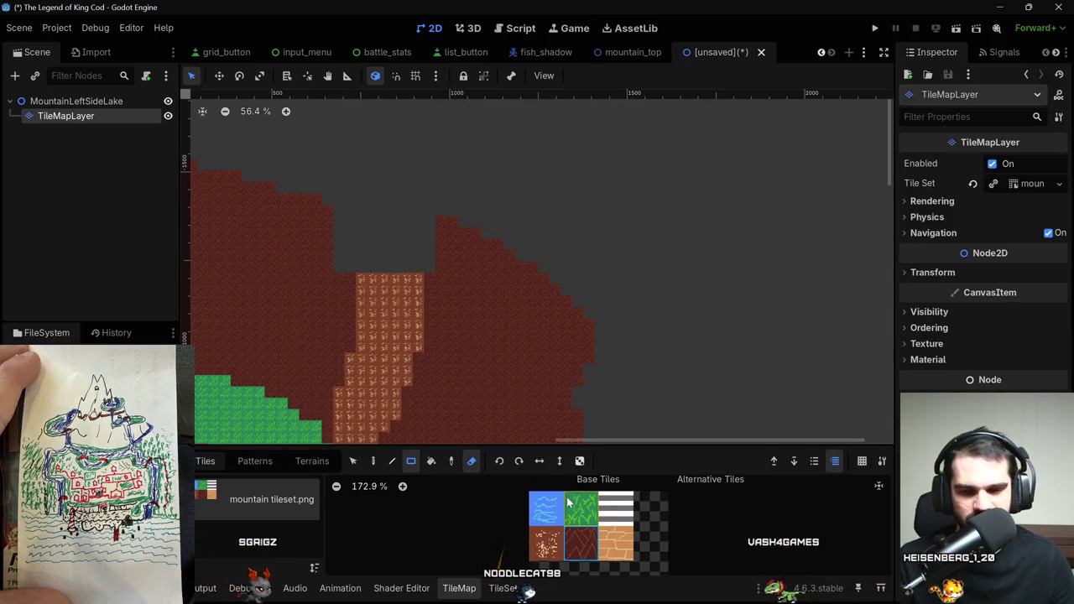
Extend the brown path up into the notch.
{"action": "scroll", "coordinate": [520, 484], "scroll_direction": "up", "scroll_amount": 3}
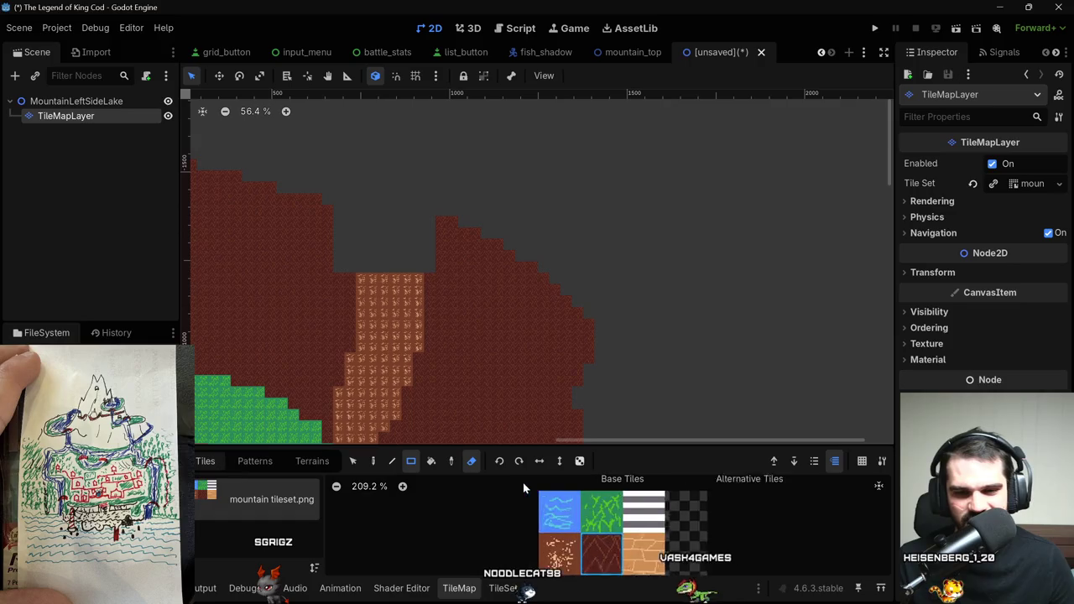
{"action": "left_click", "coordinate": [373, 464]}
{"action": "scroll", "coordinate": [520, 520], "scroll_direction": "down", "scroll_amount": 2}
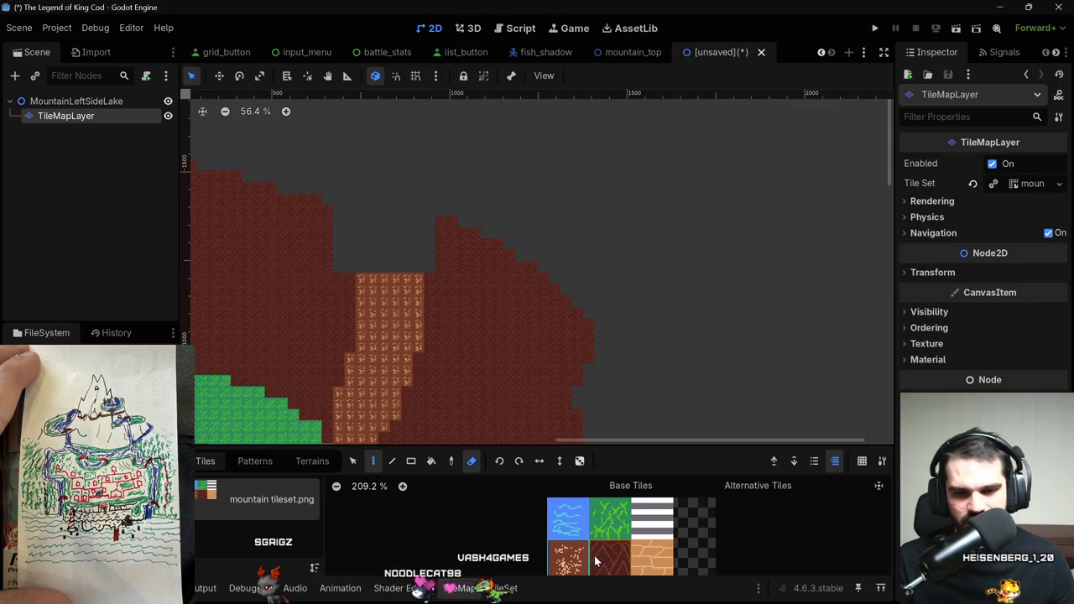
{"action": "key", "text": "e"}
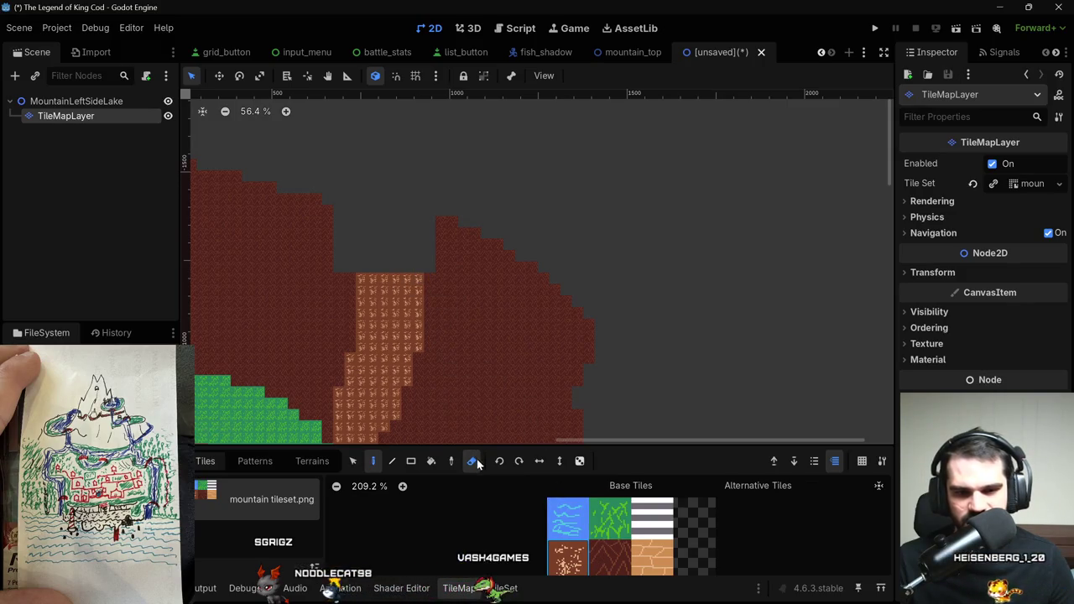
{"action": "mouse_move", "coordinate": [419, 268]}
{"action": "left_mouse_down"}
{"action": "mouse_move", "coordinate": [414, 229]}
{"action": "mouse_move", "coordinate": [369, 215]}
{"action": "mouse_move", "coordinate": [355, 271]}
{"action": "mouse_move", "coordinate": [378, 271]}
{"action": "mouse_move", "coordinate": [388, 239]}
{"action": "left_mouse_up"}
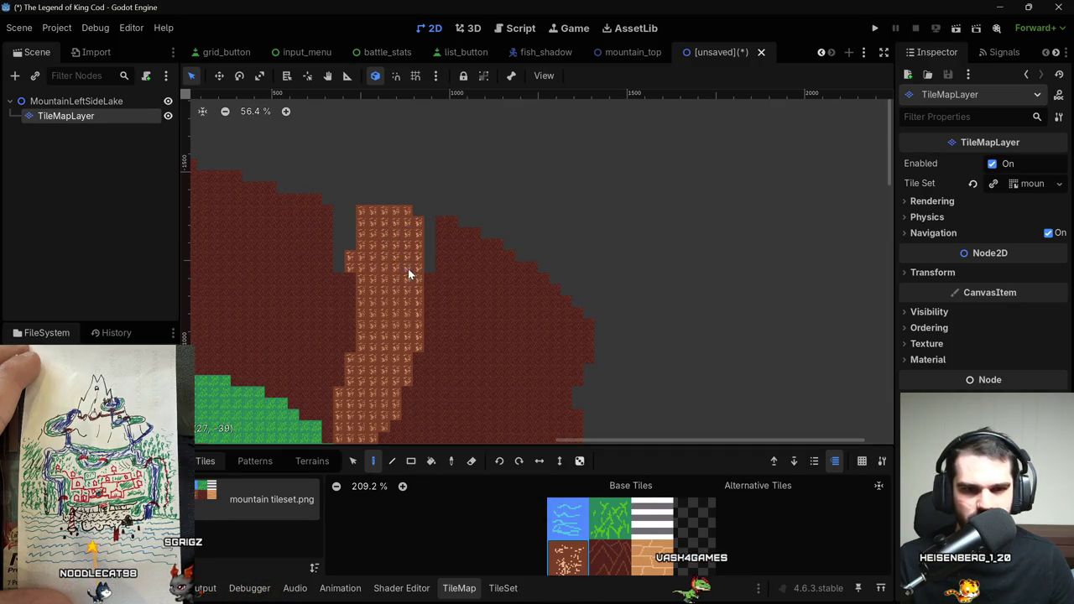
Paint dark-red mountain tiles into the gap right of the brick path.
{"action": "key", "text": "e"}
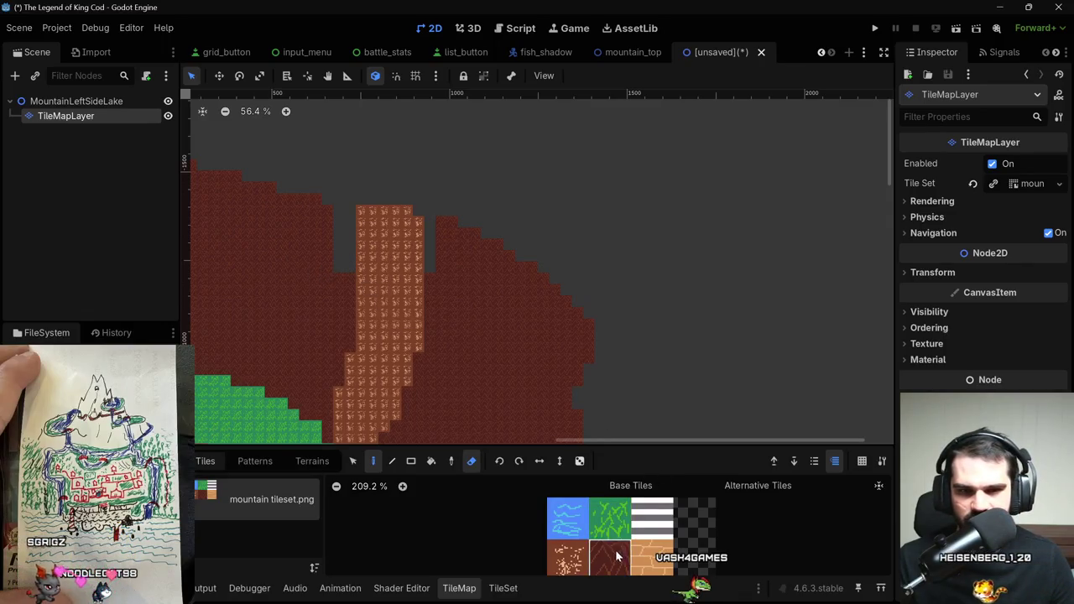
{"action": "key", "text": "b"}
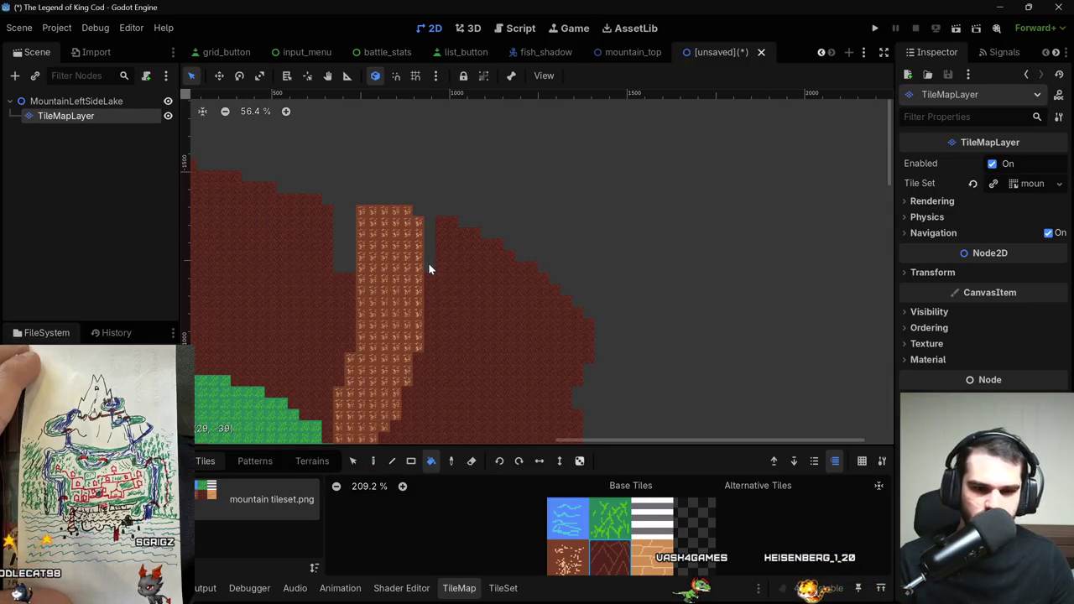
{"action": "key", "text": "d"}
{"action": "key", "text": "e"}
{"action": "left_click_drag", "start_coordinate": [429, 259], "coordinate": [427, 231]}
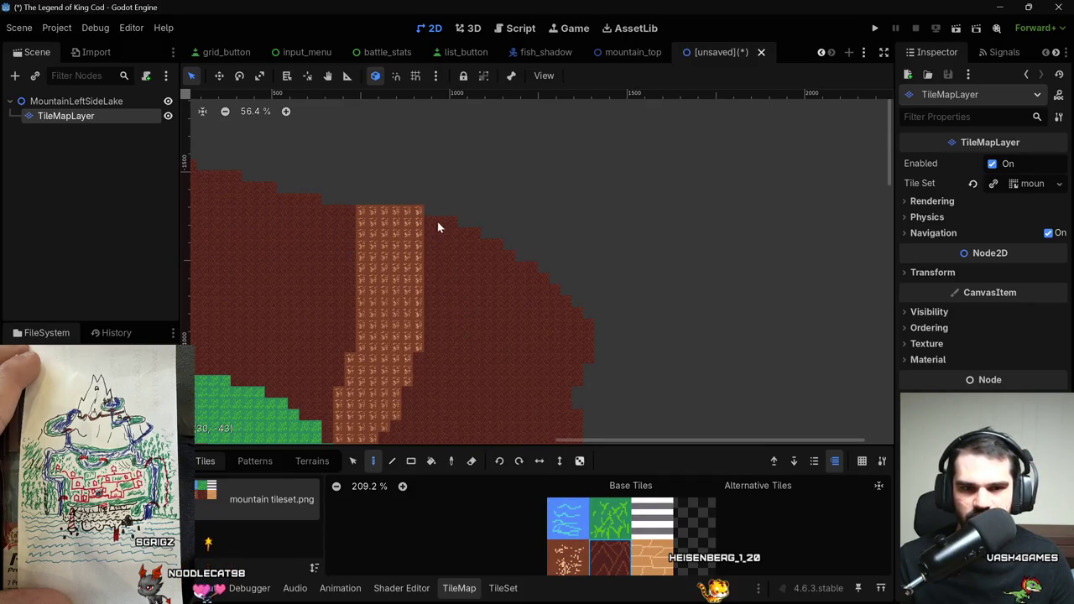
{"action": "scroll", "coordinate": [503, 230], "scroll_direction": "down", "scroll_amount": 6}
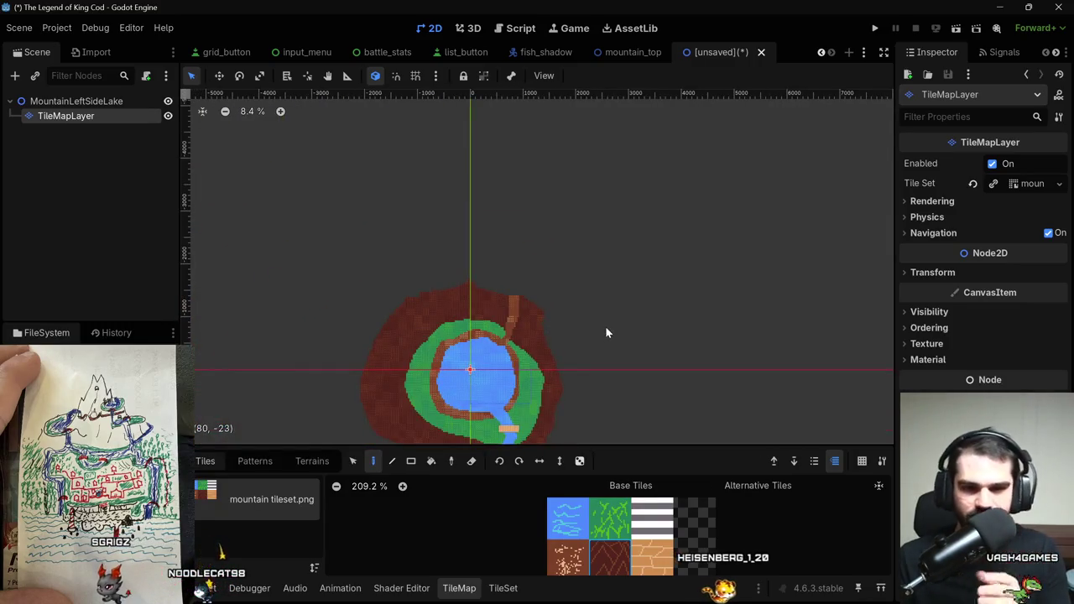
Zoom and pan to view the whole lake map, including the river and bridge.
{"action": "left_click_drag", "start_coordinate": [607, 316], "coordinate": [582, 252]}
{"action": "scroll", "coordinate": [584, 252], "scroll_direction": "up", "scroll_amount": 2}
{"action": "scroll", "coordinate": [584, 251], "scroll_direction": "down", "scroll_amount": 1}
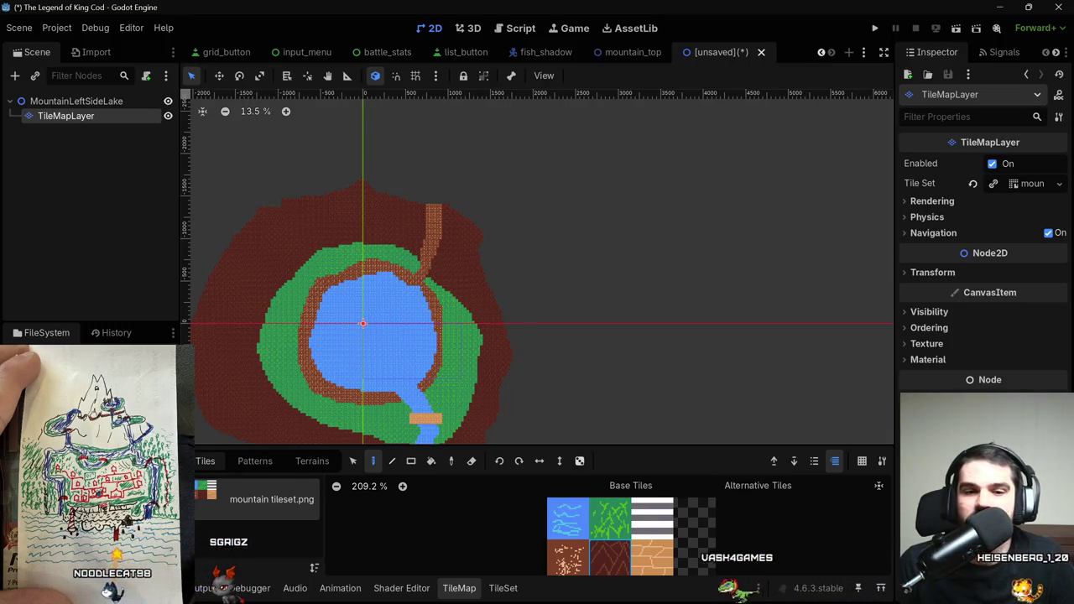
{"action": "scroll", "coordinate": [769, 170], "scroll_direction": "down", "scroll_amount": 5}
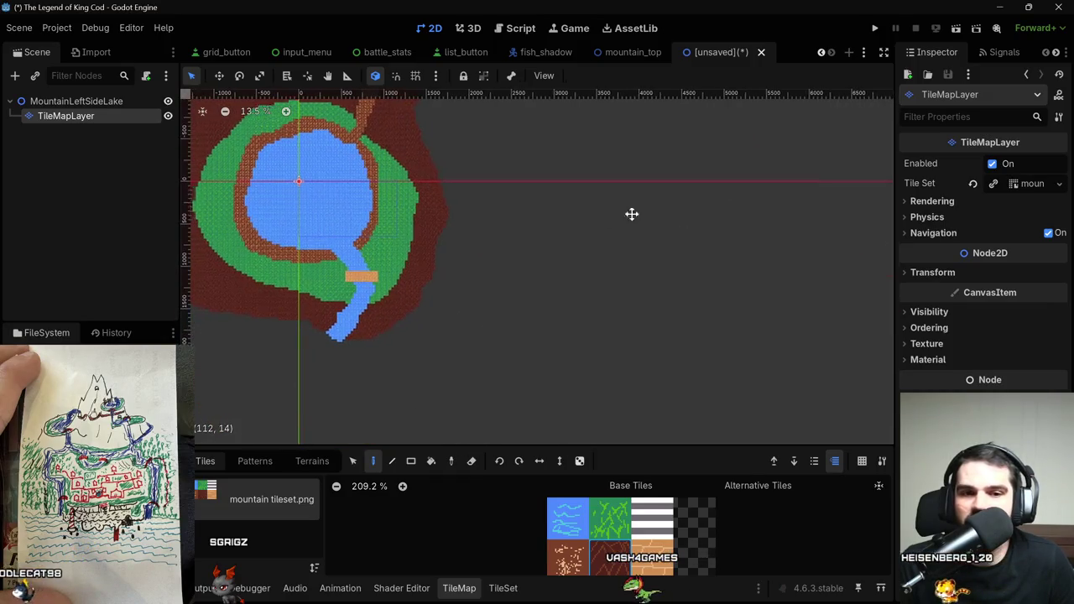
{"action": "scroll", "coordinate": [660, 186], "scroll_direction": "up", "scroll_amount": 3}
{"action": "left_click_drag", "start_coordinate": [498, 147], "coordinate": [587, 173]}
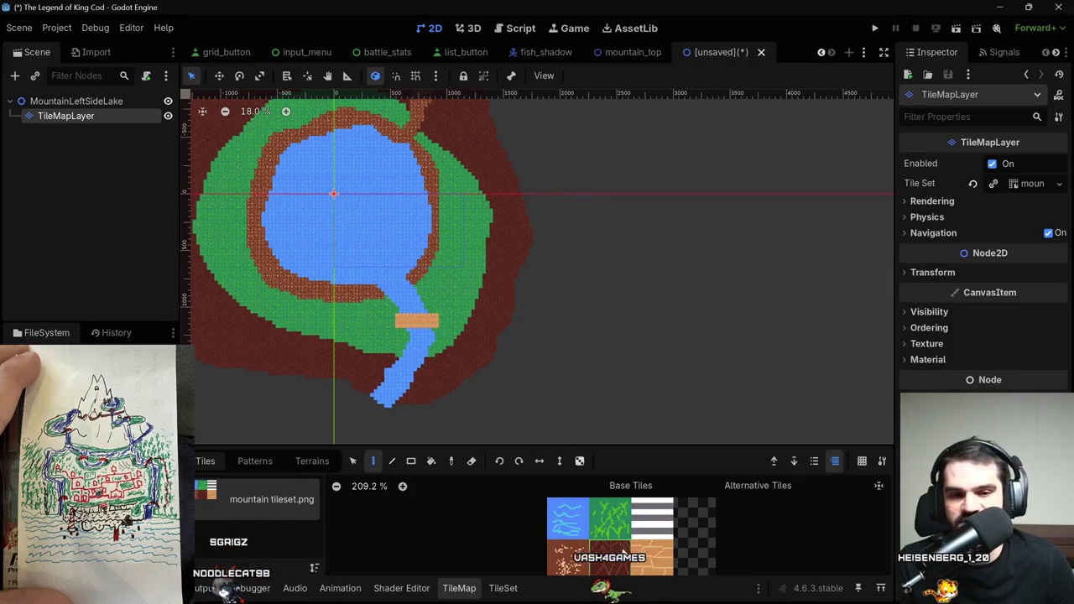
{"action": "scroll", "coordinate": [458, 308], "scroll_direction": "up", "scroll_amount": 4}
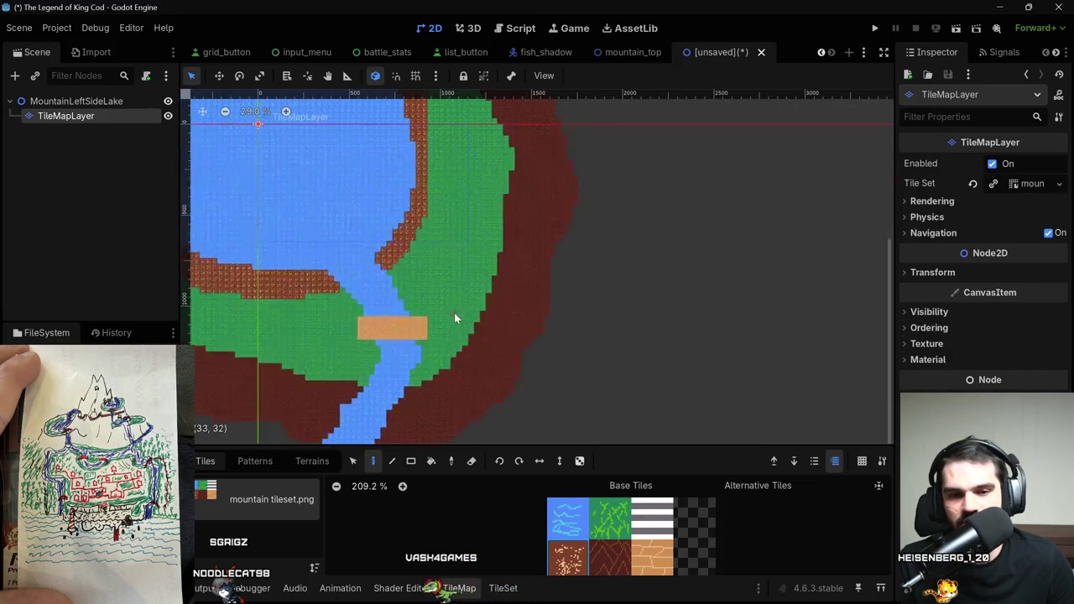
Outline a grass spur east of the river bridge and bucket-fill it solid with grass.
{"action": "left_click", "coordinate": [597, 513]}
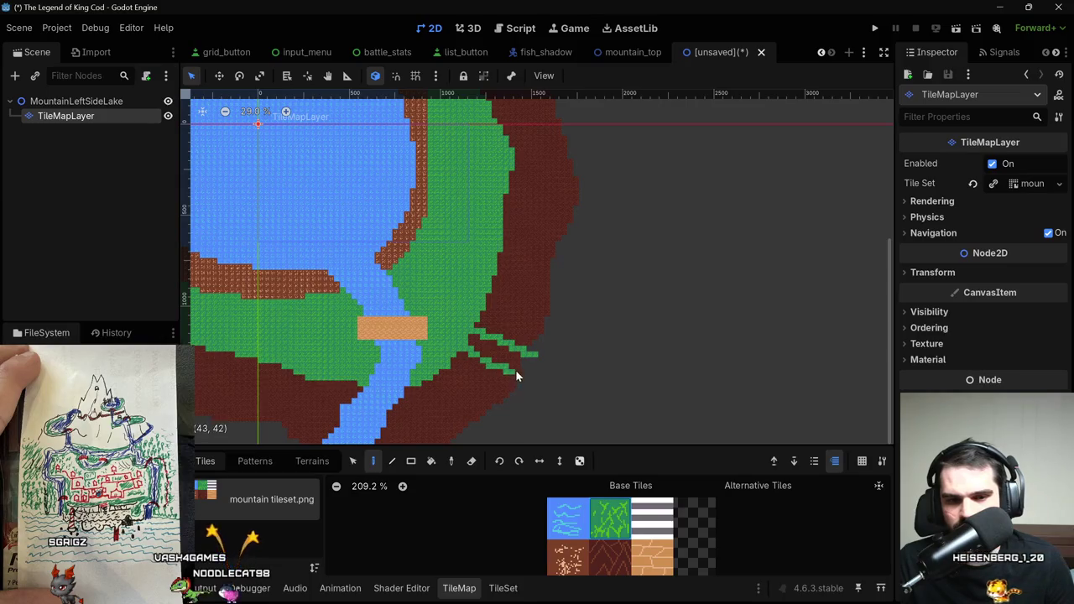
{"action": "left_click_drag", "start_coordinate": [534, 371], "coordinate": [534, 361]}
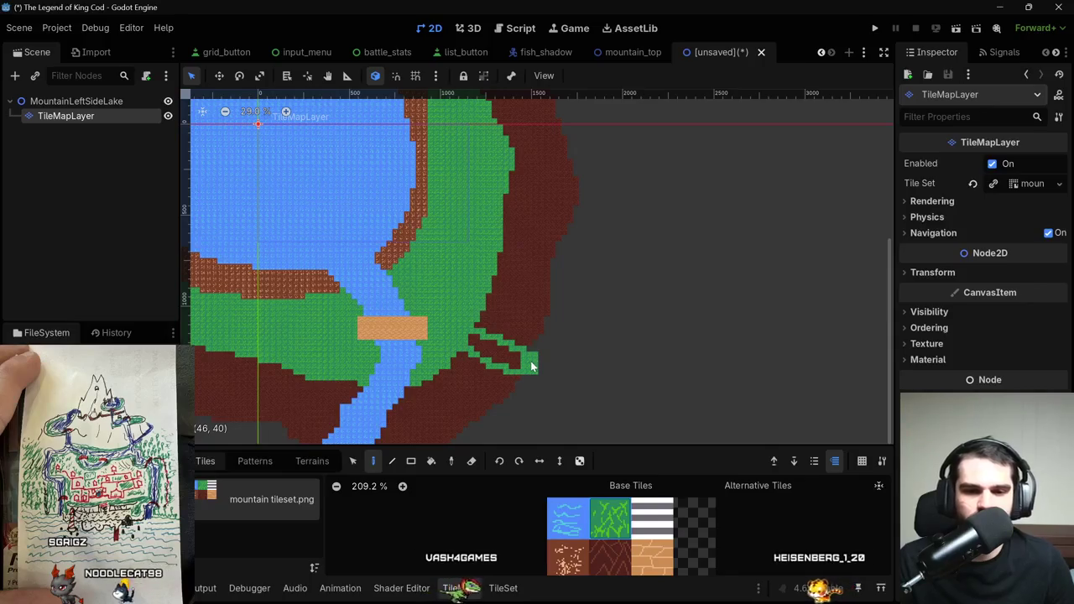
{"action": "key", "text": "b"}
{"action": "left_click", "coordinate": [483, 345]}
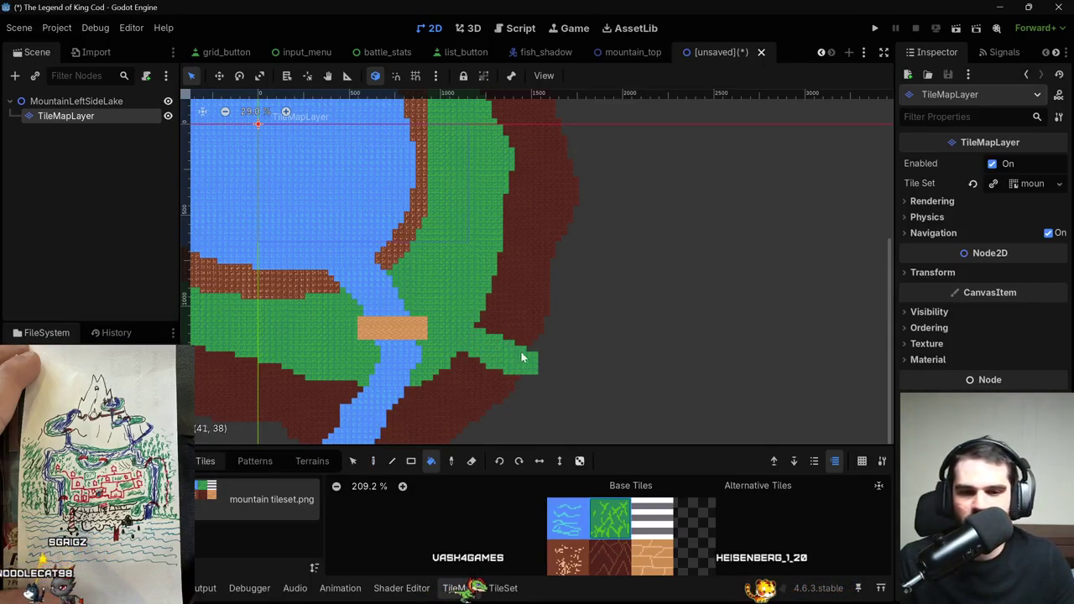
{"action": "scroll", "coordinate": [520, 357], "scroll_direction": "down", "scroll_amount": 2}
{"action": "scroll", "coordinate": [537, 361], "scroll_direction": "up", "scroll_amount": 2}
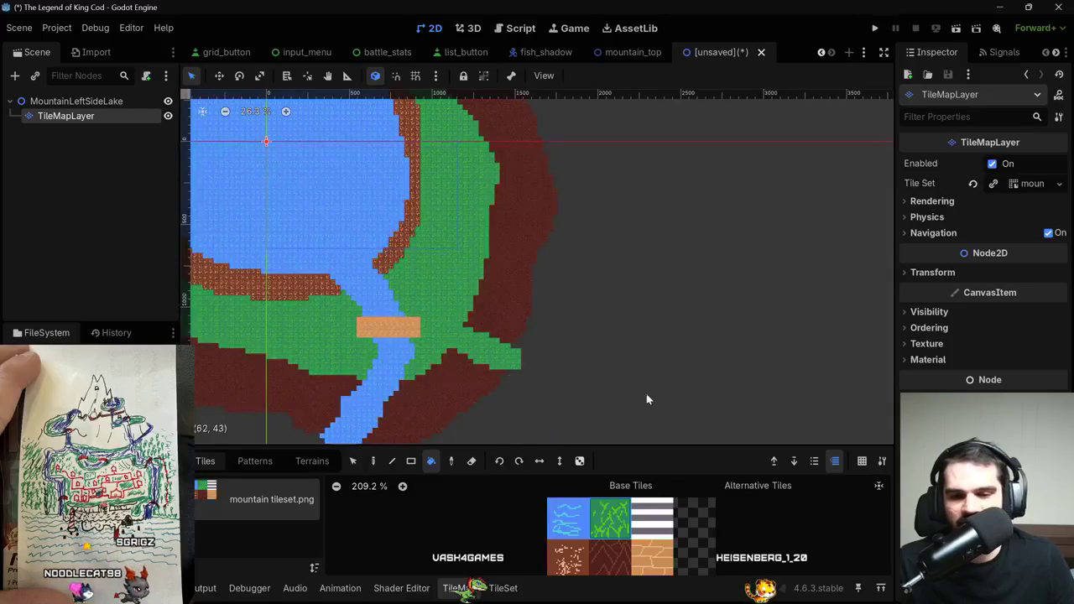
{"action": "left_click", "coordinate": [611, 536]}
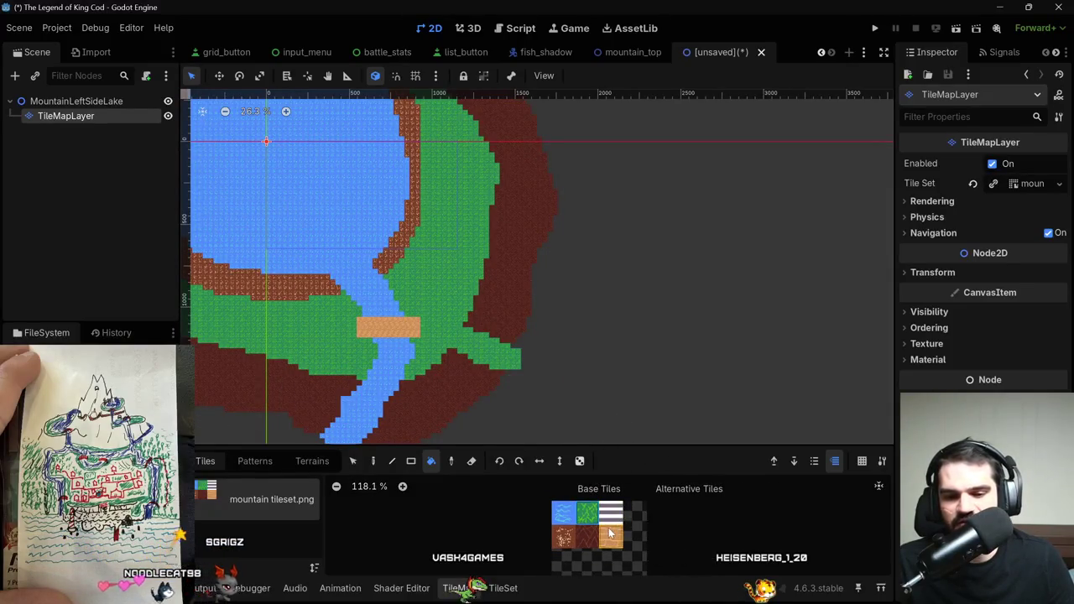
Undo a stray dirt fill and paint a short orange dirt strip east of the grass ring.
{"action": "scroll", "coordinate": [575, 328], "scroll_direction": "up", "scroll_amount": 1}
{"action": "left_click", "coordinate": [495, 300]}
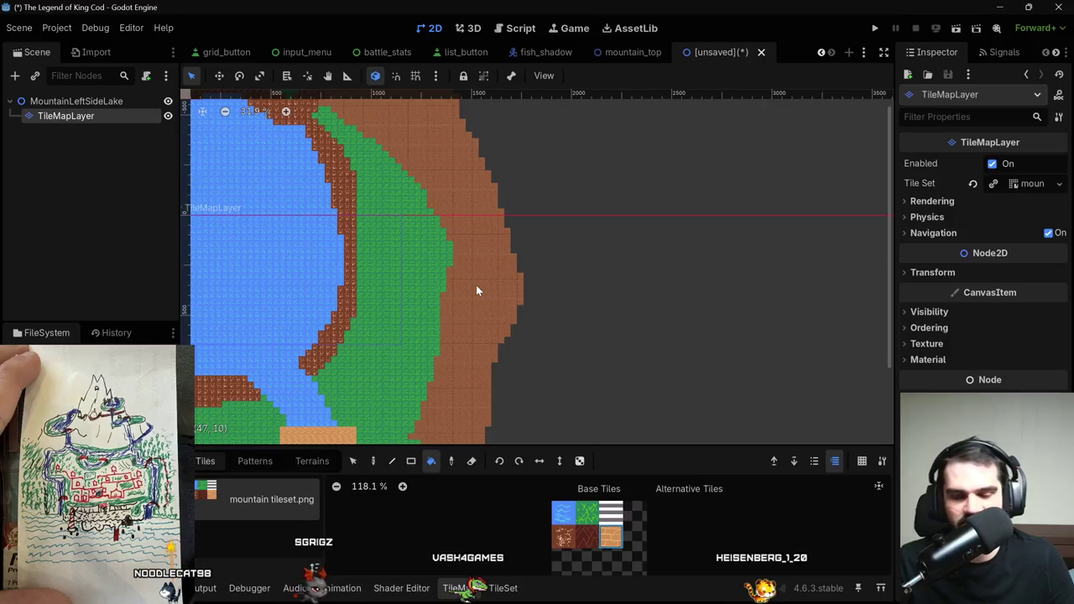
{"action": "key", "text": "d"}
{"action": "key", "text": "ctrl+z"}
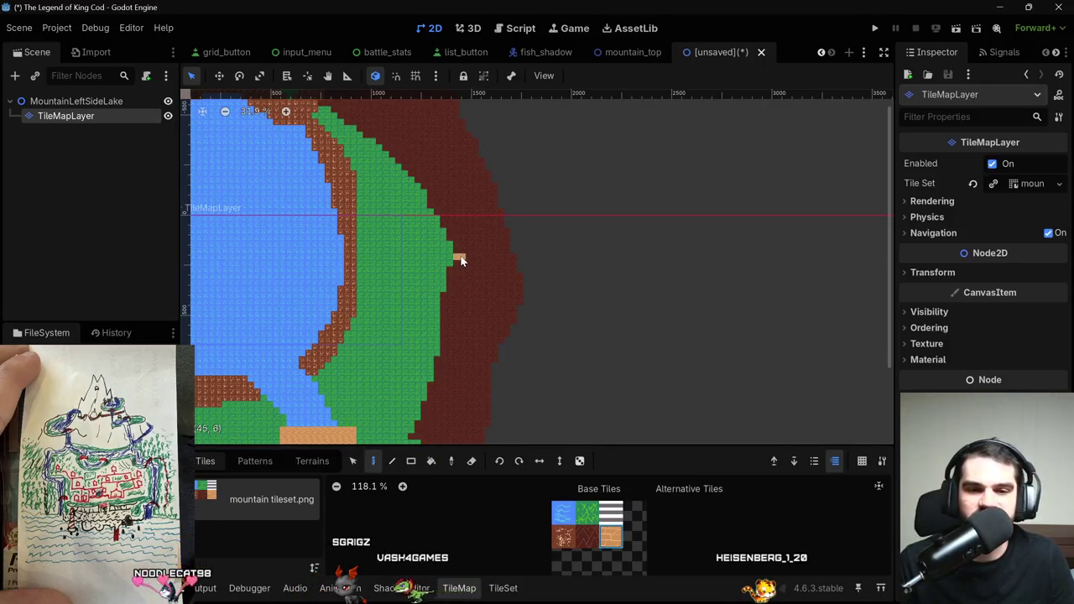
{"action": "mouse_move", "coordinate": [497, 264]}
{"action": "left_mouse_down"}
{"action": "mouse_move", "coordinate": [516, 270]}
{"action": "mouse_move", "coordinate": [453, 264]}
{"action": "mouse_move", "coordinate": [506, 269]}
{"action": "left_mouse_up"}
Bring up the Save Scene As dialog for the lake scene.
{"action": "scroll", "coordinate": [590, 314], "scroll_direction": "down", "scroll_amount": 9}
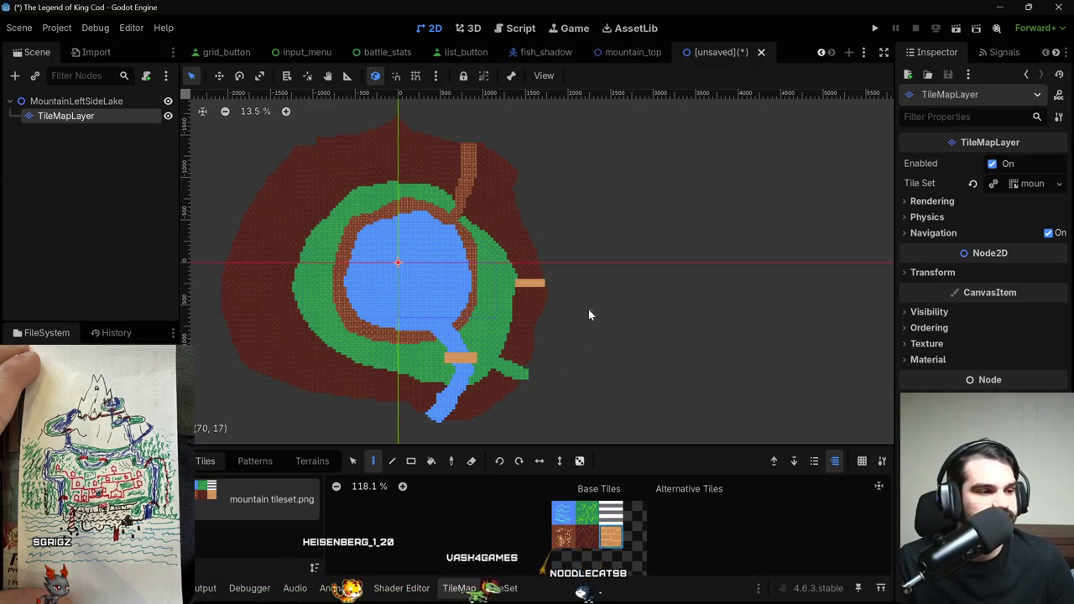
{"action": "scroll", "coordinate": [566, 197], "scroll_direction": "down", "scroll_amount": 1}
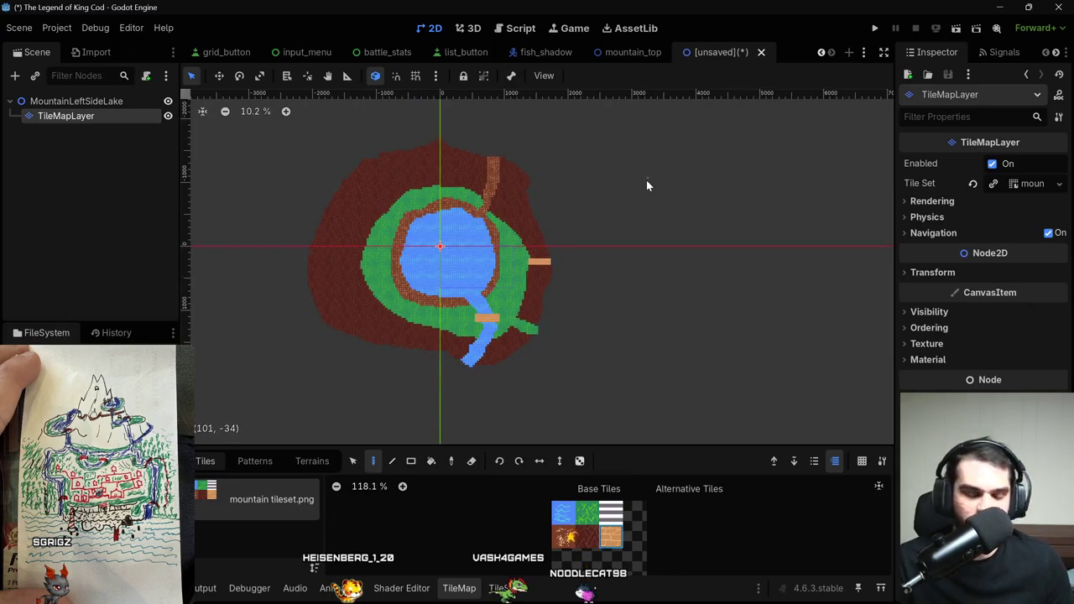
{"action": "key", "text": "ctrl+s"}
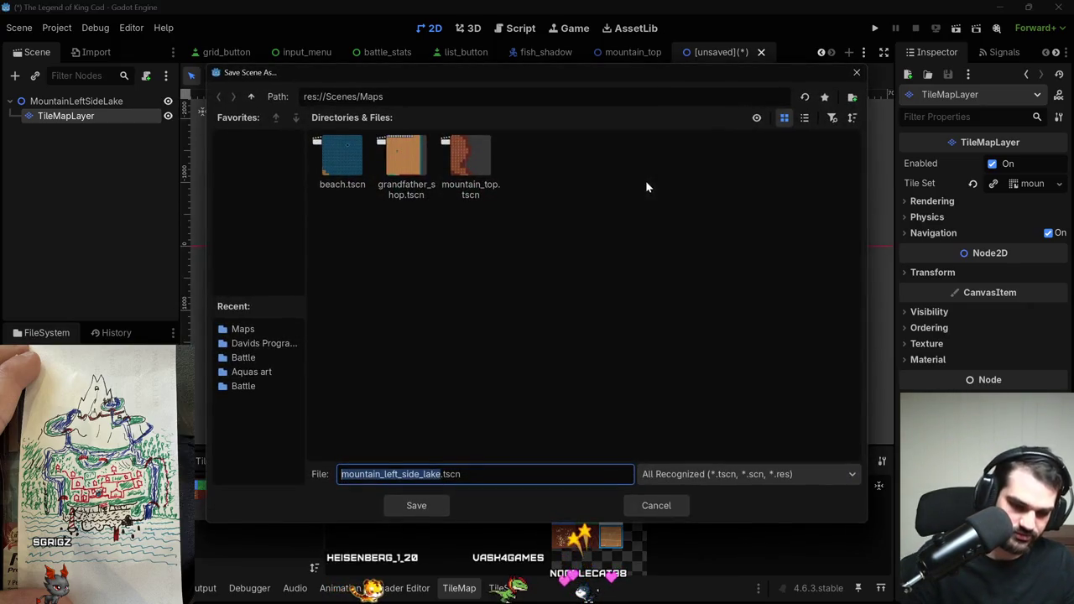
Save the lake scene as mountain_left_side_lake.tscn.
{"action": "left_click", "coordinate": [434, 506]}
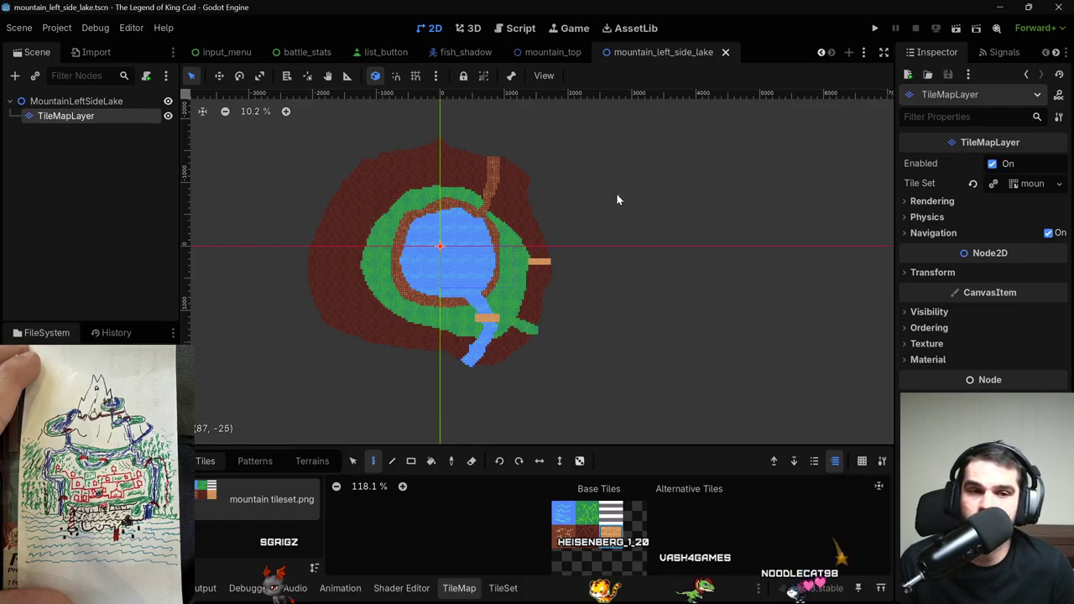
{"action": "scroll", "coordinate": [596, 180], "scroll_direction": "down", "scroll_amount": 2}
{"action": "scroll", "coordinate": [579, 168], "scroll_direction": "up", "scroll_amount": 1}
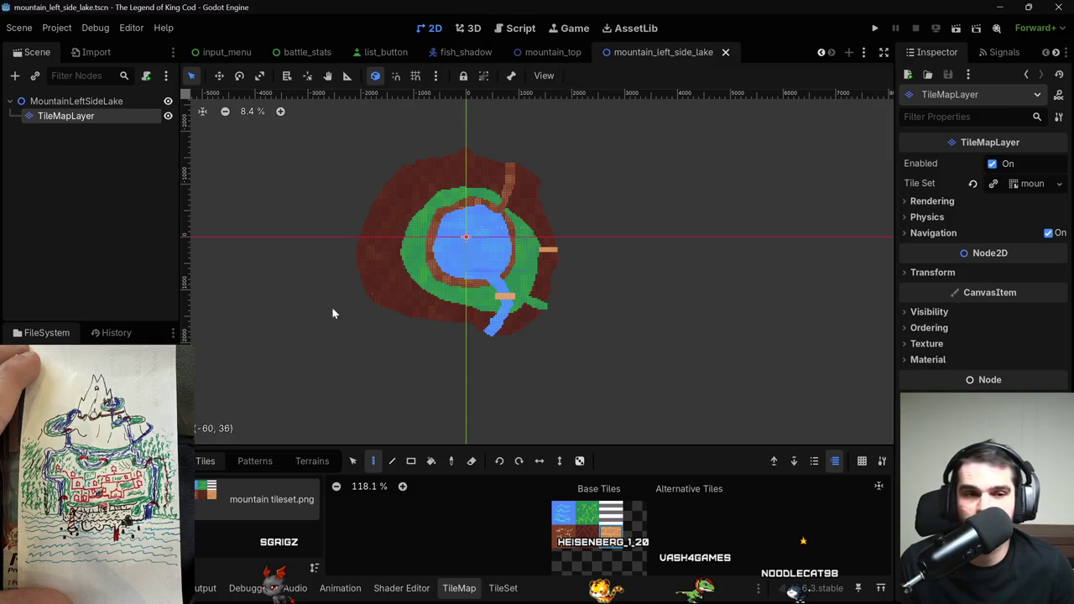
Deselect the tile map layer and start a new empty scene.
{"action": "left_click", "coordinate": [135, 195]}
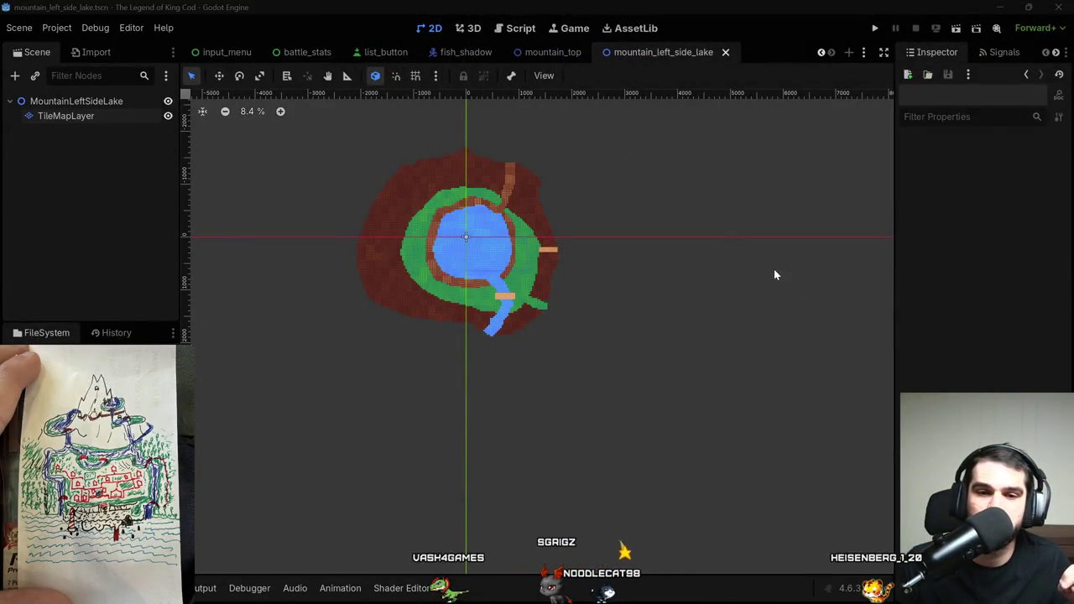
{"action": "scroll", "coordinate": [642, 247], "scroll_direction": "up", "scroll_amount": 4}
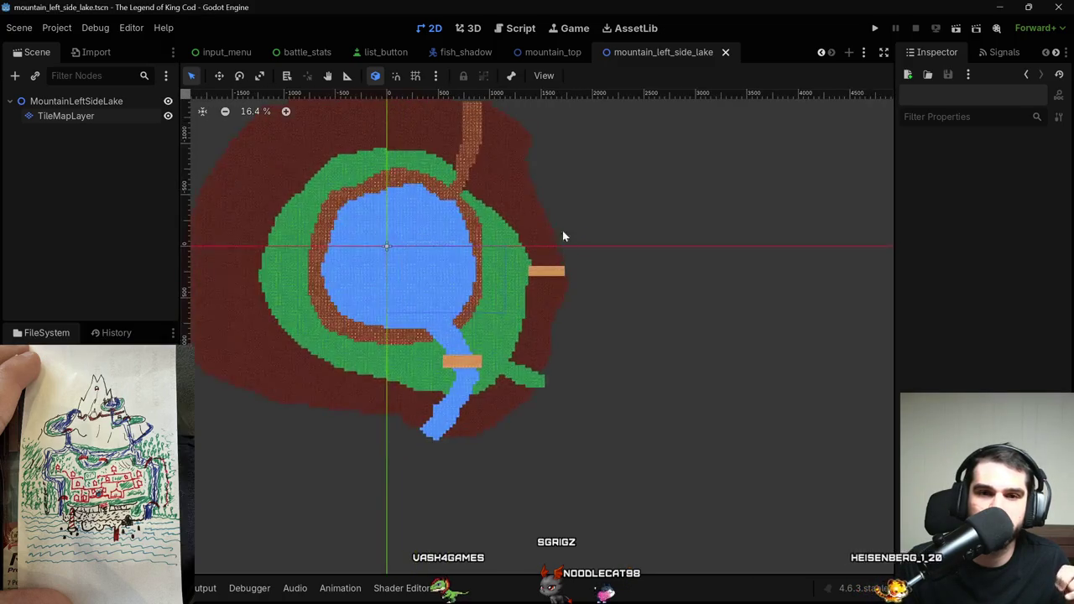
{"action": "scroll", "coordinate": [643, 276], "scroll_direction": "up", "scroll_amount": 2}
{"action": "scroll", "coordinate": [483, 104], "scroll_direction": "down", "scroll_amount": 1}
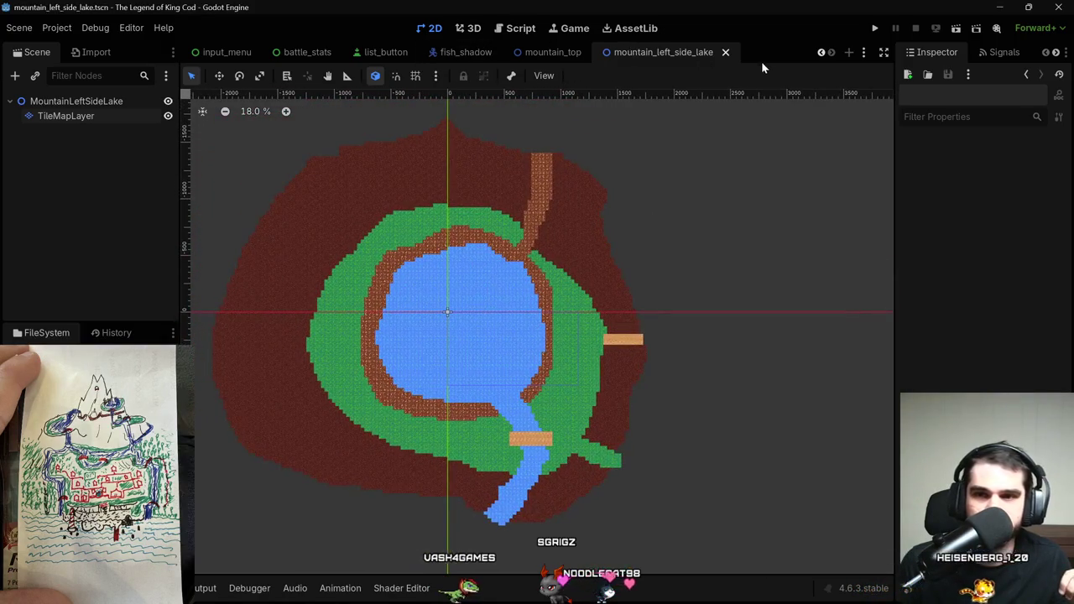
{"action": "left_click", "coordinate": [848, 54]}
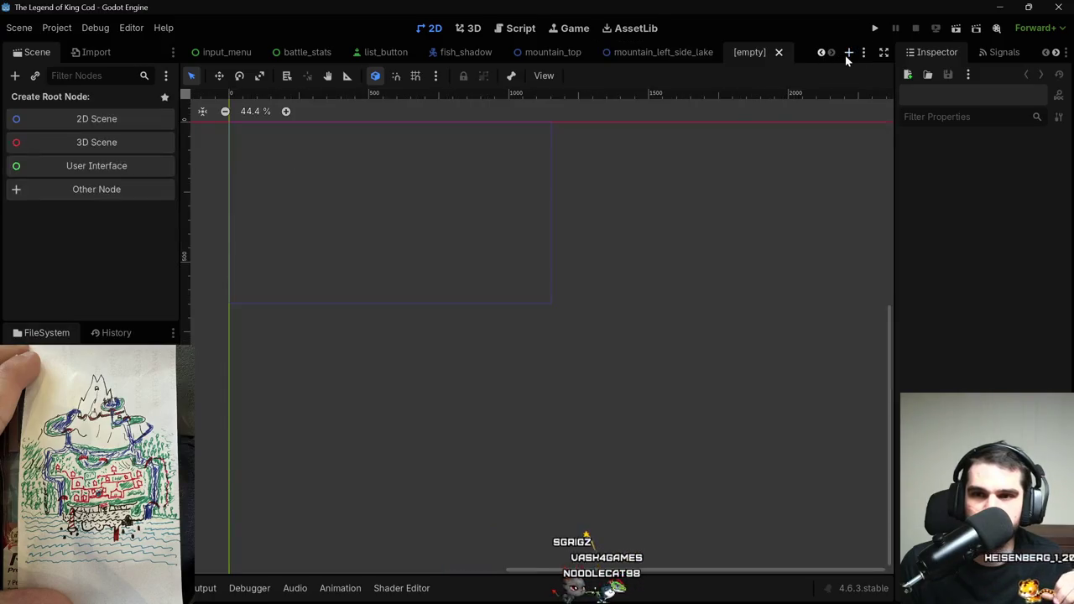
Create a Node2D root named MountainRightSideLake and center the view on its origin.
{"action": "left_click", "coordinate": [59, 120]}
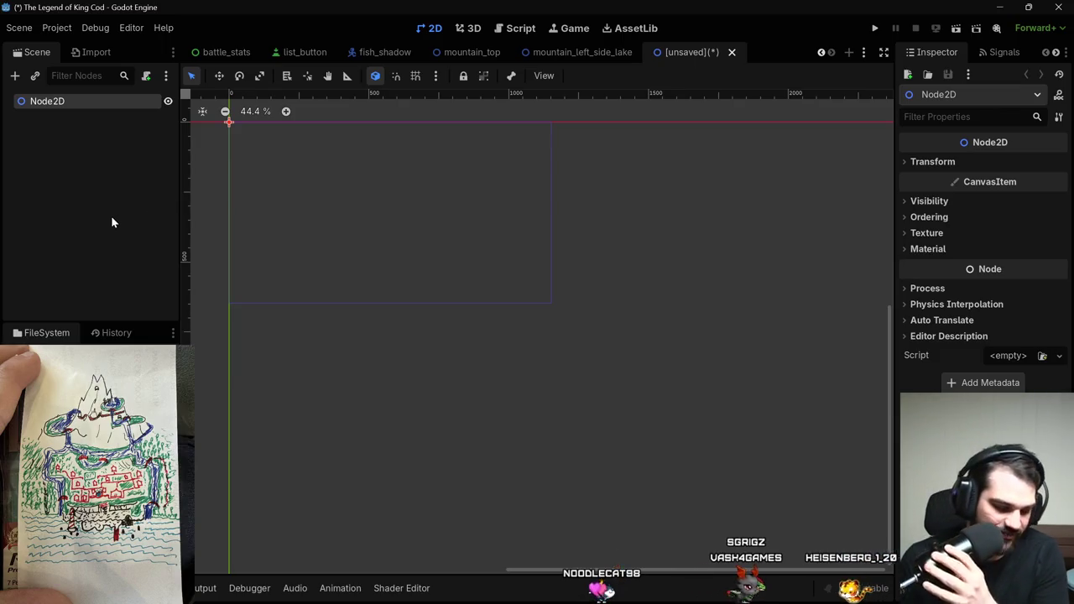
{"action": "key", "text": "F2"}
{"action": "type", "text": "Mou"}
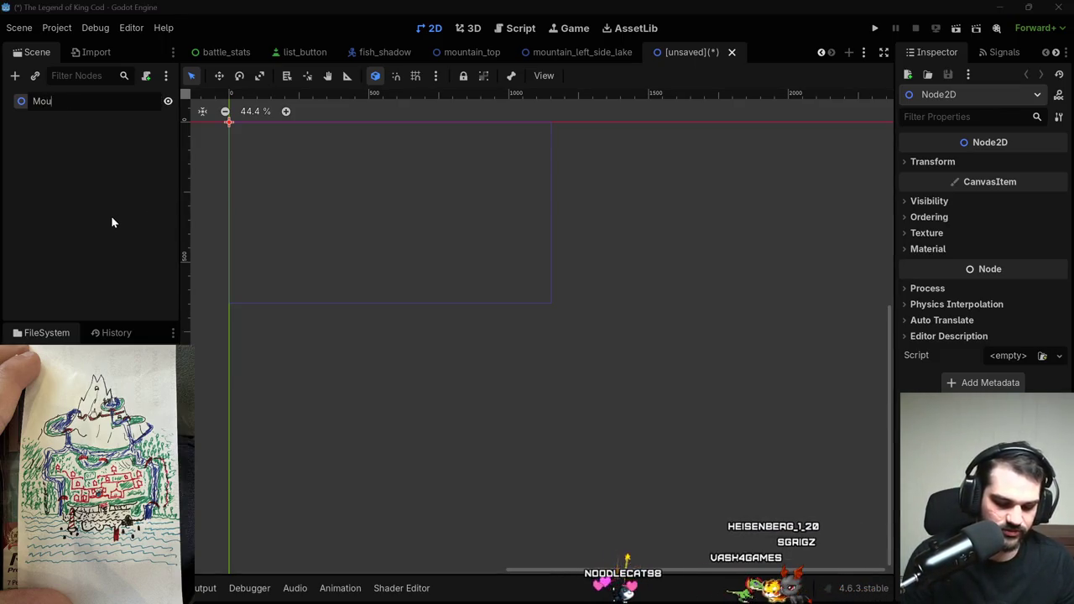
{"action": "type", "text": "ntainRi"}
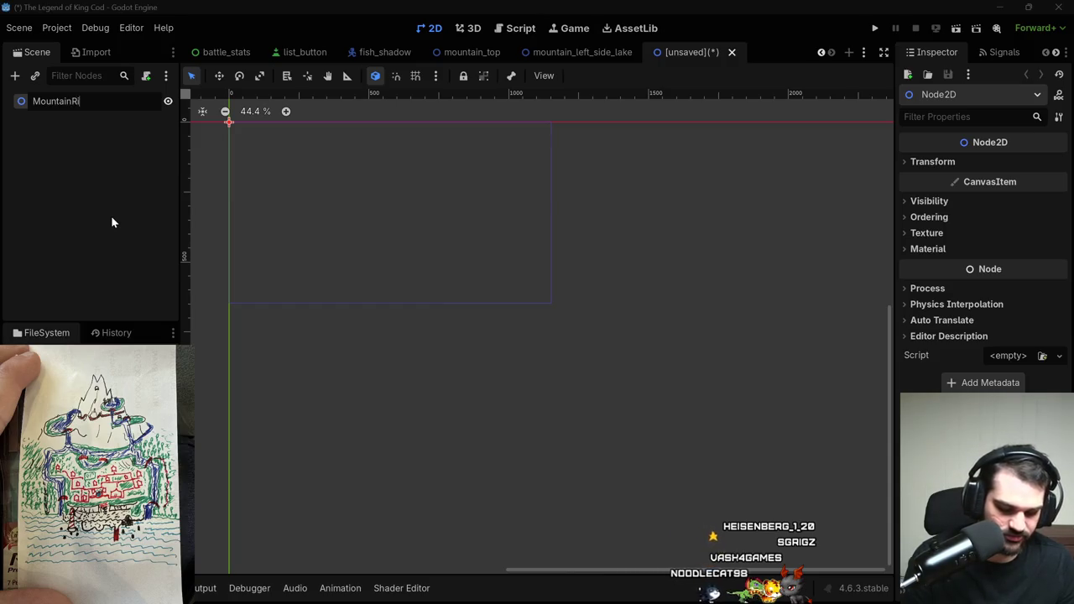
{"action": "type", "text": "ghtSide"}
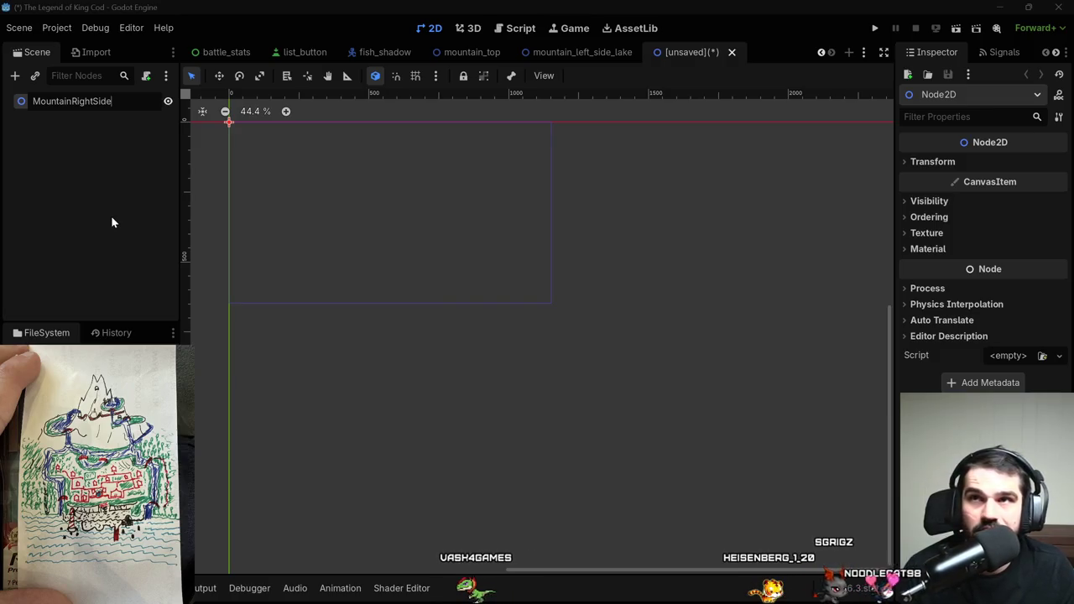
{"action": "type", "text": "Lake"}
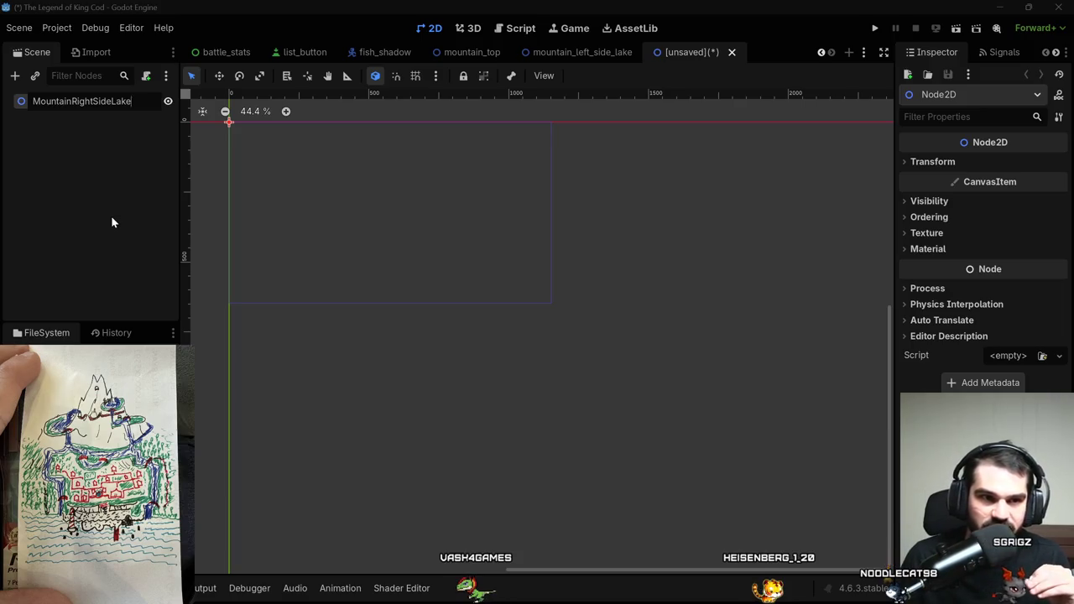
{"action": "key", "text": "Return"}
{"action": "scroll", "coordinate": [369, 252], "scroll_direction": "down", "scroll_amount": 2}
{"action": "mouse_move", "coordinate": [423, 264]}
{"action": "left_mouse_down"}
{"action": "mouse_move", "coordinate": [395, 243]}
{"action": "mouse_move", "coordinate": [441, 276]}
{"action": "left_mouse_up"}
{"action": "scroll", "coordinate": [442, 276], "scroll_direction": "up", "scroll_amount": 2}
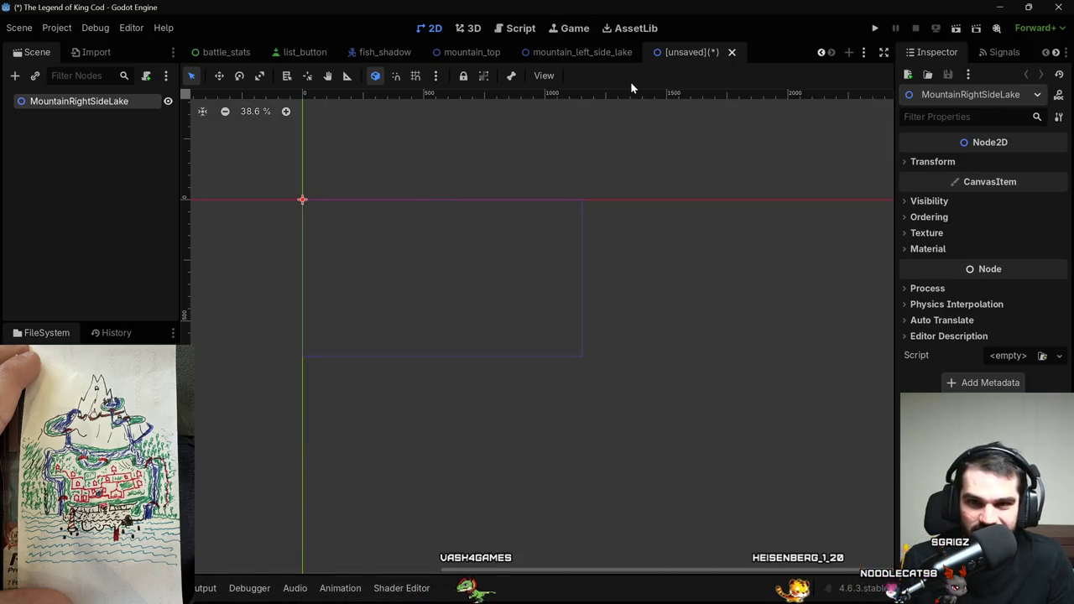
{"action": "scroll", "coordinate": [664, 196], "scroll_direction": "up", "scroll_amount": 1}
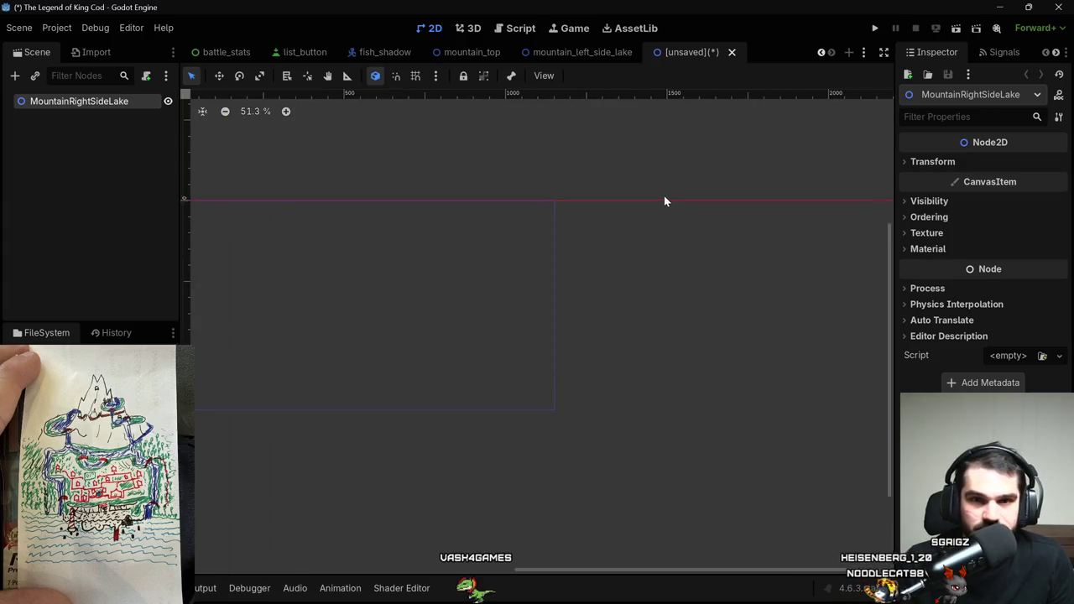
{"action": "scroll", "coordinate": [666, 198], "scroll_direction": "down", "scroll_amount": 2}
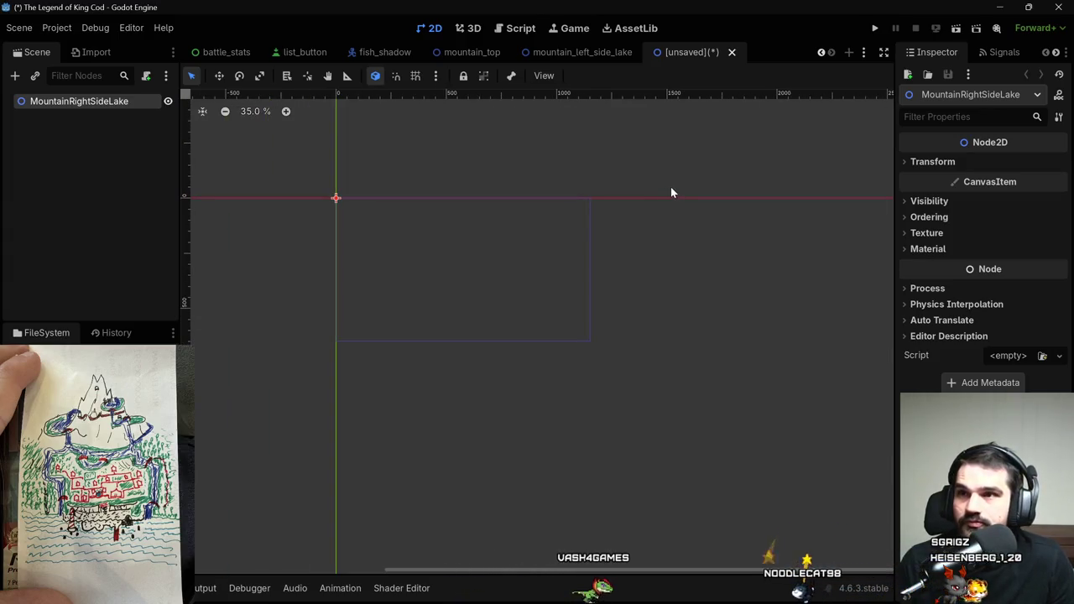
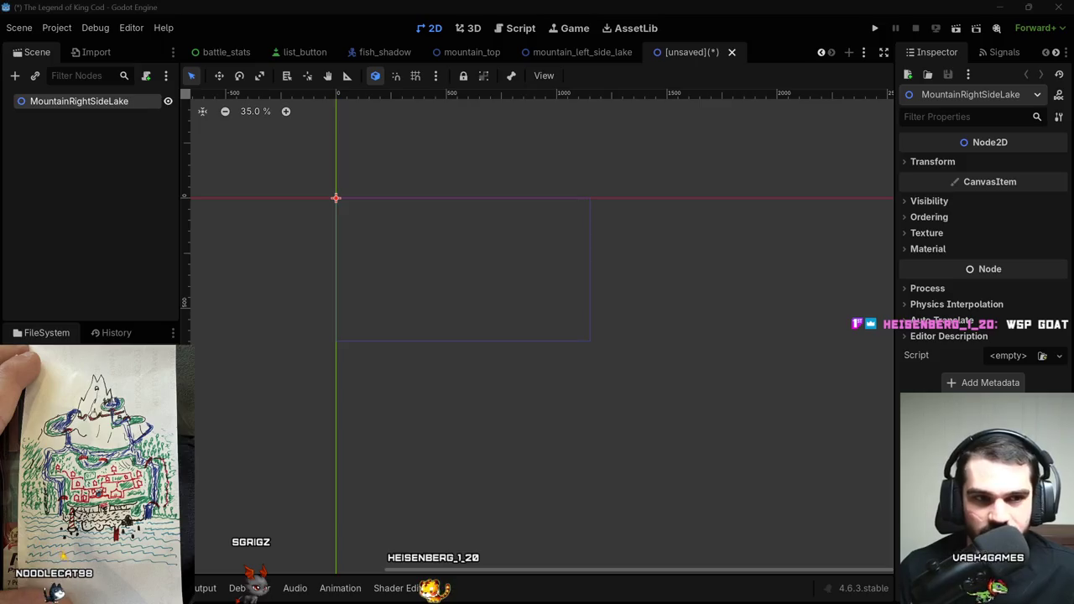
Save the new scene as mountain_right_side_lake.tscn.
{"action": "left_click", "coordinate": [656, 303]}
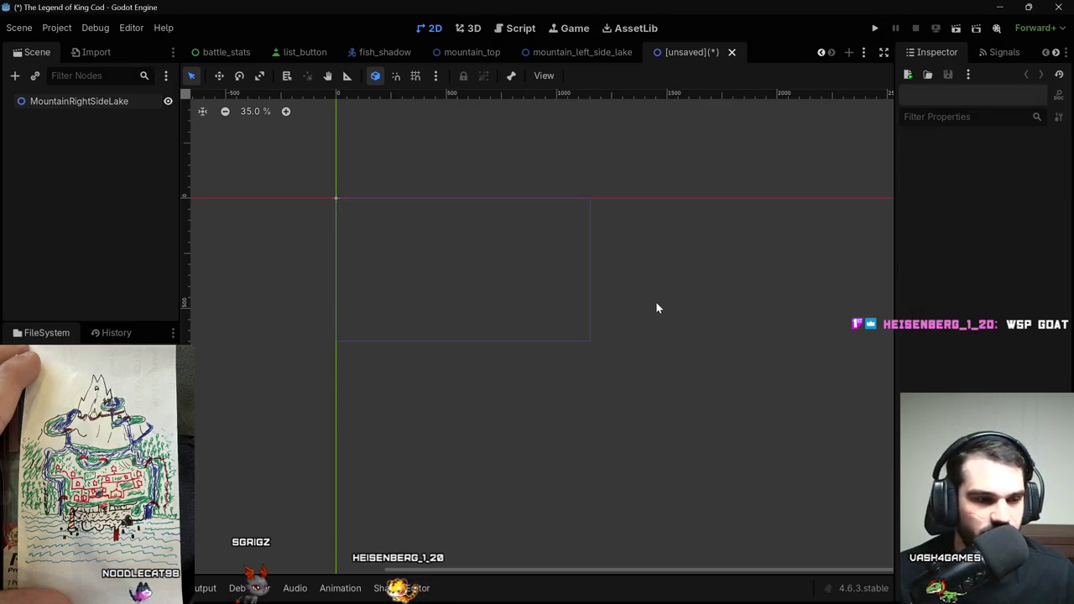
{"action": "key", "text": "ctrl+s"}
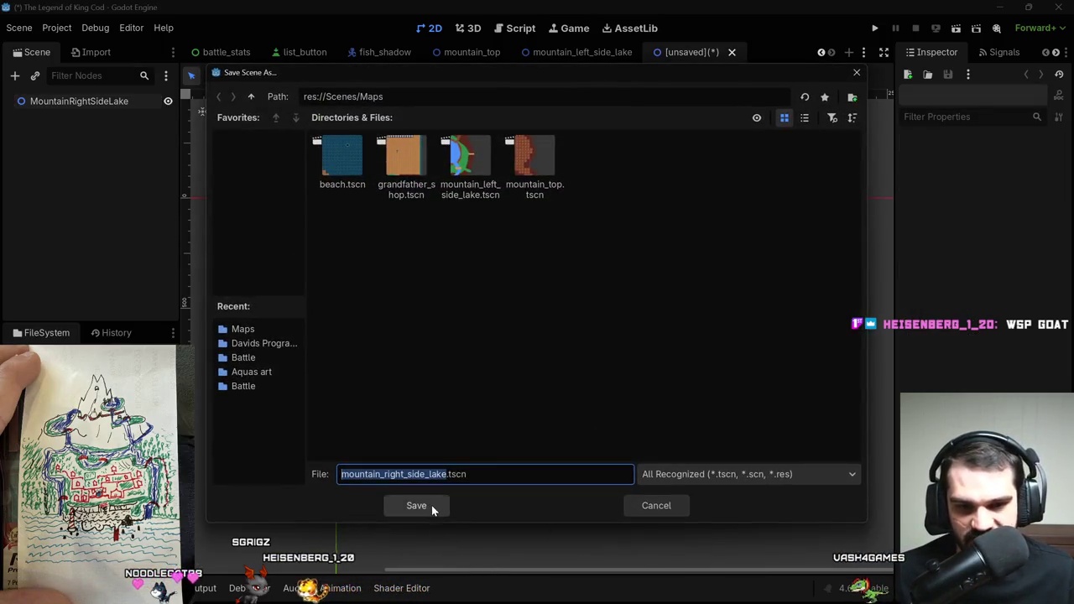
{"action": "left_click", "coordinate": [431, 507]}
Add a TileMapLayer child node under the scene root and list the available tile sets.
{"action": "left_click", "coordinate": [75, 108]}
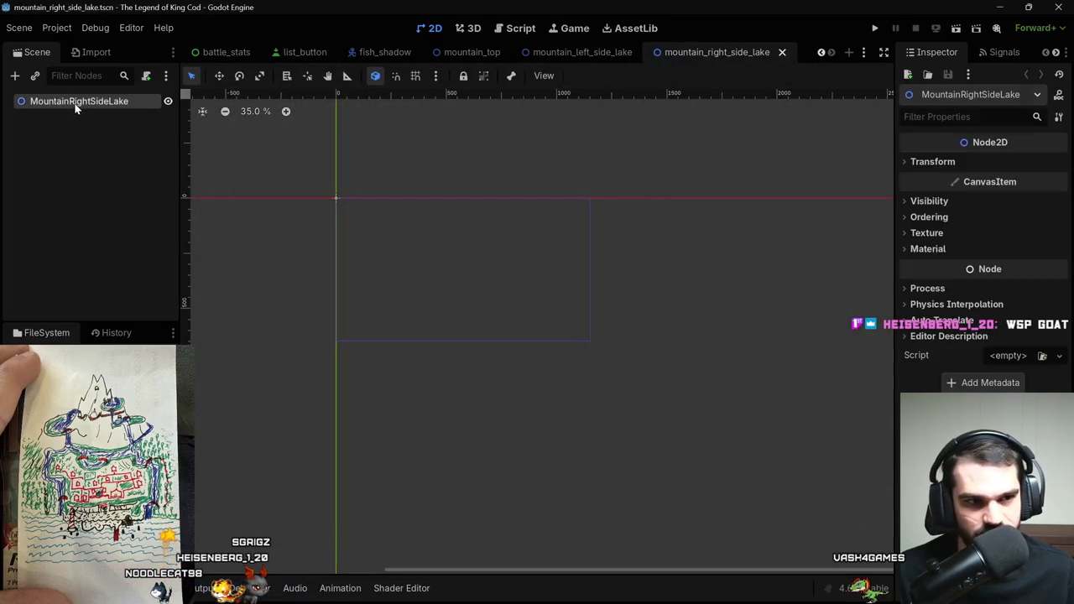
{"action": "key", "text": "ctrl+a"}
{"action": "type", "text": "tile"}
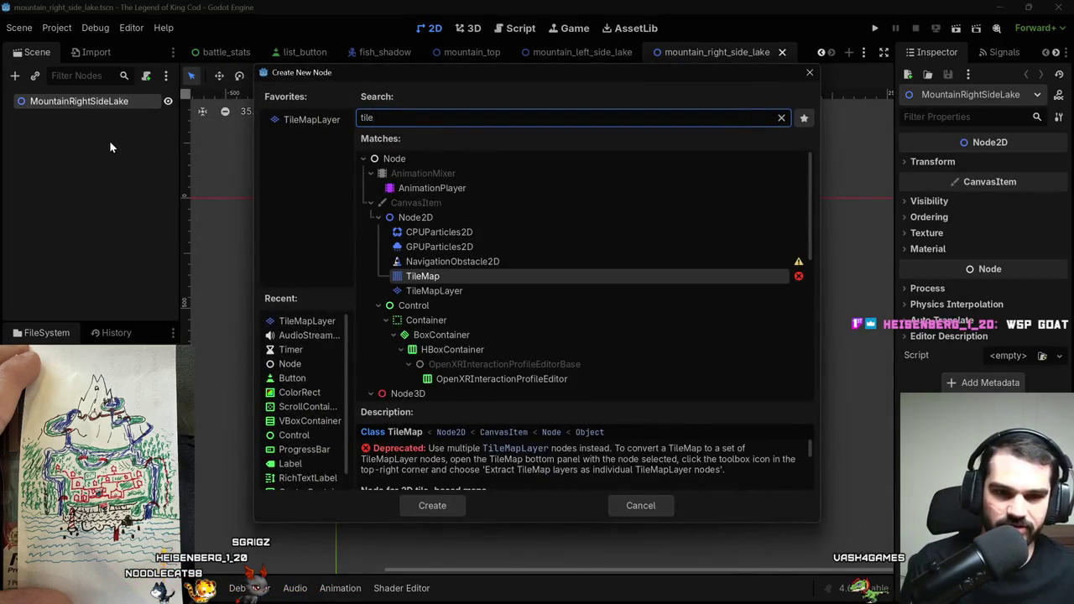
{"action": "key", "text": "Down"}
{"action": "key", "text": "Return"}
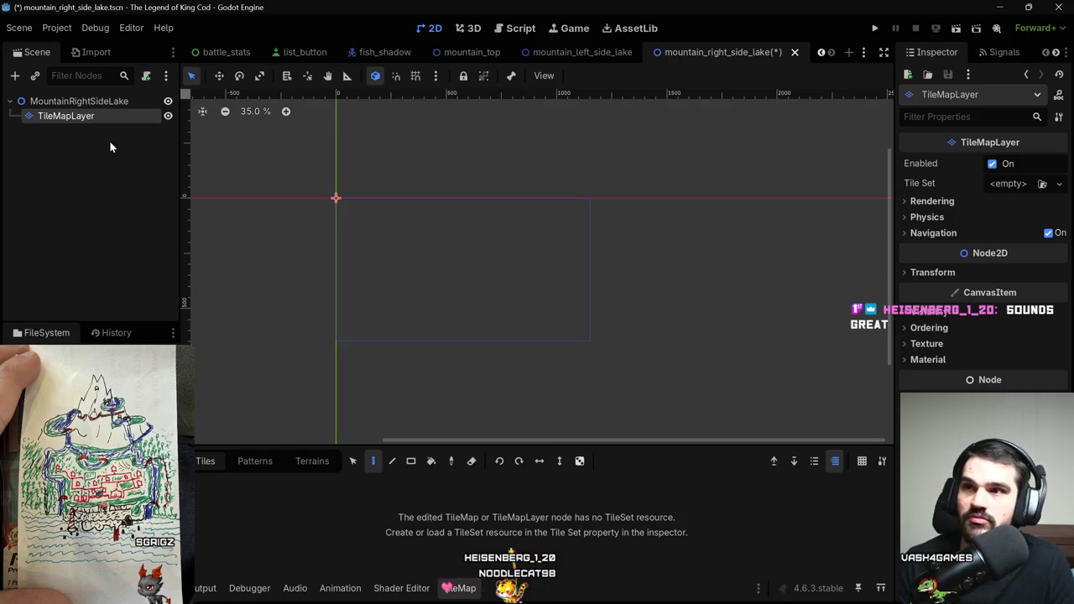
{"action": "scroll", "coordinate": [266, 223], "scroll_direction": "down", "scroll_amount": 1}
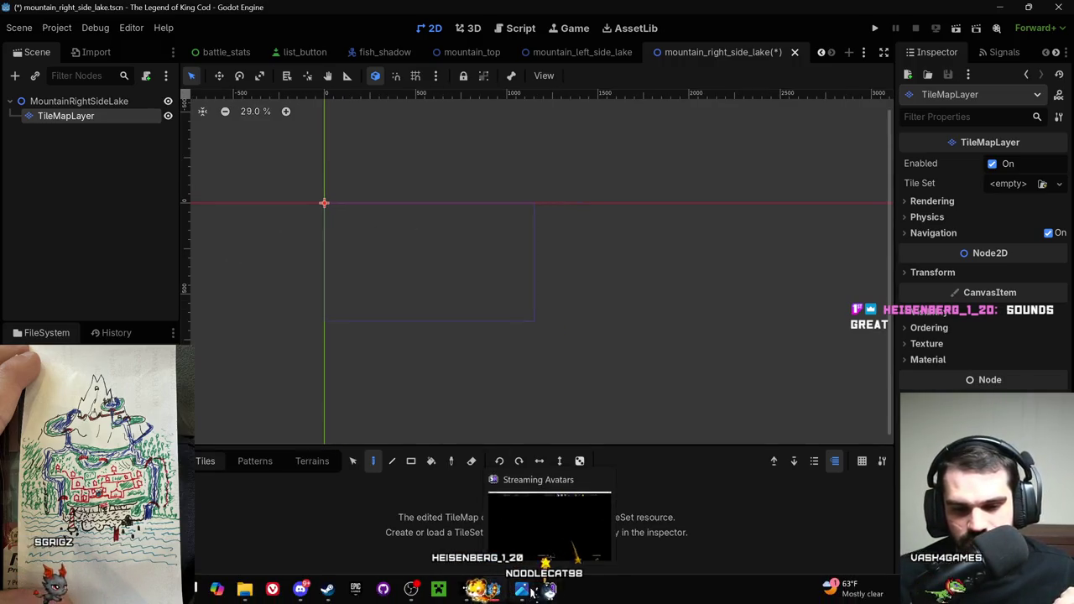
{"action": "mouse_move", "coordinate": [530, 592]}
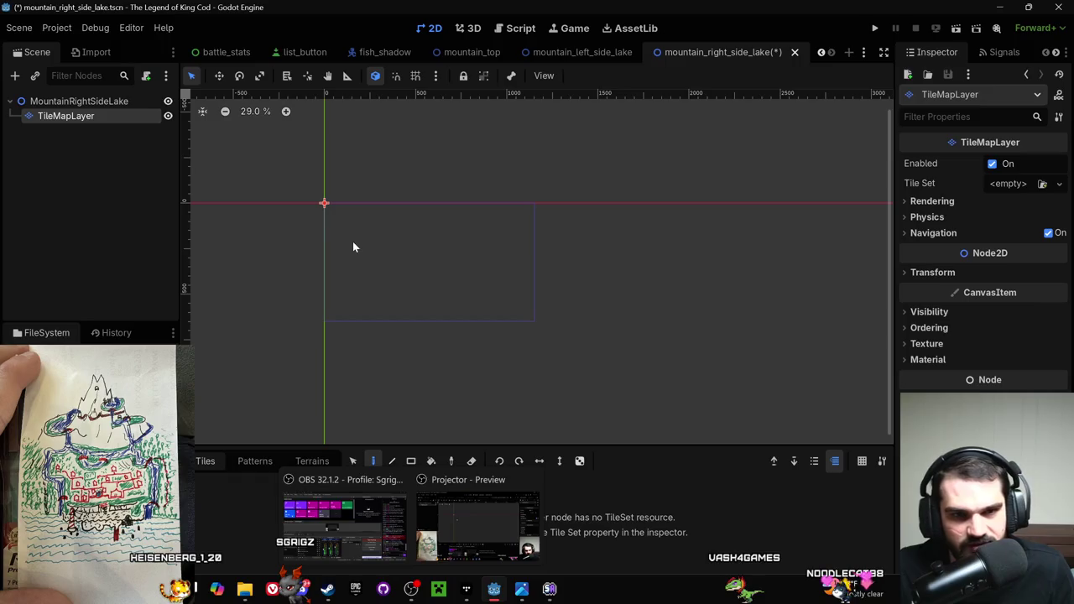
{"action": "left_click", "coordinate": [1042, 183]}
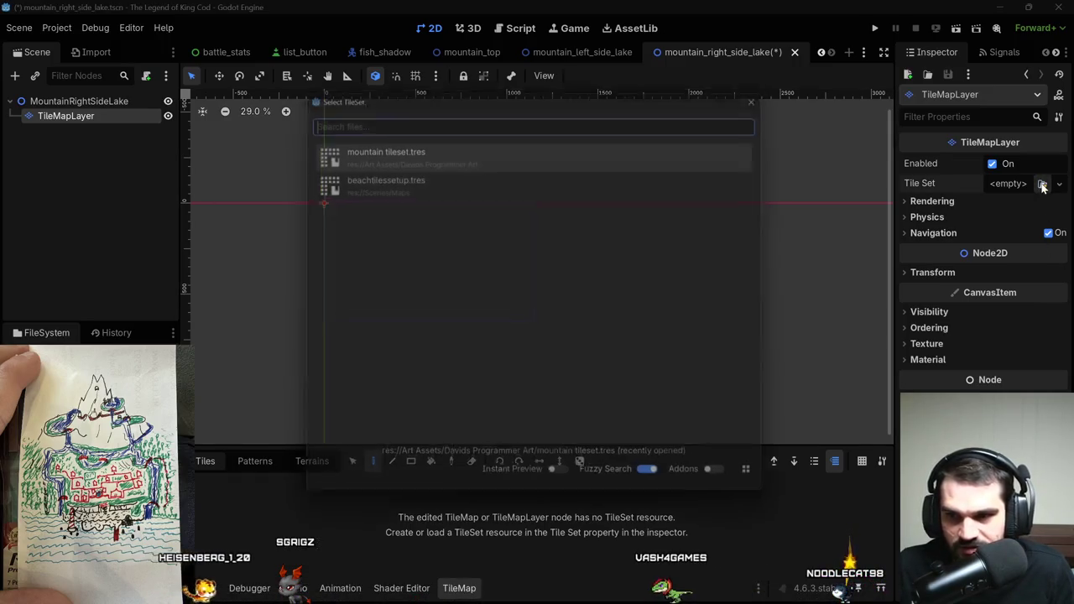
Assign mountain tileset.tres to the TileMapLayer and test a tile stroke, then undo it.
{"action": "left_click", "coordinate": [378, 144]}
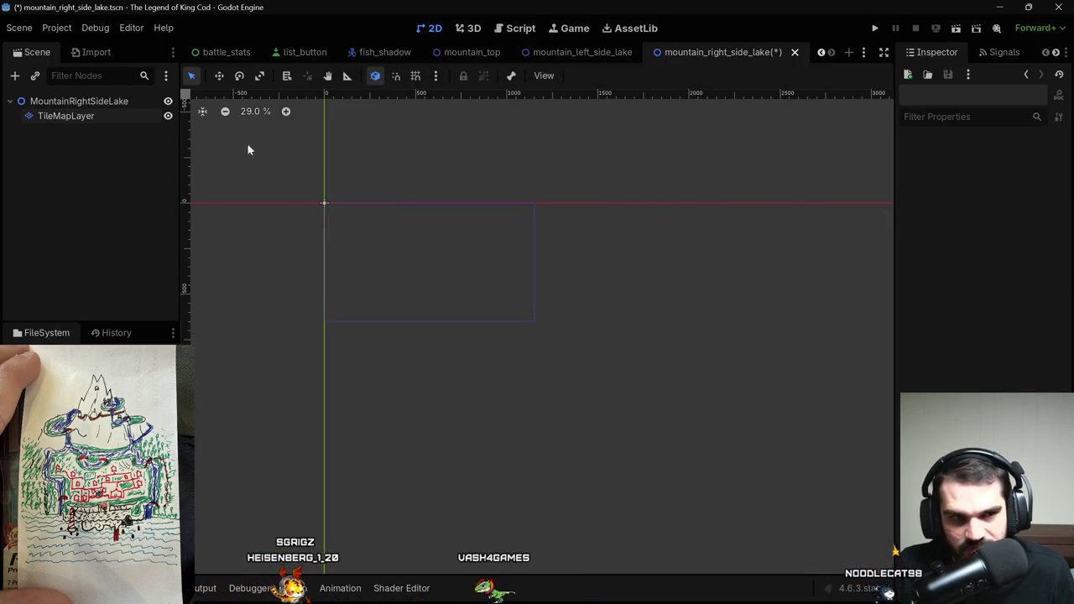
{"action": "left_click", "coordinate": [89, 116]}
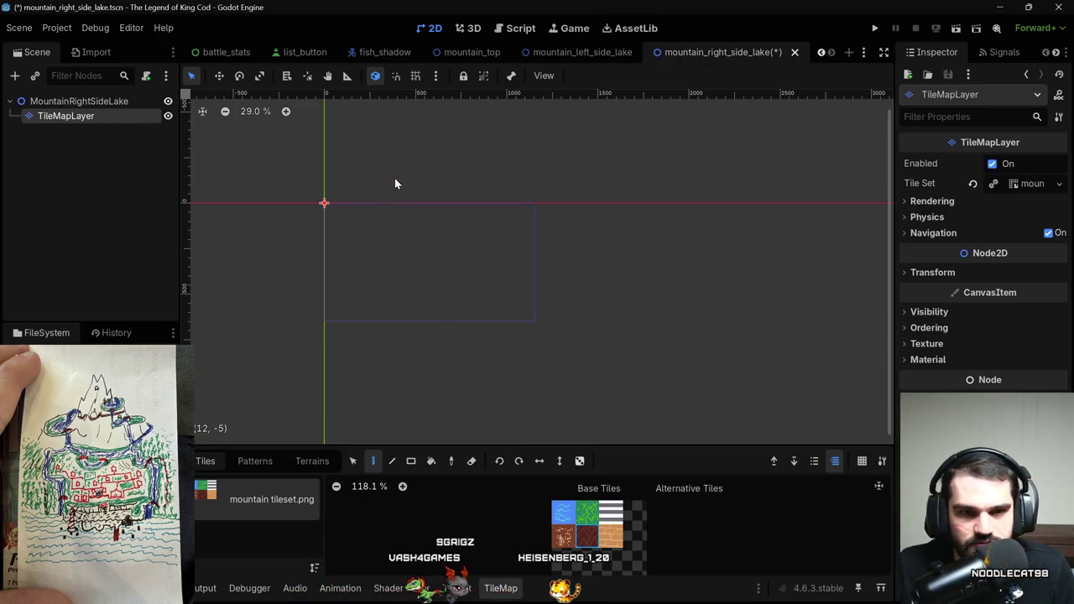
{"action": "left_click_drag", "start_coordinate": [364, 124], "coordinate": [366, 142]}
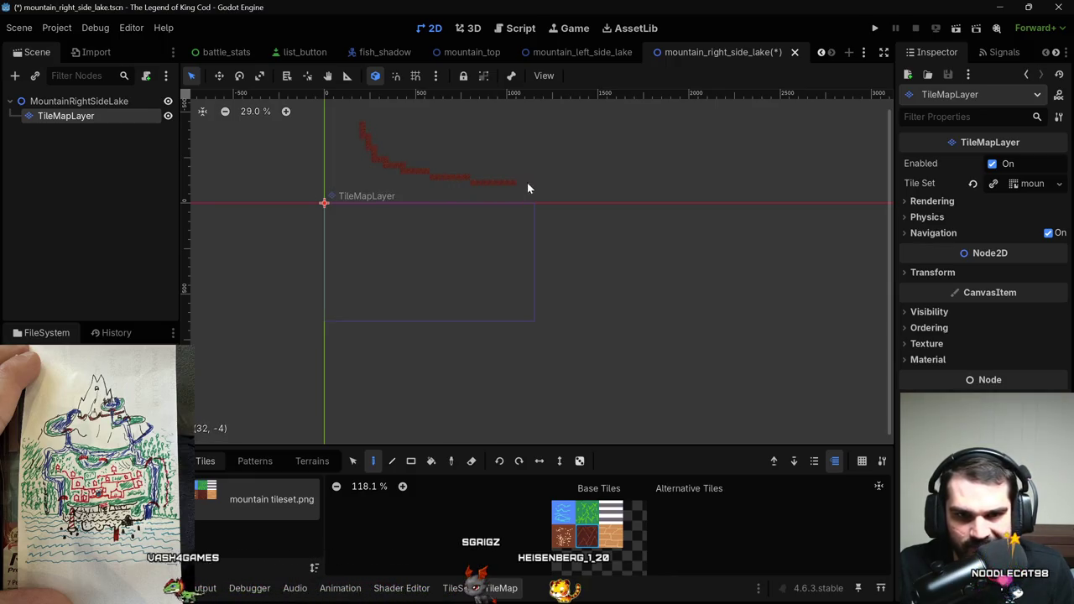
{"action": "key", "text": "ctrl+z"}
Paint the dark-red tile outline of the map with two legs at the bottom.
{"action": "scroll", "coordinate": [408, 206], "scroll_direction": "down", "scroll_amount": 3}
{"action": "left_click_drag", "start_coordinate": [474, 273], "coordinate": [537, 322]}
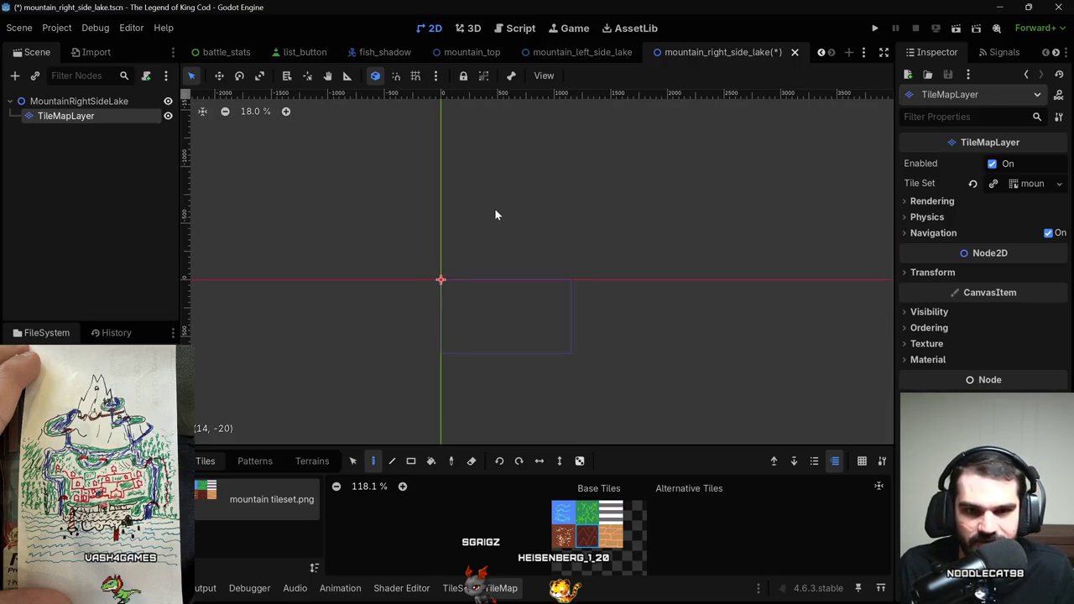
{"action": "mouse_move", "coordinate": [494, 243]}
{"action": "left_mouse_down"}
{"action": "mouse_move", "coordinate": [530, 254]}
{"action": "mouse_move", "coordinate": [552, 297]}
{"action": "mouse_move", "coordinate": [547, 330]}
{"action": "mouse_move", "coordinate": [510, 374]}
{"action": "mouse_move", "coordinate": [467, 389]}
{"action": "mouse_move", "coordinate": [402, 386]}
{"action": "mouse_move", "coordinate": [369, 327]}
{"action": "left_mouse_up"}
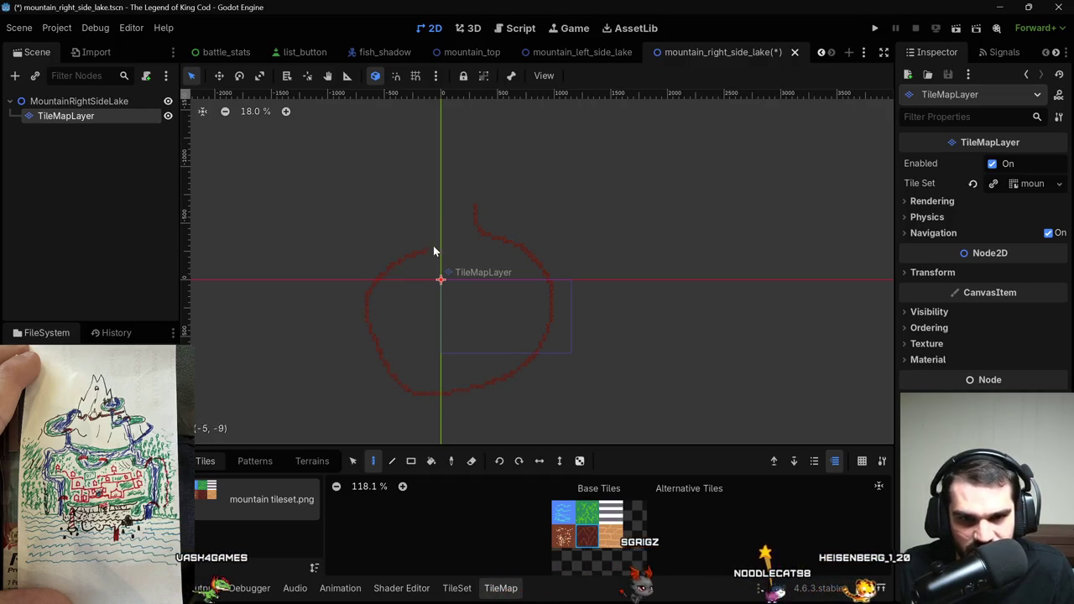
{"action": "left_click_drag", "start_coordinate": [453, 216], "coordinate": [452, 200]}
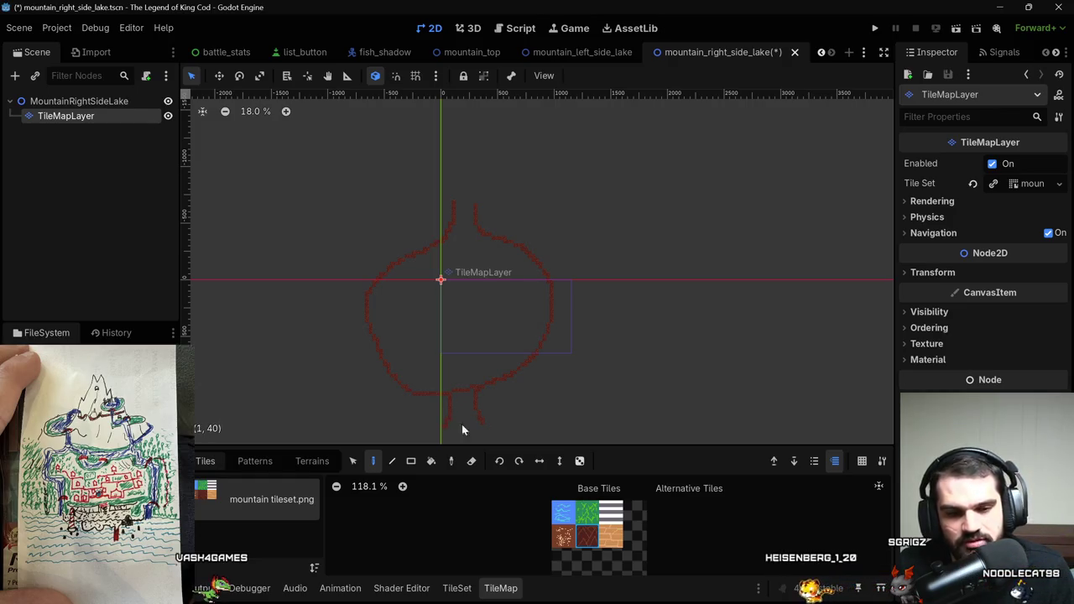
{"action": "scroll", "coordinate": [591, 410], "scroll_direction": "down", "scroll_amount": 3}
{"action": "scroll", "coordinate": [566, 403], "scroll_direction": "up", "scroll_amount": 2}
{"action": "scroll", "coordinate": [570, 357], "scroll_direction": "up", "scroll_amount": 1}
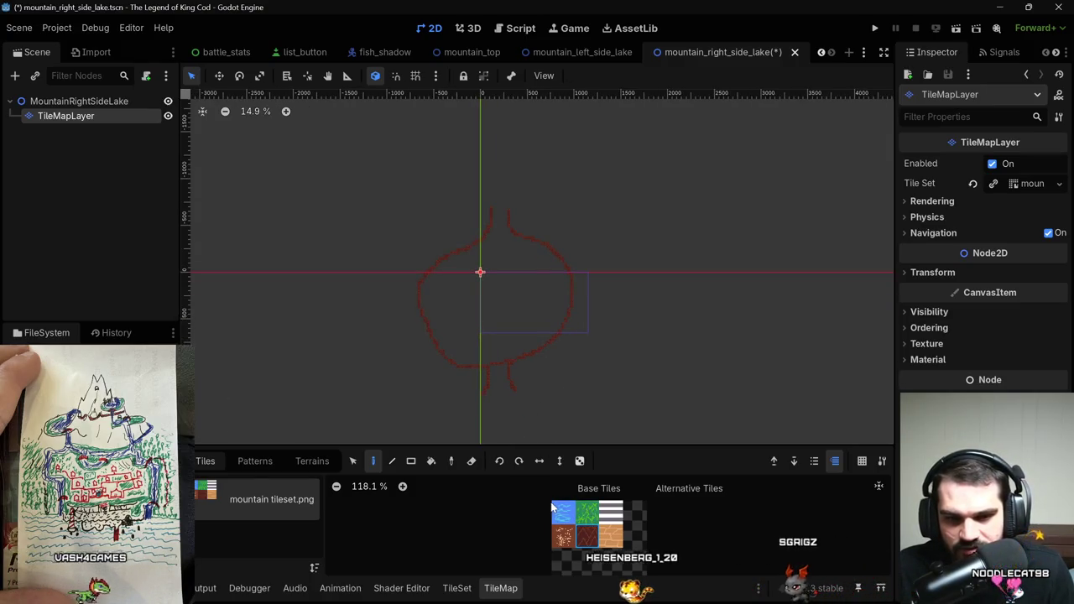
{"action": "left_click", "coordinate": [586, 511]}
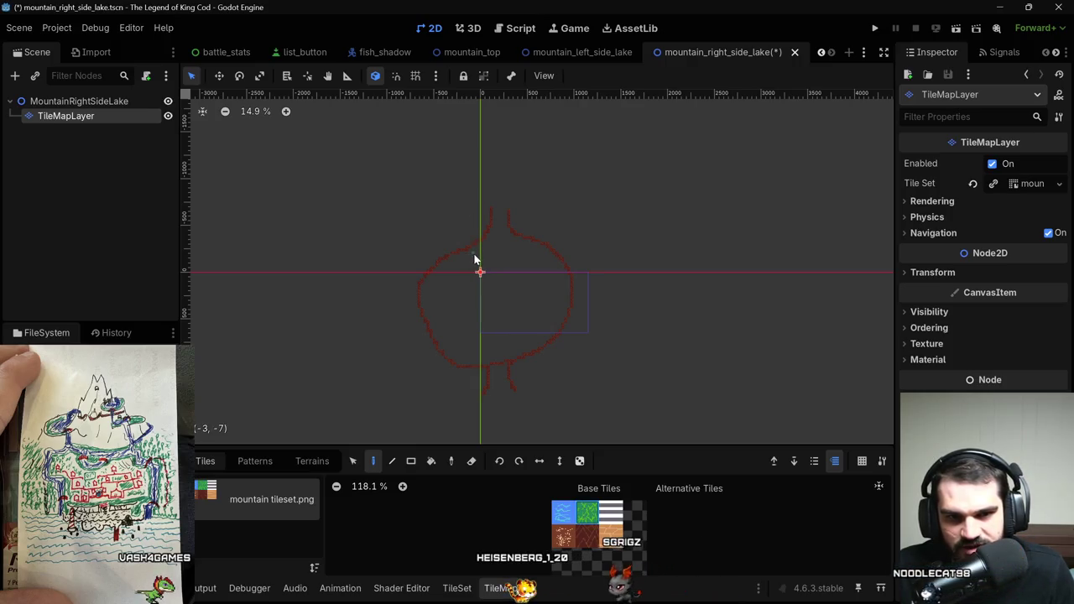
{"action": "left_click", "coordinate": [431, 461]}
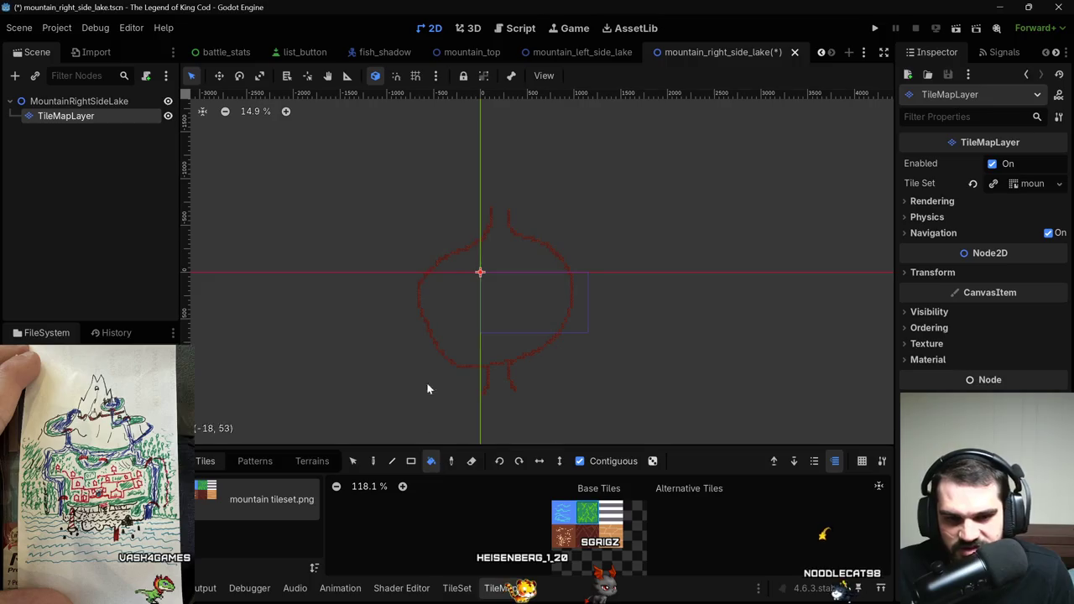
Try a green grass fill and undo it because it leaks outside the outline.
{"action": "left_click", "coordinate": [469, 306]}
{"action": "key", "text": "ctrl+z"}
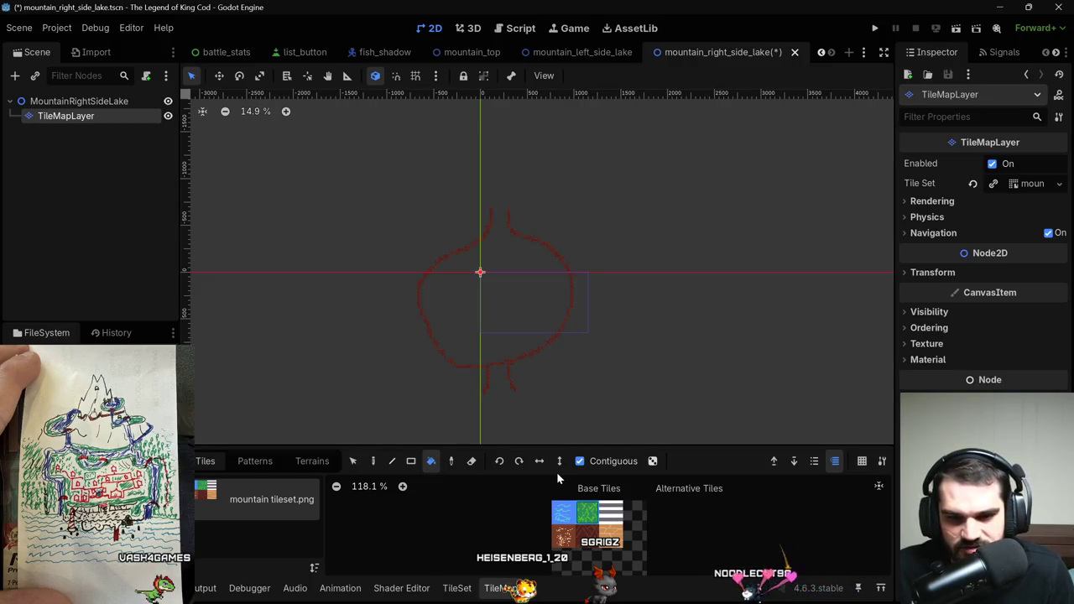
{"action": "scroll", "coordinate": [469, 261], "scroll_direction": "up", "scroll_amount": 2}
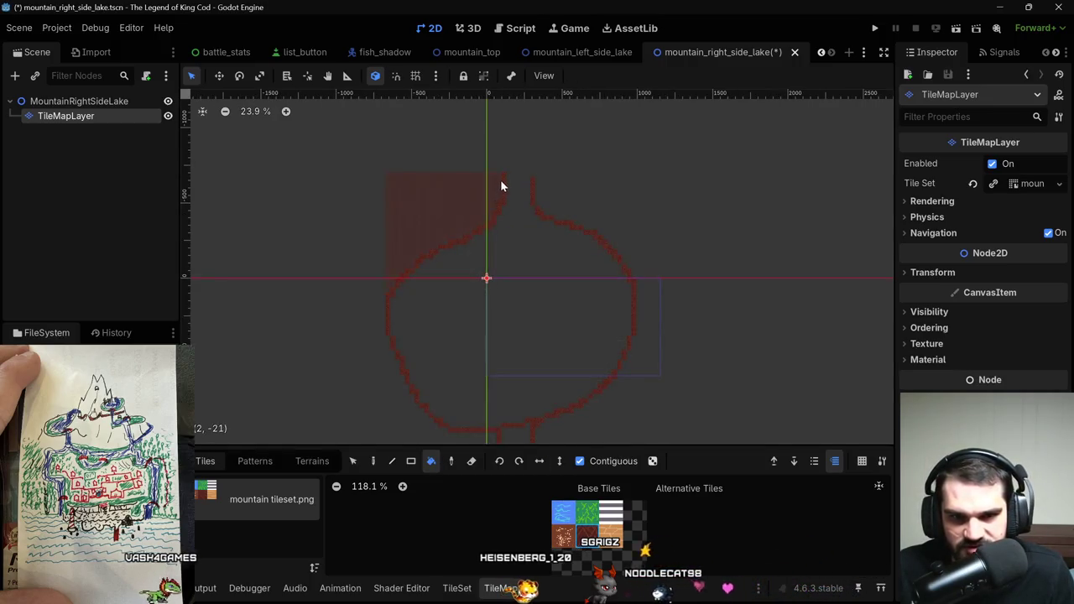
Close the outline gaps at the neck top and between the two legs.
{"action": "left_click", "coordinate": [374, 460]}
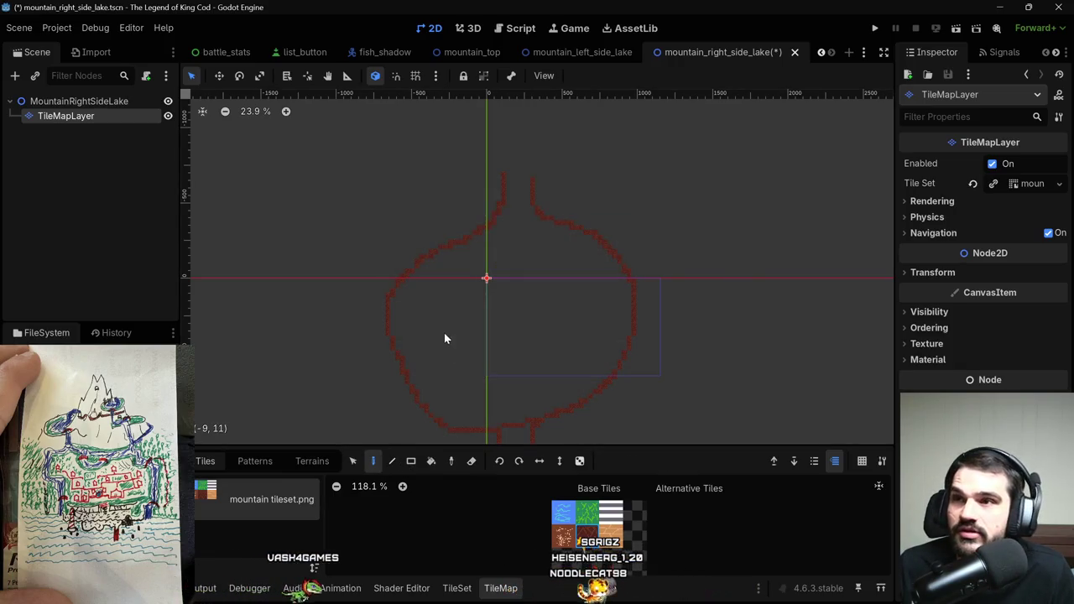
{"action": "left_click_drag", "start_coordinate": [506, 172], "coordinate": [512, 174]}
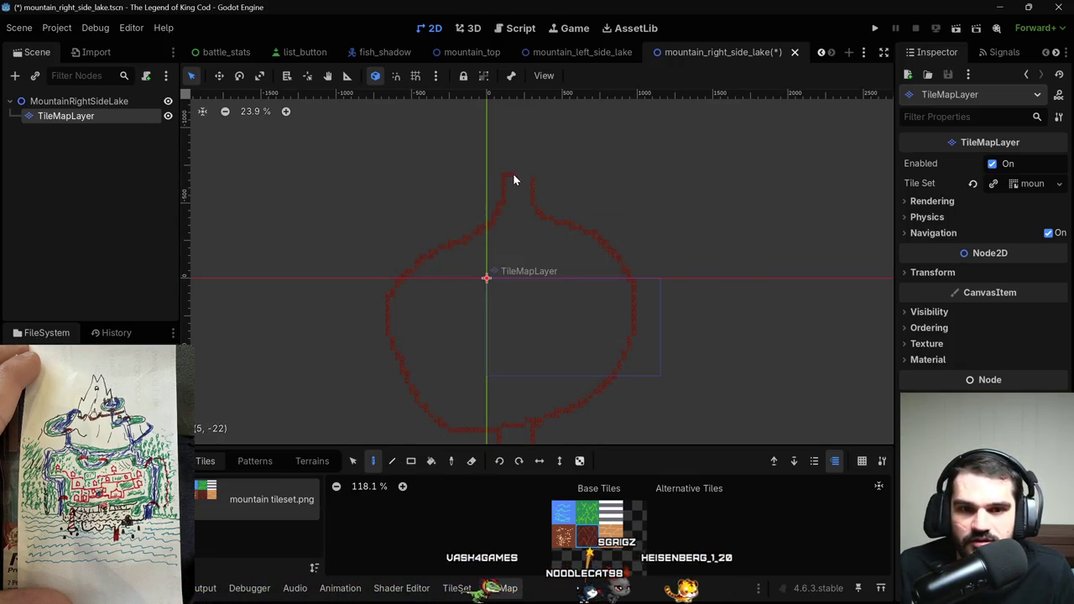
{"action": "scroll", "coordinate": [507, 431], "scroll_direction": "down", "scroll_amount": 1}
{"action": "scroll", "coordinate": [515, 401], "scroll_direction": "down", "scroll_amount": 1}
{"action": "left_click_drag", "start_coordinate": [487, 400], "coordinate": [517, 398]}
{"action": "scroll", "coordinate": [578, 506], "scroll_direction": "down", "scroll_amount": 1}
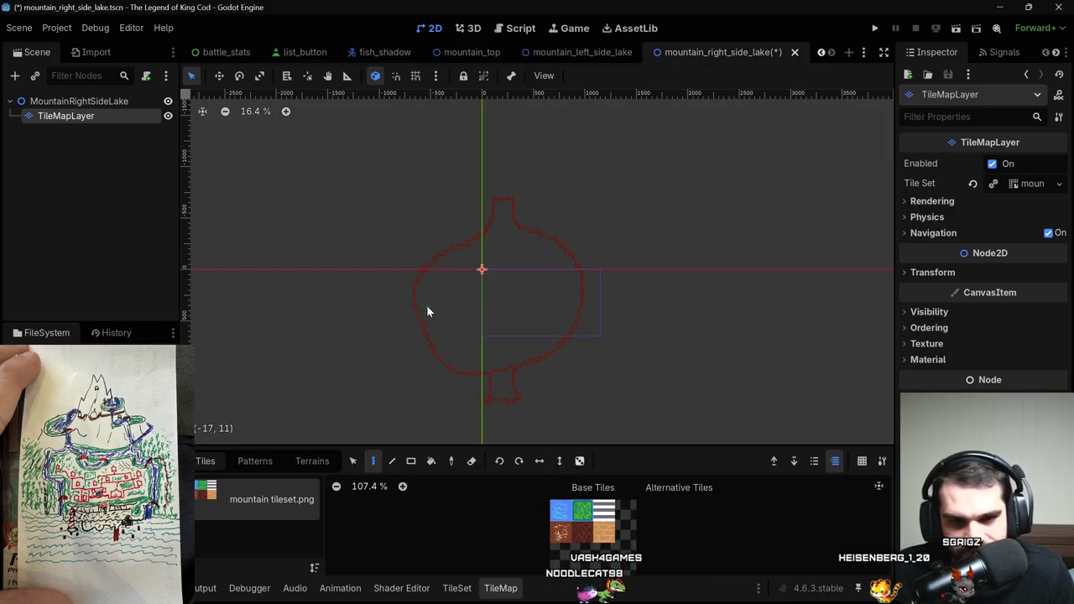
Flood-fill the enclosed shape with green grass and paint a dark-red ring at its centre.
{"action": "key", "text": "b"}
{"action": "left_click", "coordinate": [464, 306]}
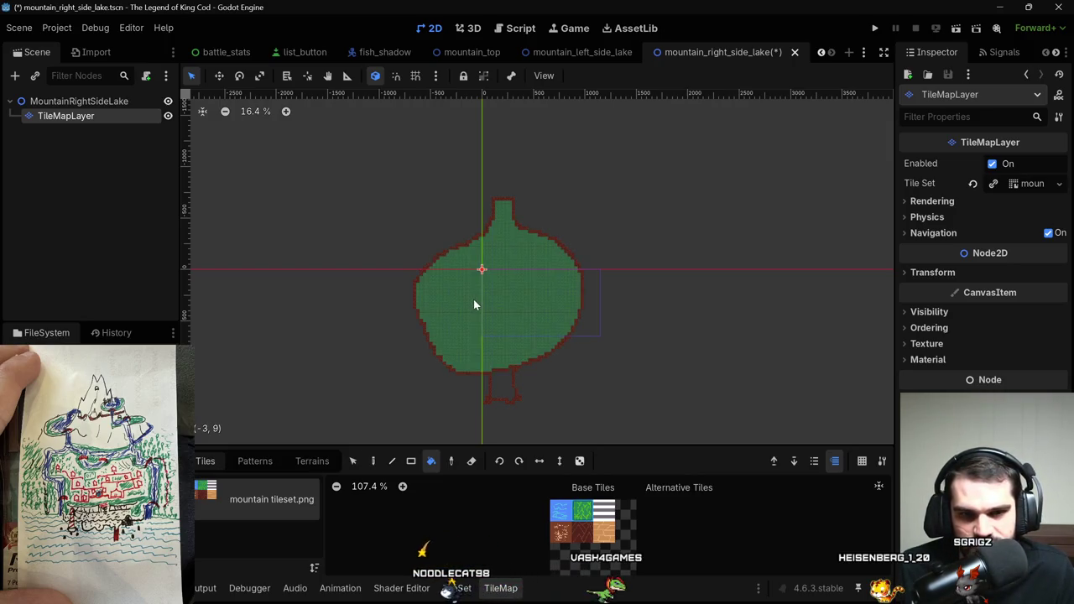
{"action": "left_click", "coordinate": [473, 299]}
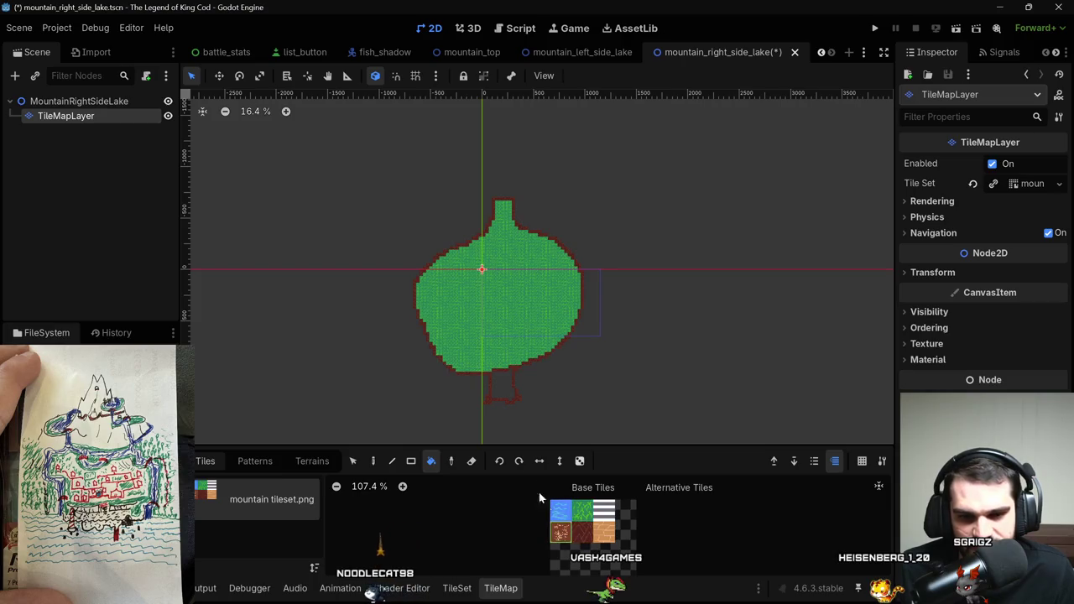
{"action": "key", "text": "d"}
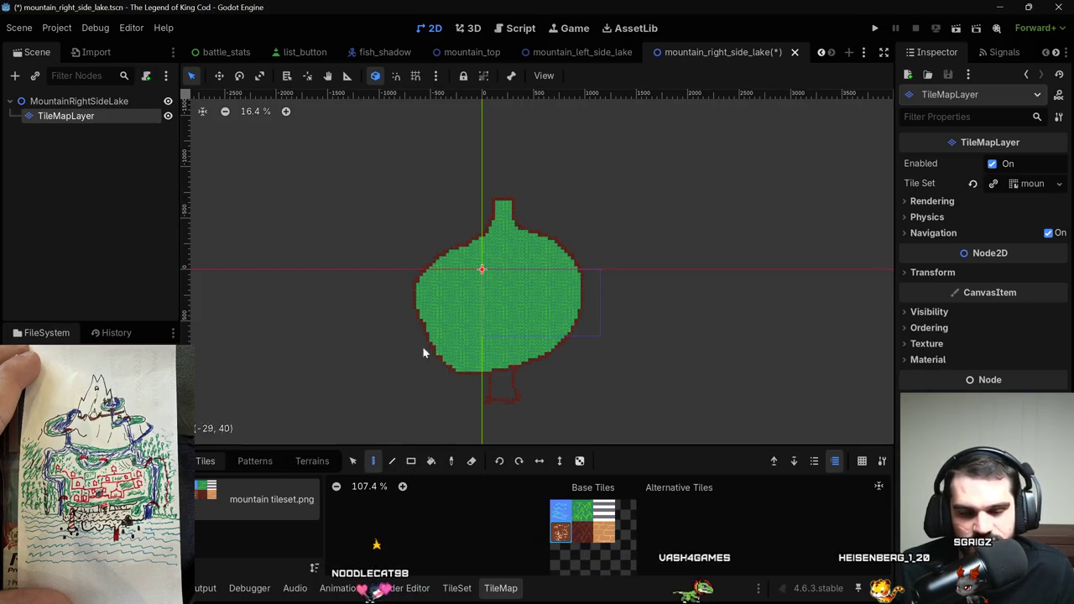
{"action": "left_click_drag", "start_coordinate": [468, 267], "coordinate": [509, 262]}
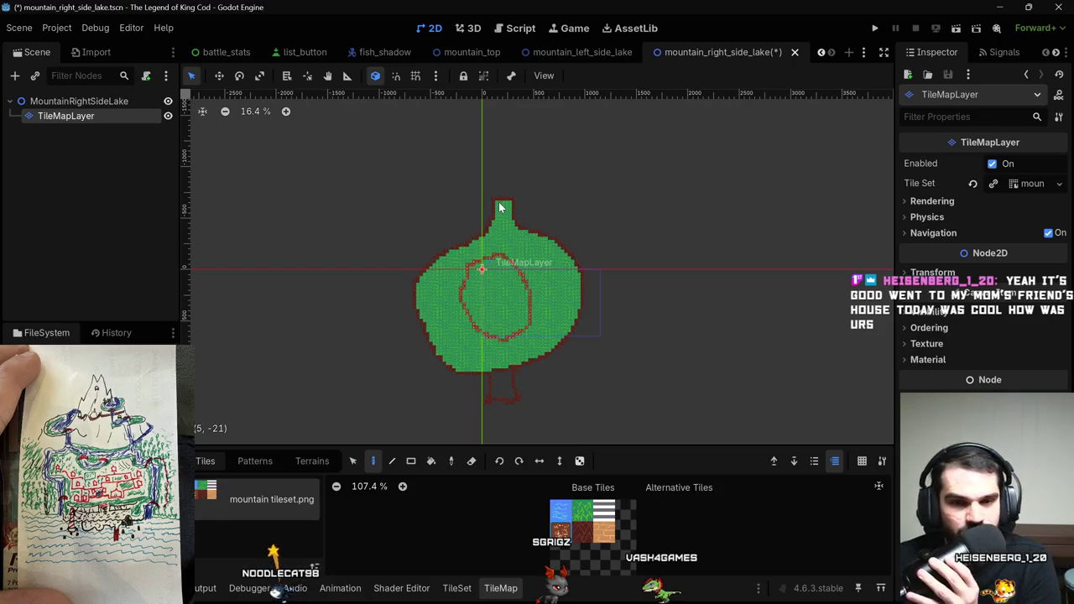
Cap the top peak and paint a path from it diagonally down to the lake ring.
{"action": "scroll", "coordinate": [504, 207], "scroll_direction": "up", "scroll_amount": 5}
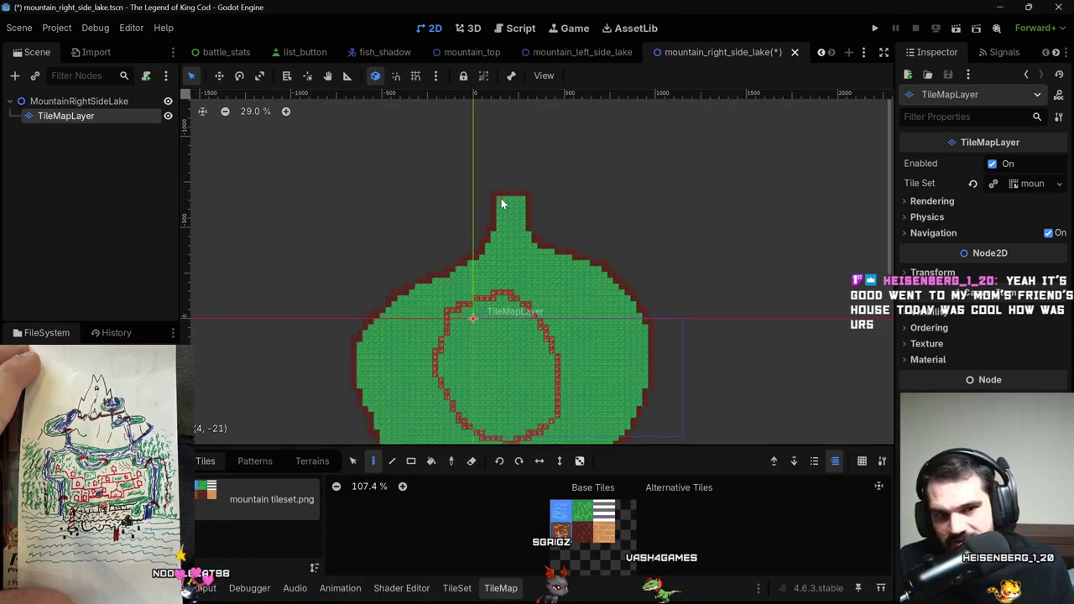
{"action": "left_click_drag", "start_coordinate": [517, 205], "coordinate": [521, 205]}
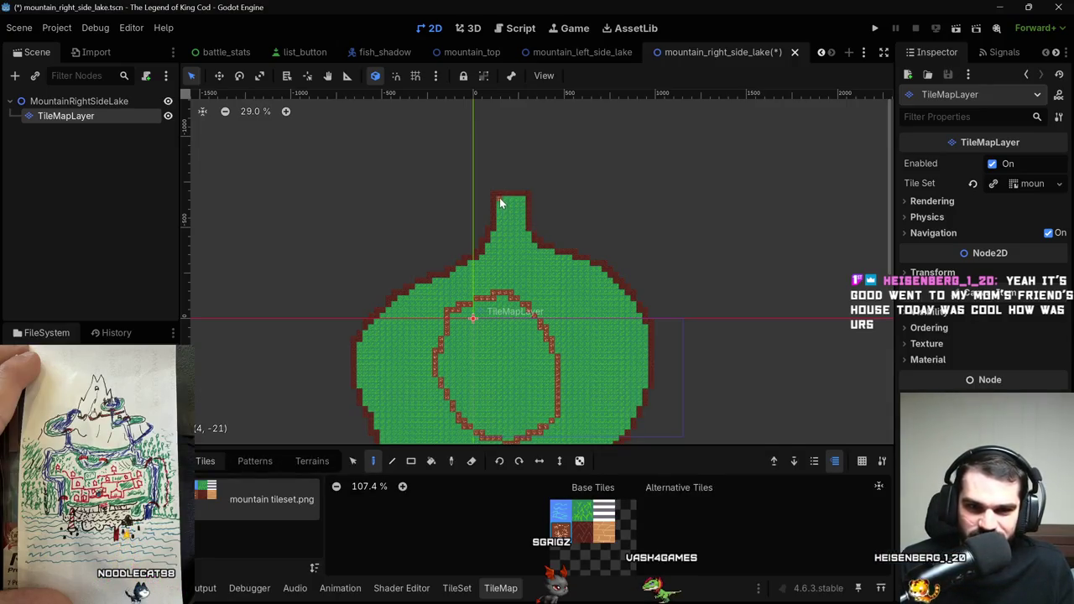
{"action": "mouse_move", "coordinate": [505, 206]}
{"action": "left_mouse_down"}
{"action": "mouse_move", "coordinate": [522, 204]}
{"action": "mouse_move", "coordinate": [511, 204]}
{"action": "mouse_move", "coordinate": [514, 234]}
{"action": "mouse_move", "coordinate": [493, 293]}
{"action": "mouse_move", "coordinate": [514, 254]}
{"action": "mouse_move", "coordinate": [513, 294]}
{"action": "mouse_move", "coordinate": [511, 256]}
{"action": "mouse_move", "coordinate": [511, 280]}
{"action": "mouse_move", "coordinate": [504, 268]}
{"action": "left_mouse_up"}
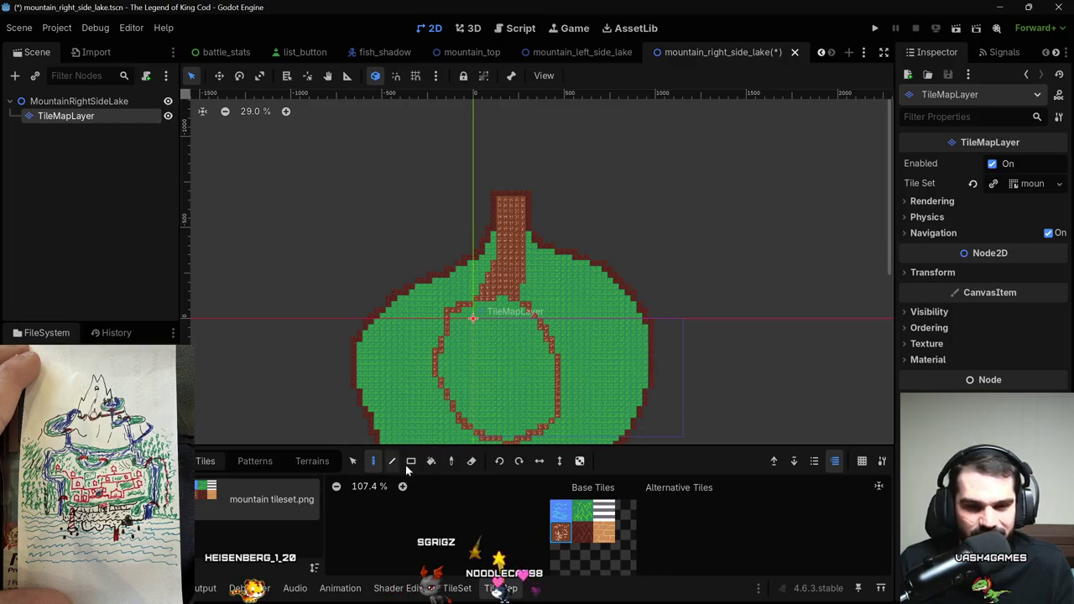
{"action": "left_click", "coordinate": [471, 464]}
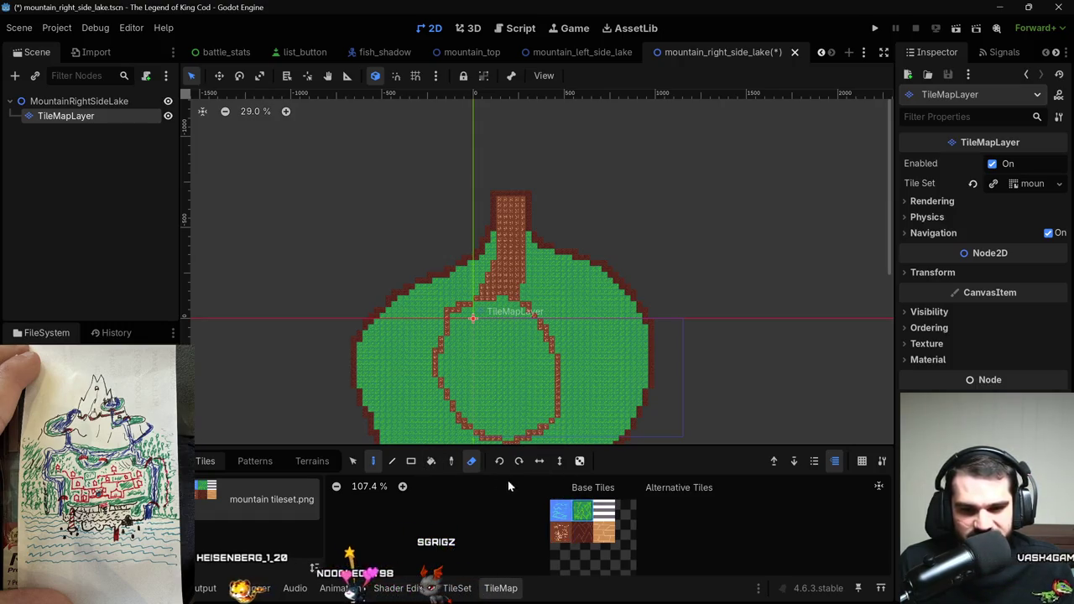
{"action": "left_click", "coordinate": [432, 461]}
{"action": "left_click", "coordinate": [373, 463]}
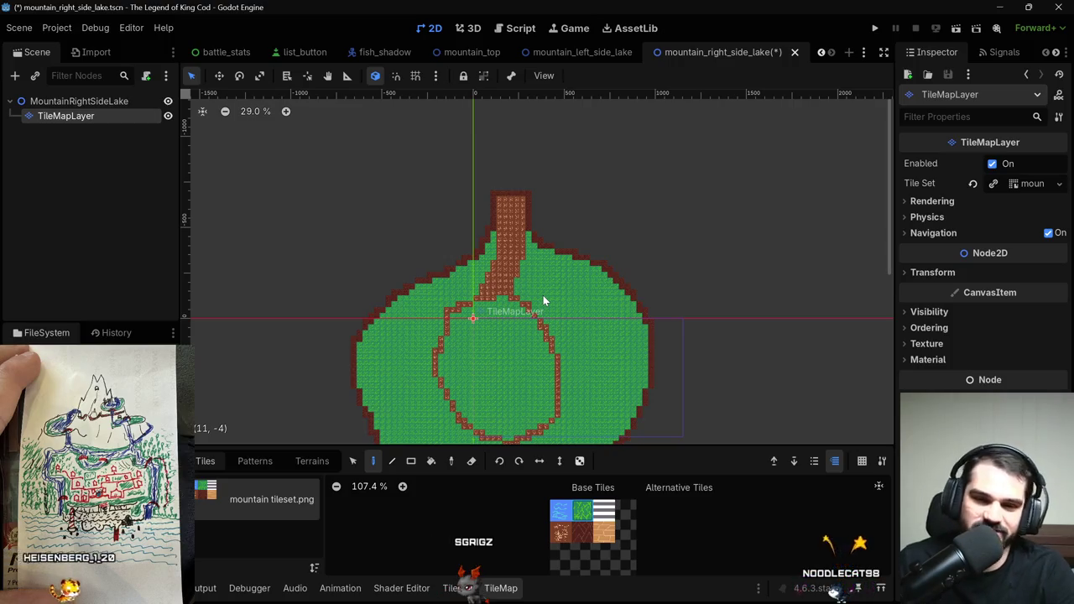
{"action": "scroll", "coordinate": [635, 348], "scroll_direction": "down", "scroll_amount": 3}
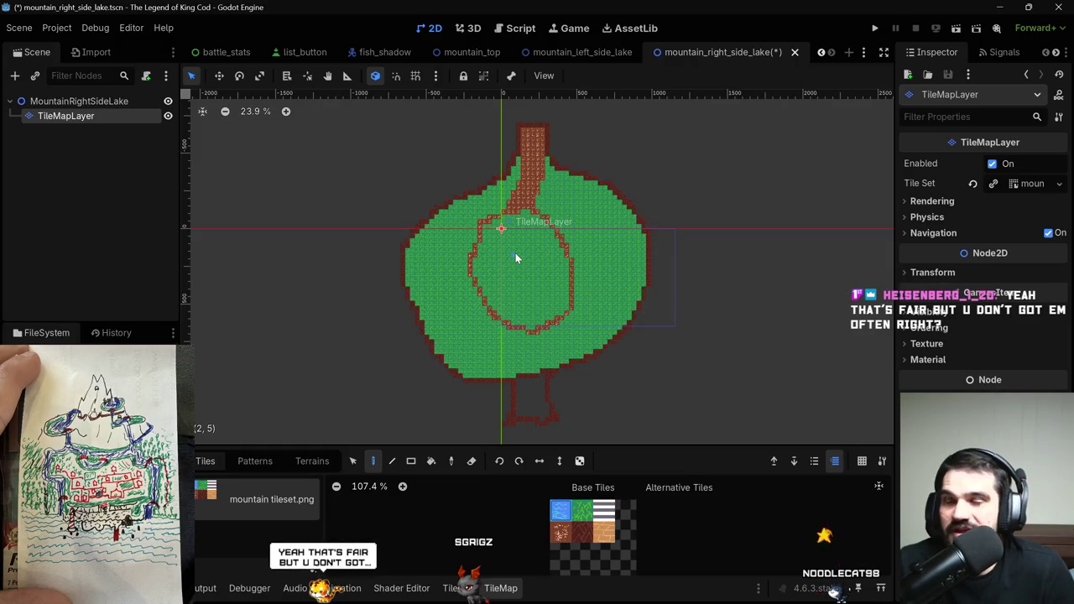
{"action": "key", "text": "g"}
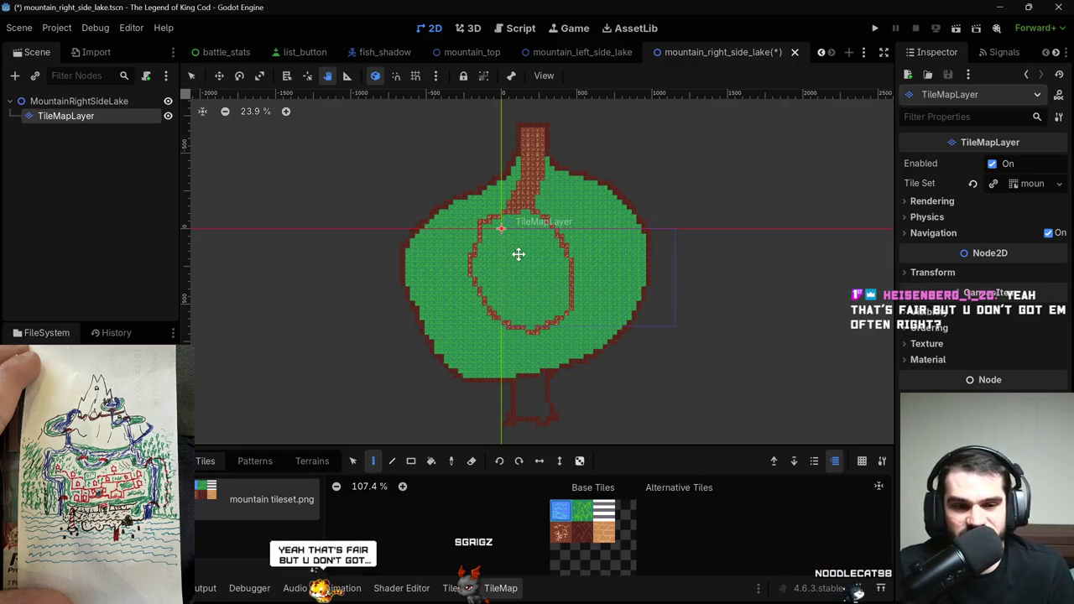
Bucket-fill the lake interior with blue water.
{"action": "left_click", "coordinate": [431, 461]}
{"action": "left_click", "coordinate": [520, 268]}
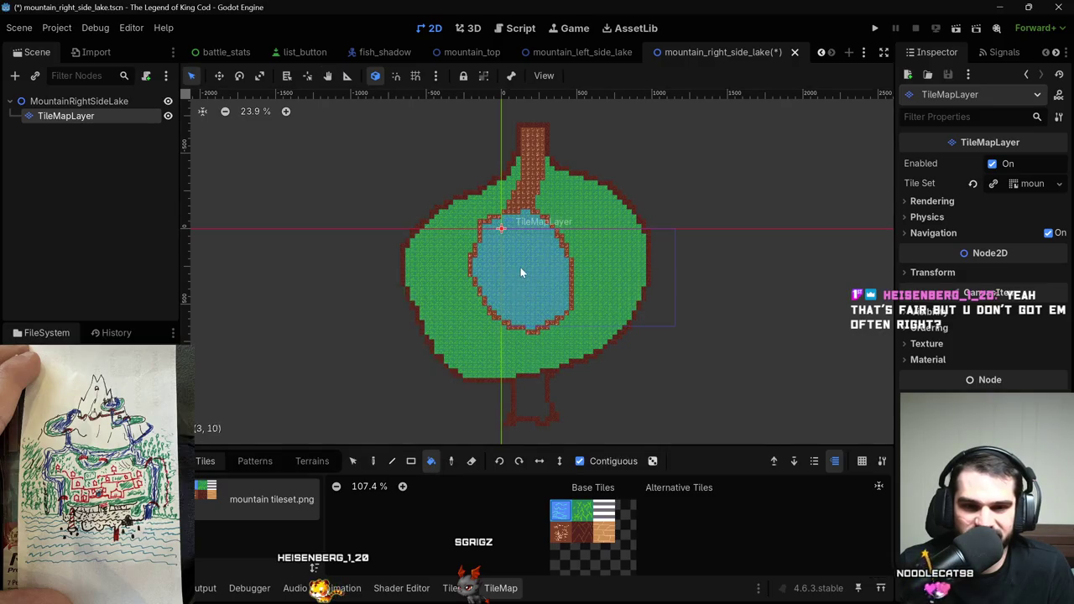
{"action": "scroll", "coordinate": [520, 267], "scroll_direction": "up", "scroll_amount": 1}
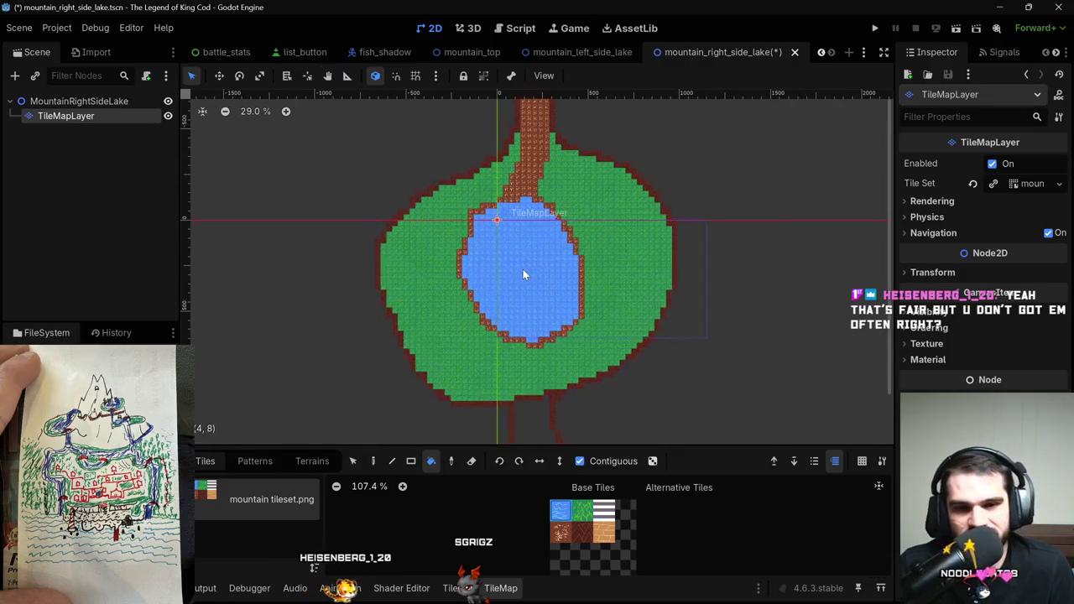
Widen the brown dirt banks along the lake's upper-left and lower edges.
{"action": "left_click", "coordinate": [568, 534]}
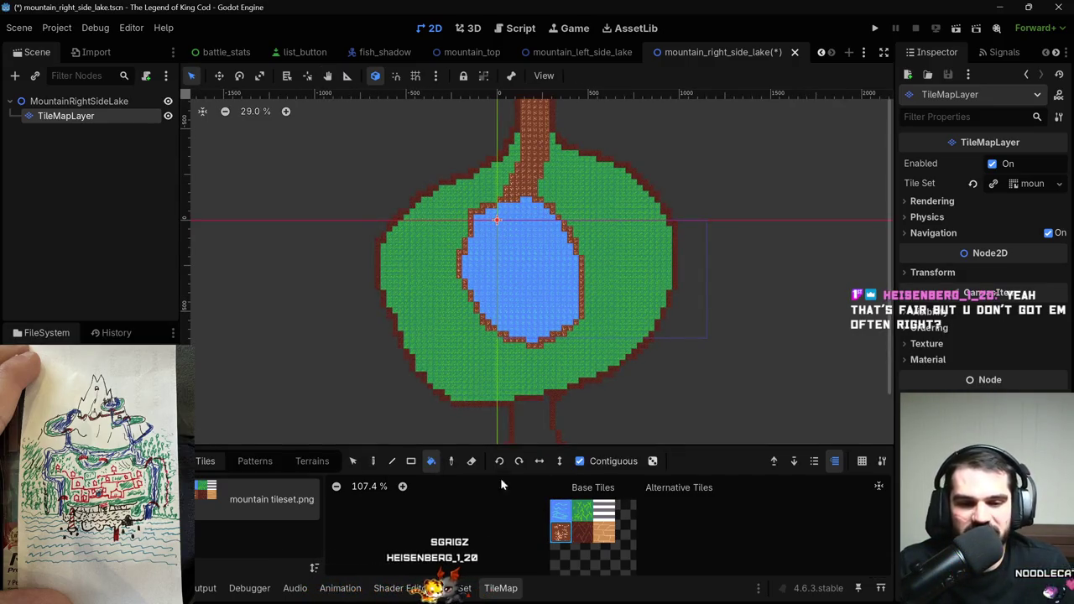
{"action": "left_click", "coordinate": [374, 465]}
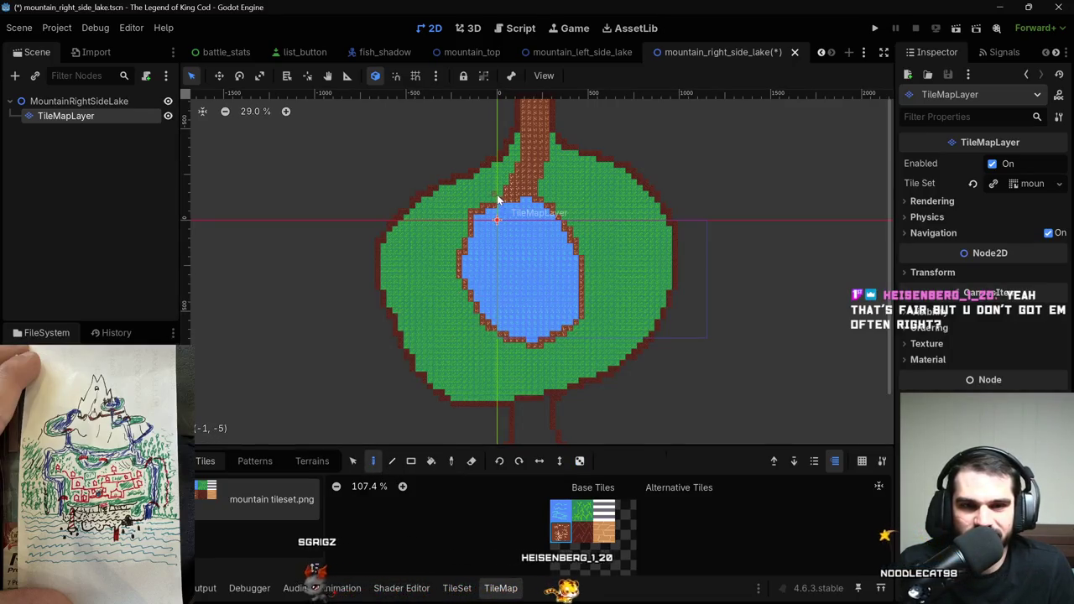
{"action": "mouse_move", "coordinate": [499, 199]}
{"action": "left_mouse_down"}
{"action": "mouse_move", "coordinate": [465, 218]}
{"action": "mouse_move", "coordinate": [452, 282]}
{"action": "left_mouse_up"}
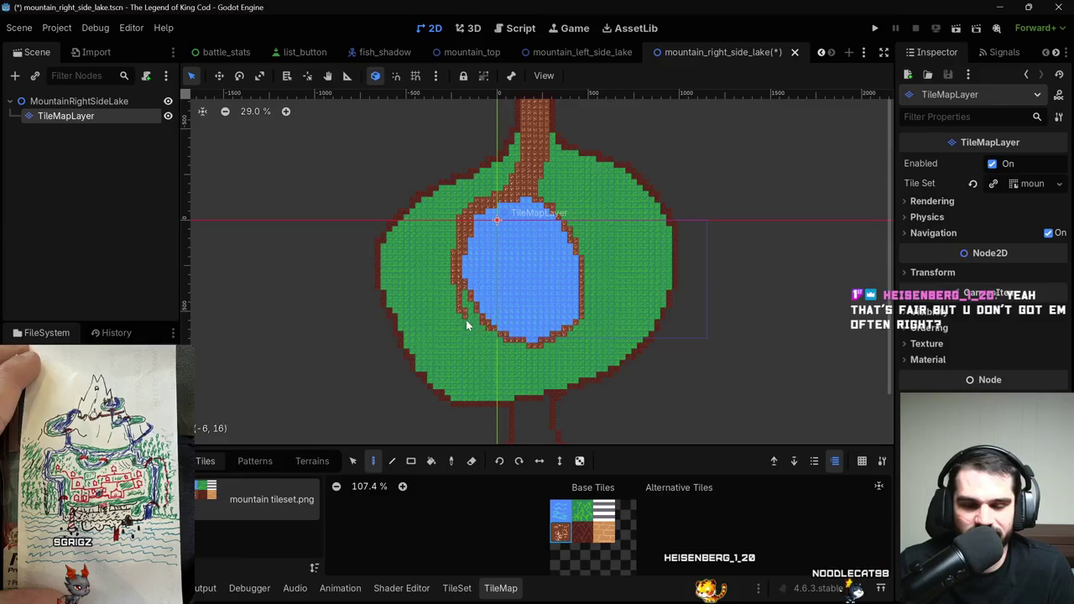
{"action": "mouse_move", "coordinate": [486, 337]}
{"action": "left_mouse_down"}
{"action": "mouse_move", "coordinate": [527, 354]}
{"action": "mouse_move", "coordinate": [564, 350]}
{"action": "left_mouse_up"}
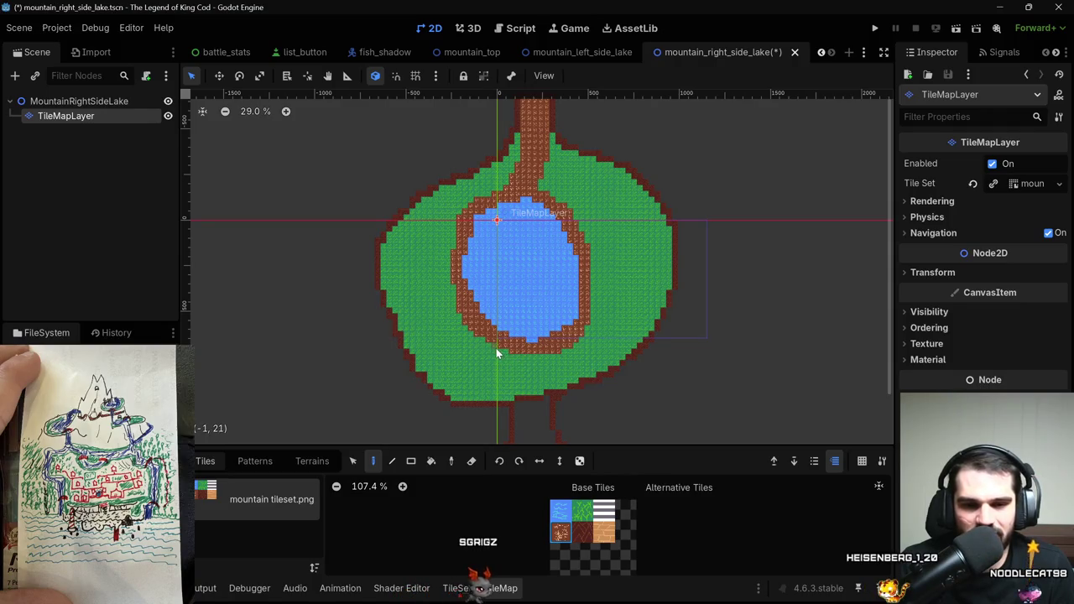
{"action": "scroll", "coordinate": [516, 403], "scroll_direction": "up", "scroll_amount": 2}
{"action": "scroll", "coordinate": [513, 412], "scroll_direction": "down", "scroll_amount": 3}
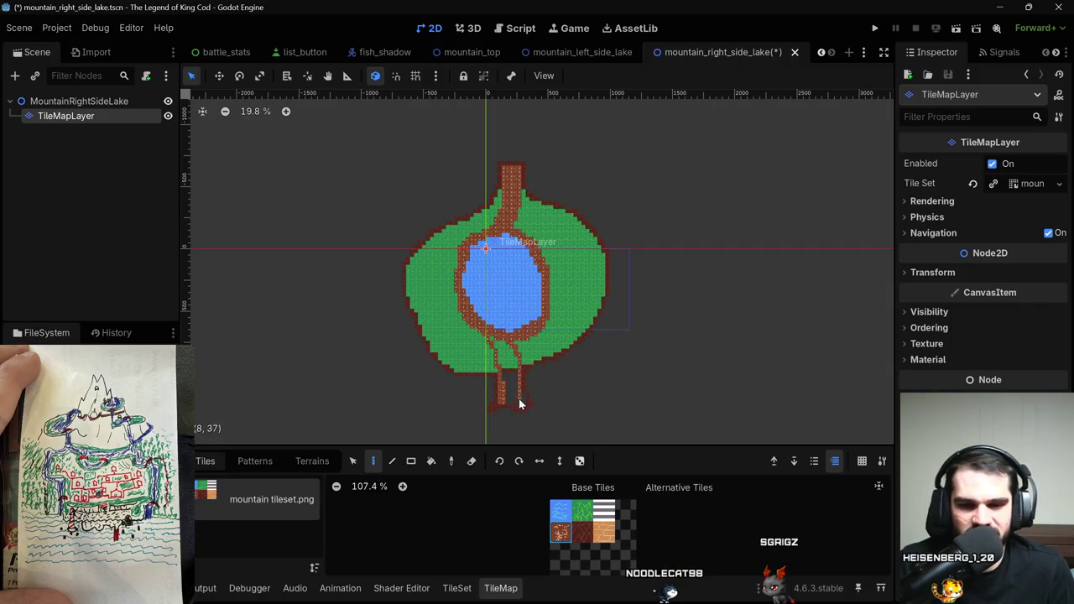
Fill the gap in the dirt path running down from the lake.
{"action": "scroll", "coordinate": [492, 414], "scroll_direction": "up", "scroll_amount": 2}
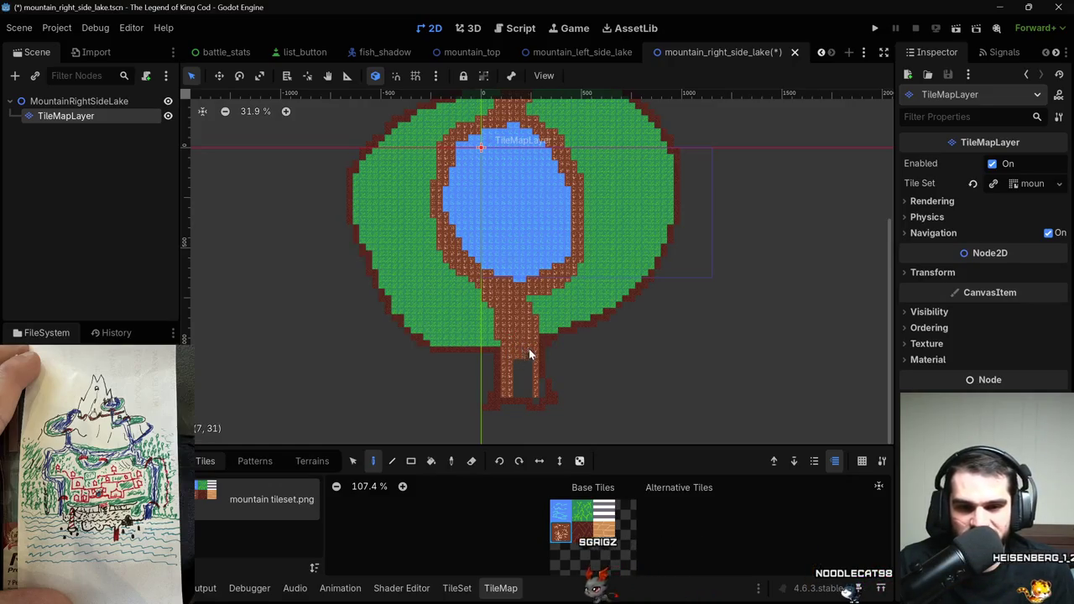
{"action": "left_click", "coordinate": [517, 371]}
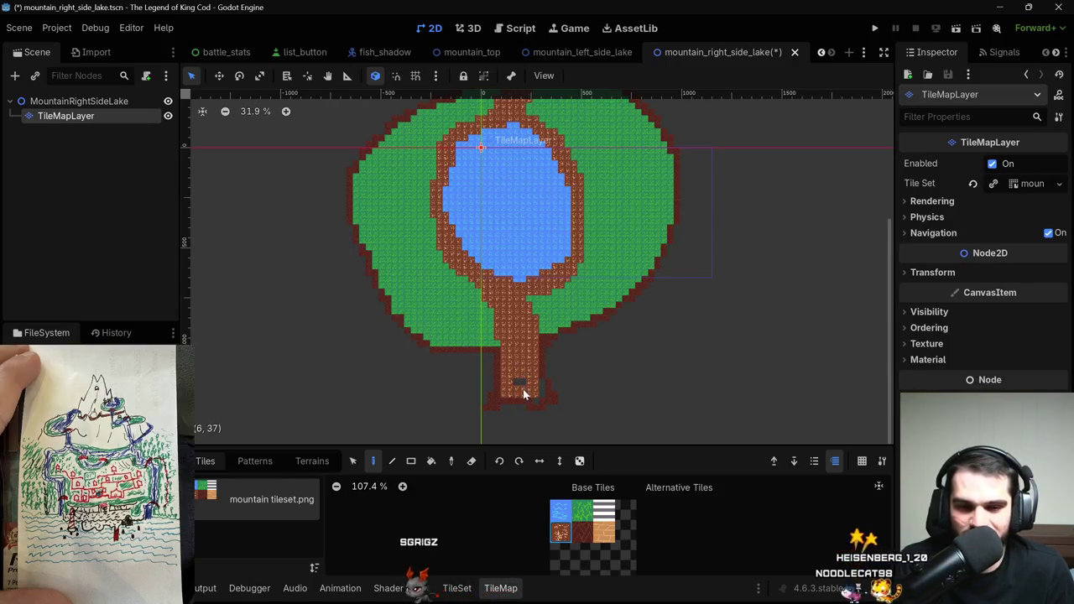
{"action": "left_click", "coordinate": [582, 531]}
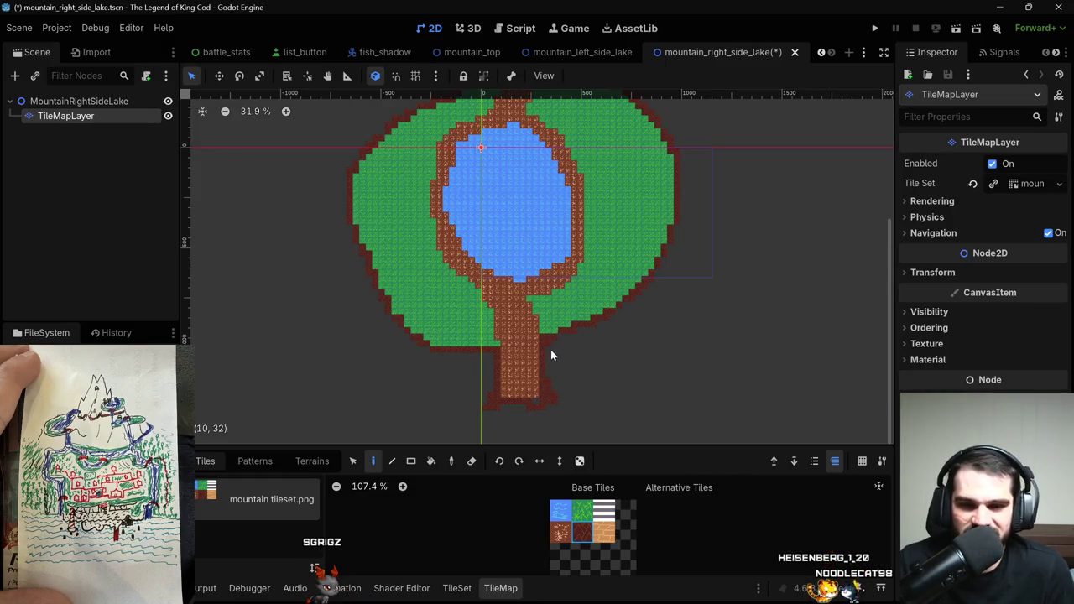
{"action": "scroll", "coordinate": [562, 395], "scroll_direction": "down", "scroll_amount": 3}
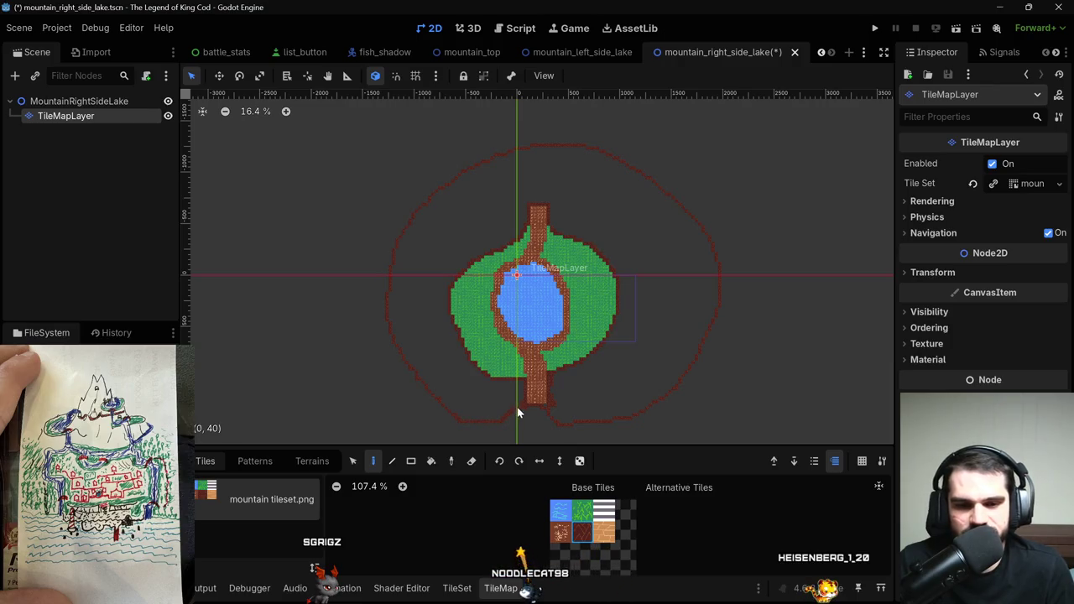
{"action": "scroll", "coordinate": [559, 264], "scroll_direction": "up", "scroll_amount": 2}
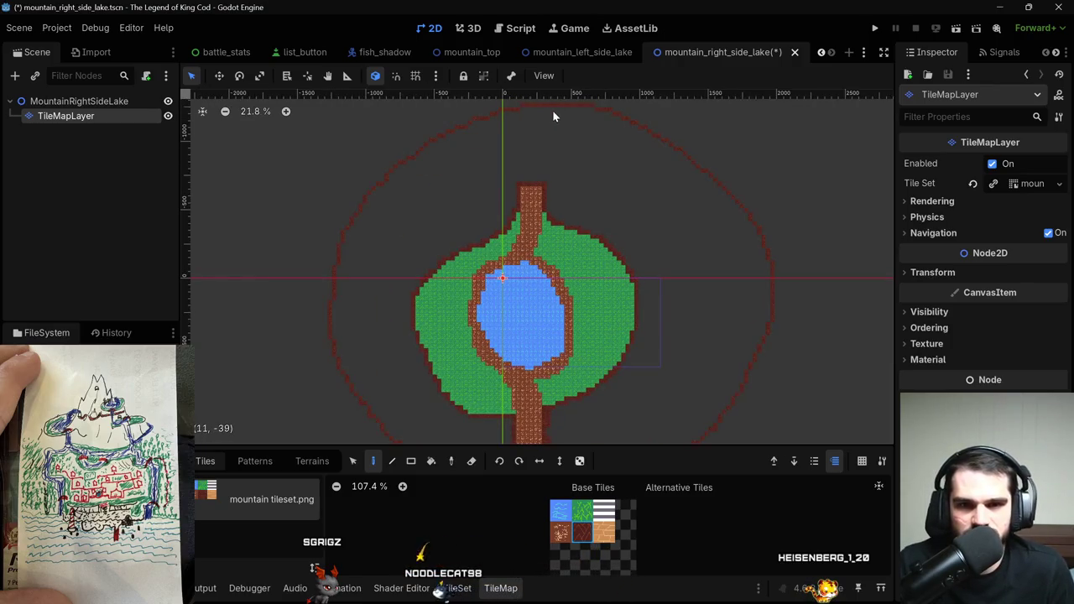
Draw two mountain lines around the path top, then bucket-fill the ring around the field with mountains.
{"action": "left_click_drag", "start_coordinate": [553, 109], "coordinate": [547, 188]}
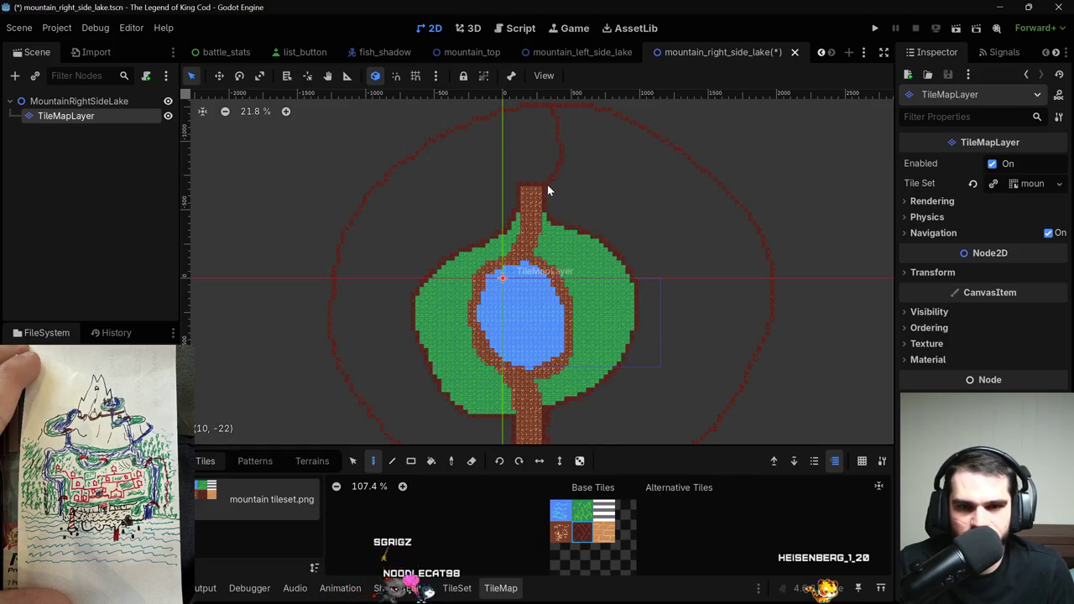
{"action": "mouse_move", "coordinate": [496, 136]}
{"action": "left_mouse_down"}
{"action": "mouse_move", "coordinate": [495, 112]}
{"action": "mouse_move", "coordinate": [519, 183]}
{"action": "left_mouse_up"}
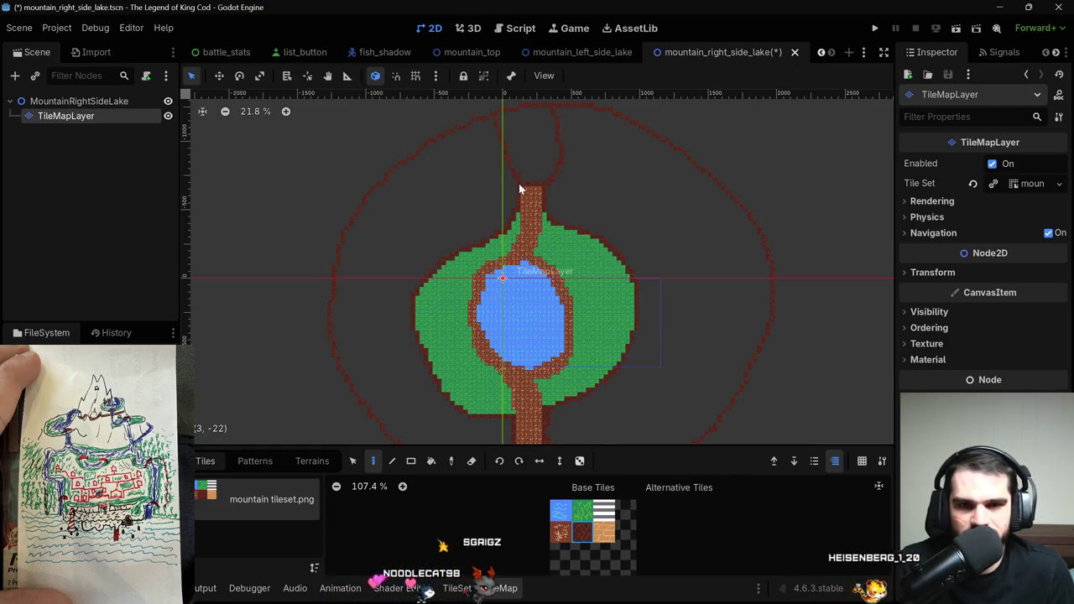
{"action": "key", "text": "b"}
{"action": "scroll", "coordinate": [503, 203], "scroll_direction": "down", "scroll_amount": 3}
{"action": "left_click", "coordinate": [495, 198]}
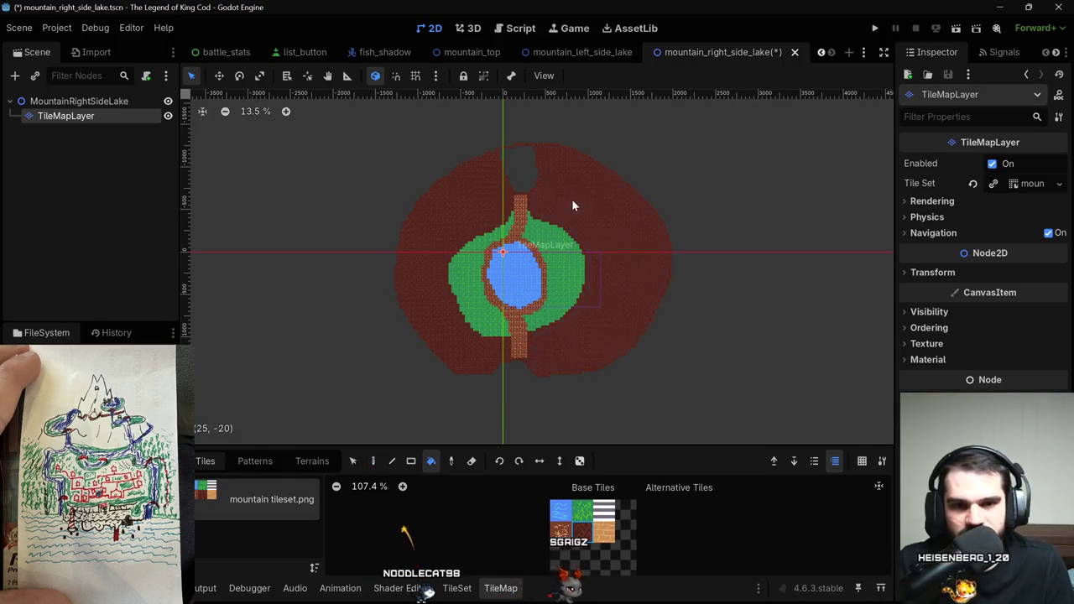
{"action": "scroll", "coordinate": [571, 346], "scroll_direction": "up", "scroll_amount": 2}
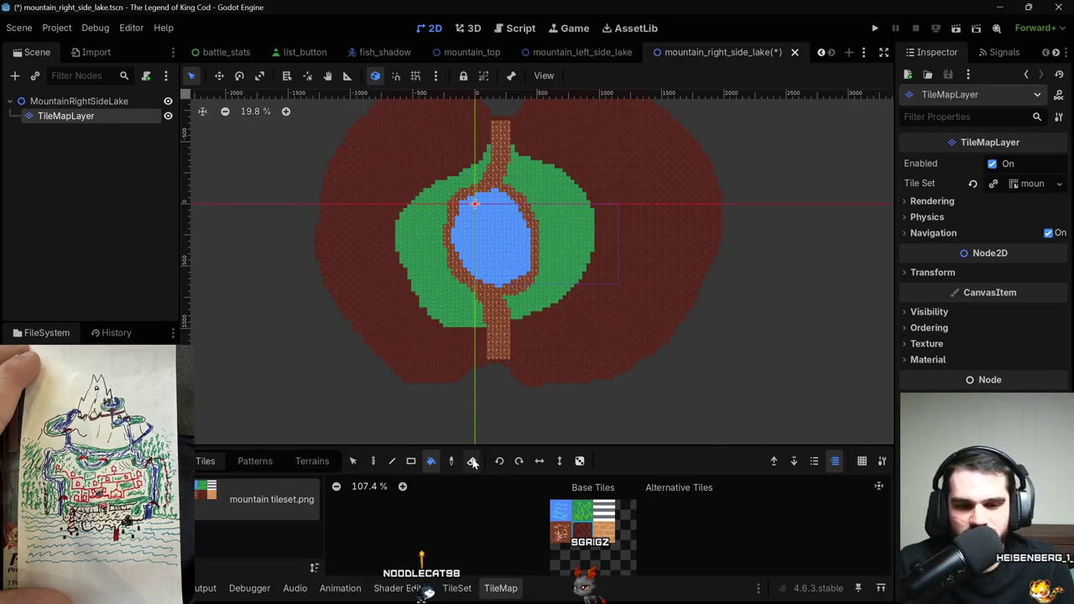
{"action": "scroll", "coordinate": [489, 428], "scroll_direction": "up", "scroll_amount": 4}
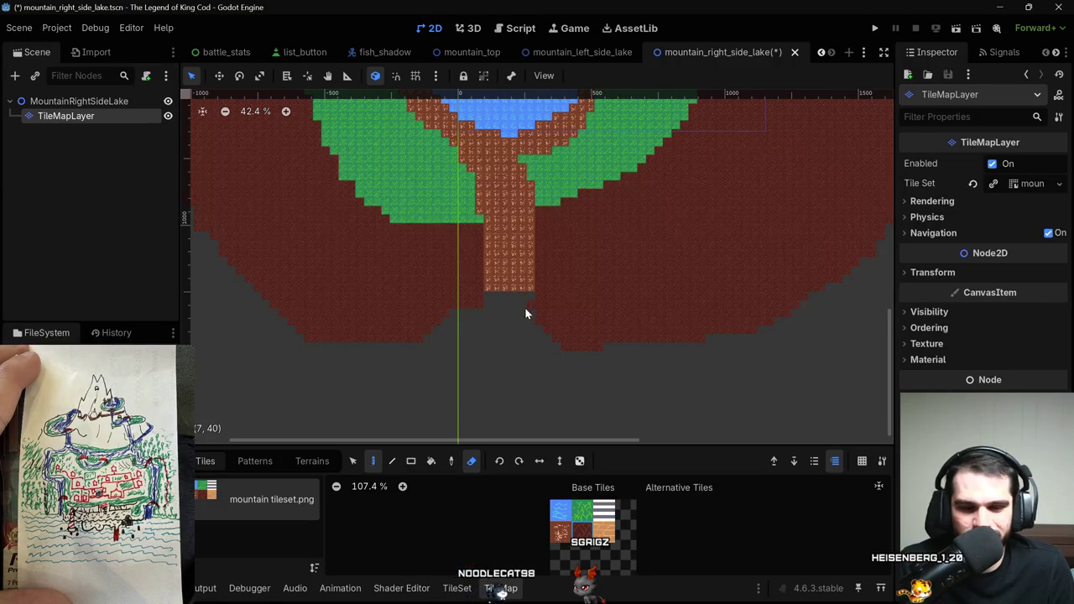
{"action": "scroll", "coordinate": [531, 307], "scroll_direction": "down", "scroll_amount": 6}
{"action": "scroll", "coordinate": [520, 319], "scroll_direction": "up", "scroll_amount": 3}
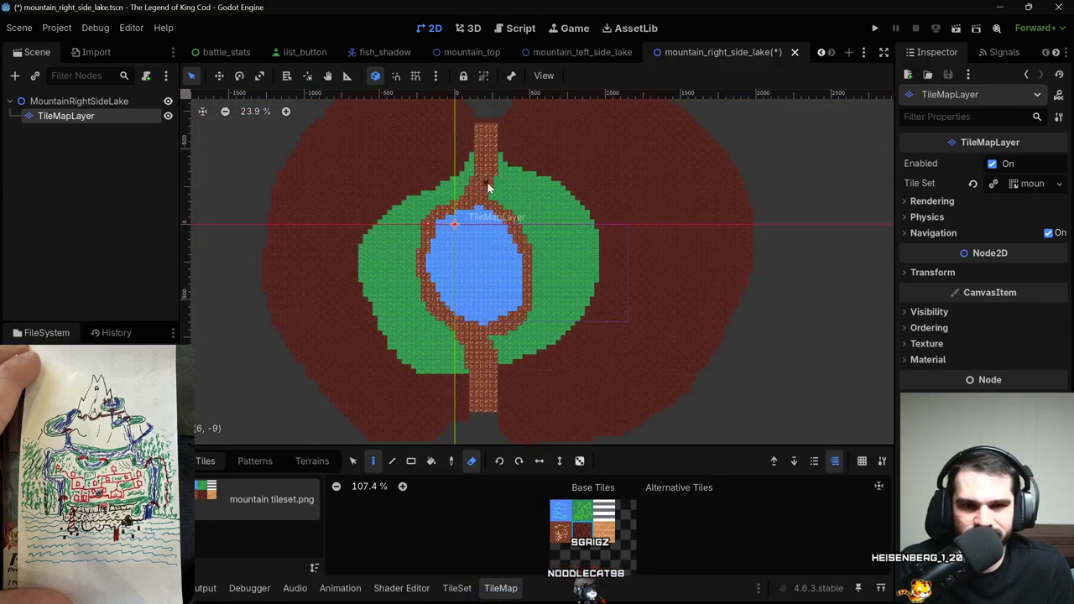
{"action": "scroll", "coordinate": [489, 188], "scroll_direction": "down", "scroll_amount": 1}
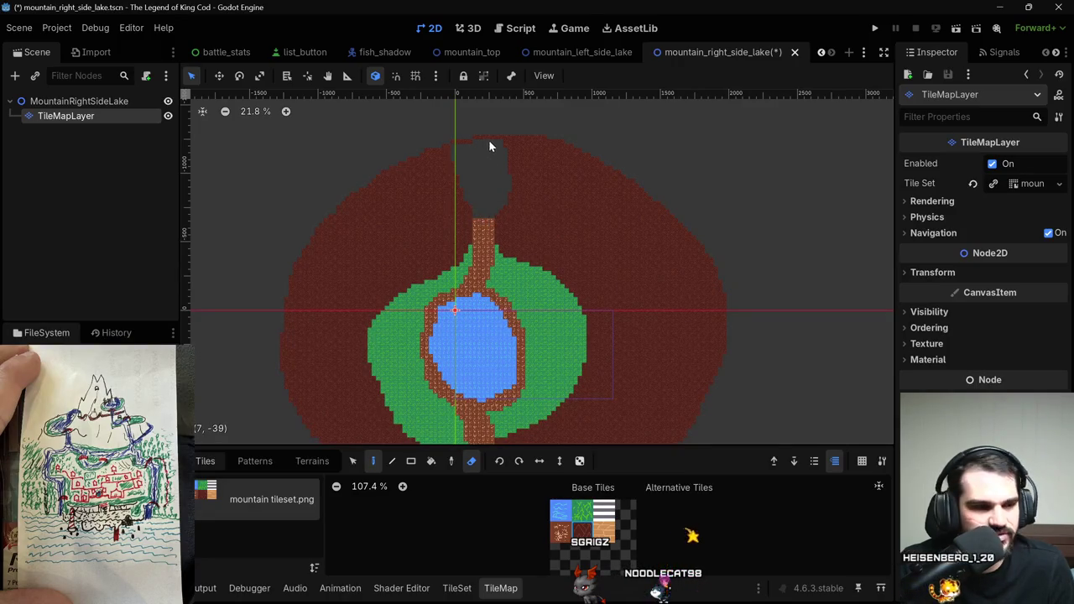
{"action": "scroll", "coordinate": [489, 143], "scroll_direction": "up", "scroll_amount": 4}
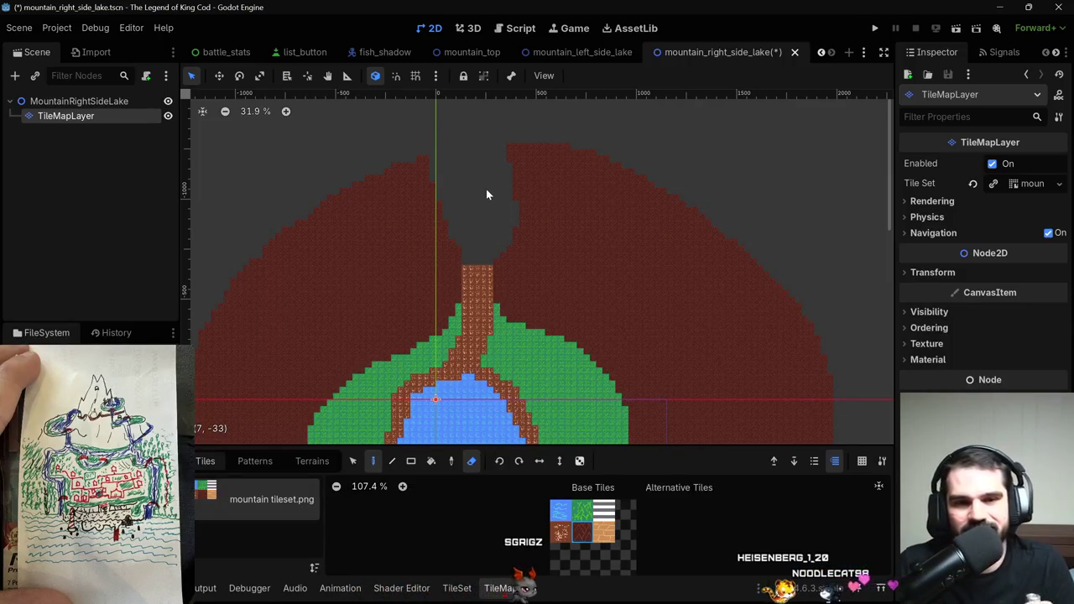
{"action": "scroll", "coordinate": [485, 194], "scroll_direction": "down", "scroll_amount": 5}
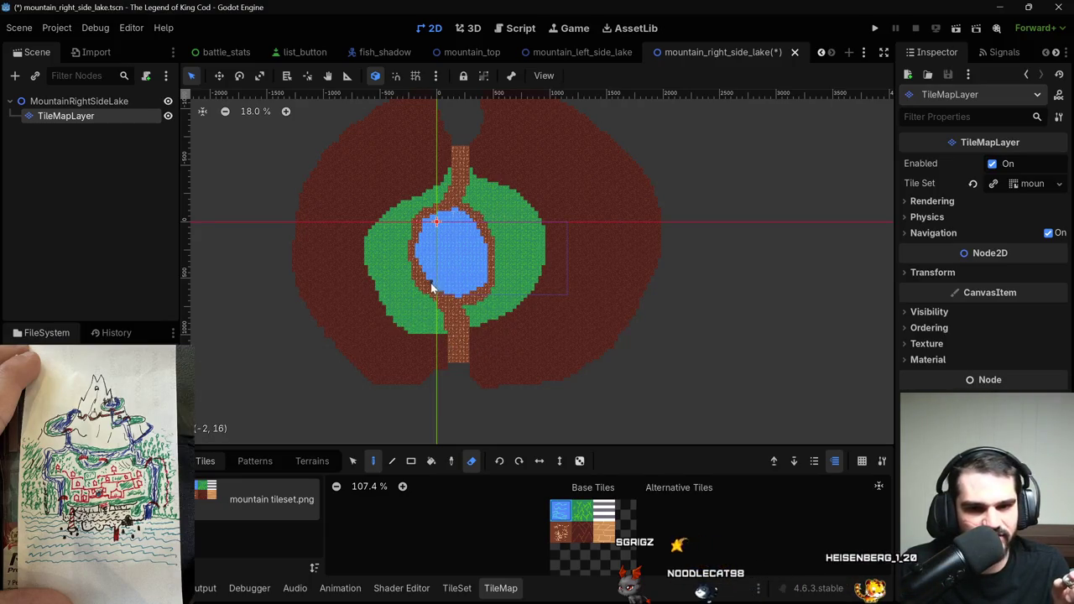
Paint two parallel water streams running down-left from the lake.
{"action": "mouse_move", "coordinate": [421, 305]}
{"action": "left_mouse_down"}
{"action": "mouse_move", "coordinate": [396, 340]}
{"action": "mouse_move", "coordinate": [392, 390]}
{"action": "left_mouse_up"}
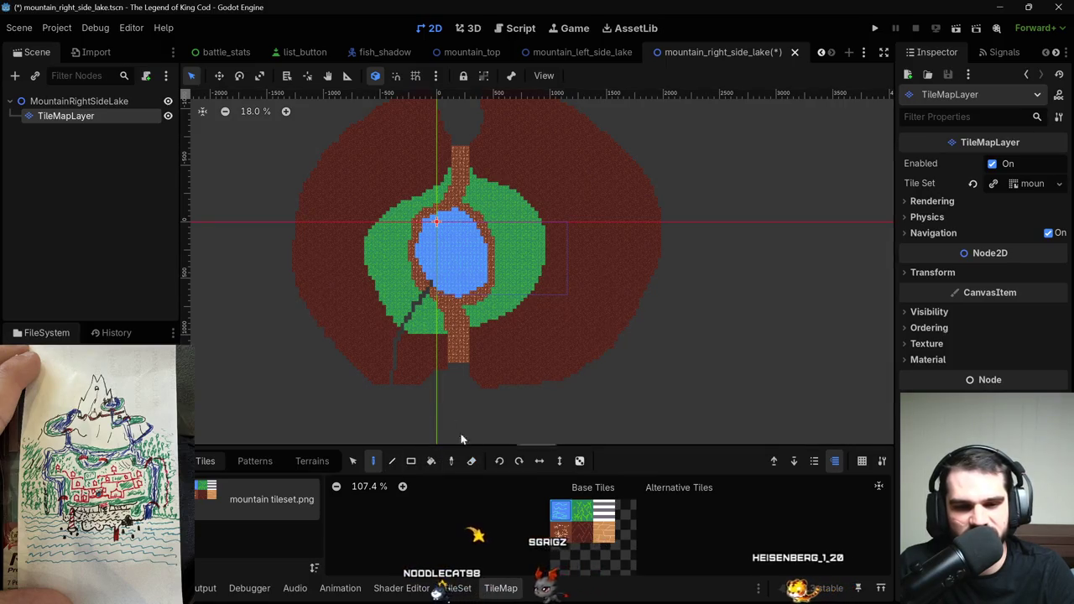
{"action": "scroll", "coordinate": [447, 279], "scroll_direction": "up", "scroll_amount": 2}
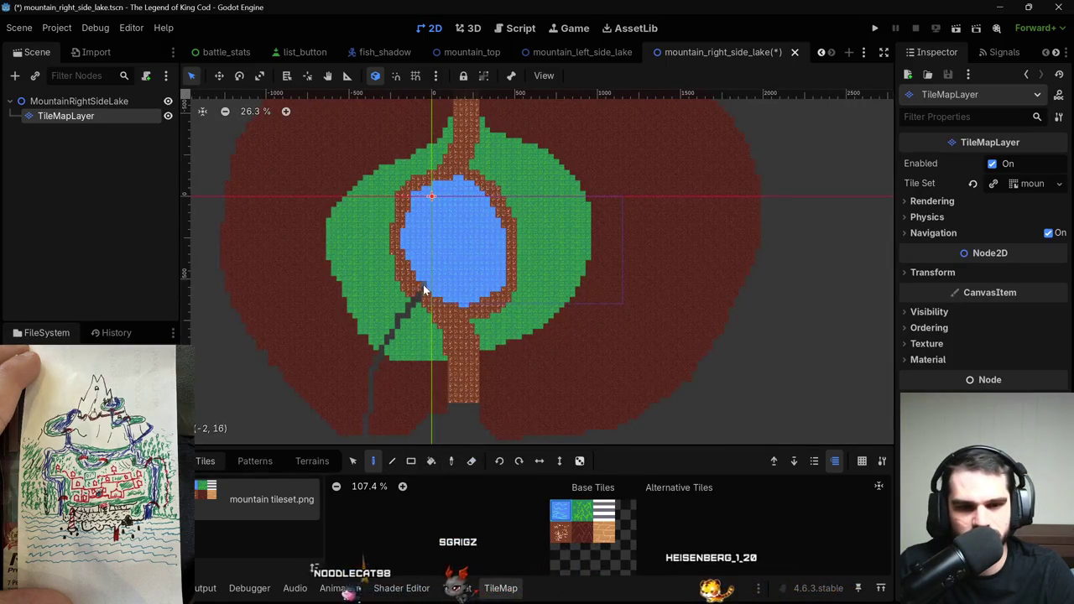
{"action": "left_click_drag", "start_coordinate": [422, 287], "coordinate": [366, 388]}
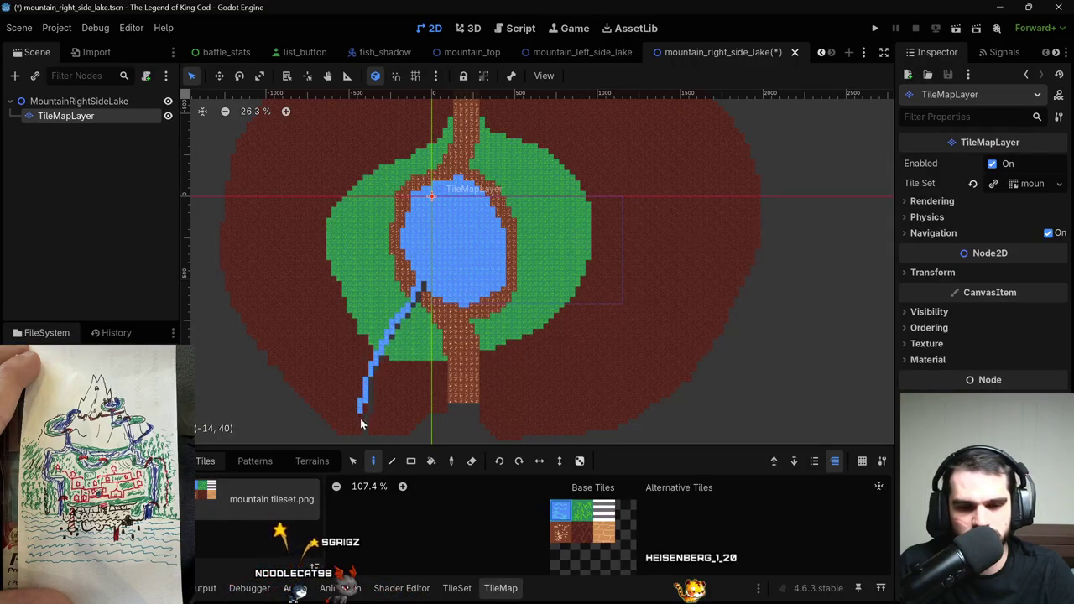
{"action": "left_click", "coordinate": [428, 314]}
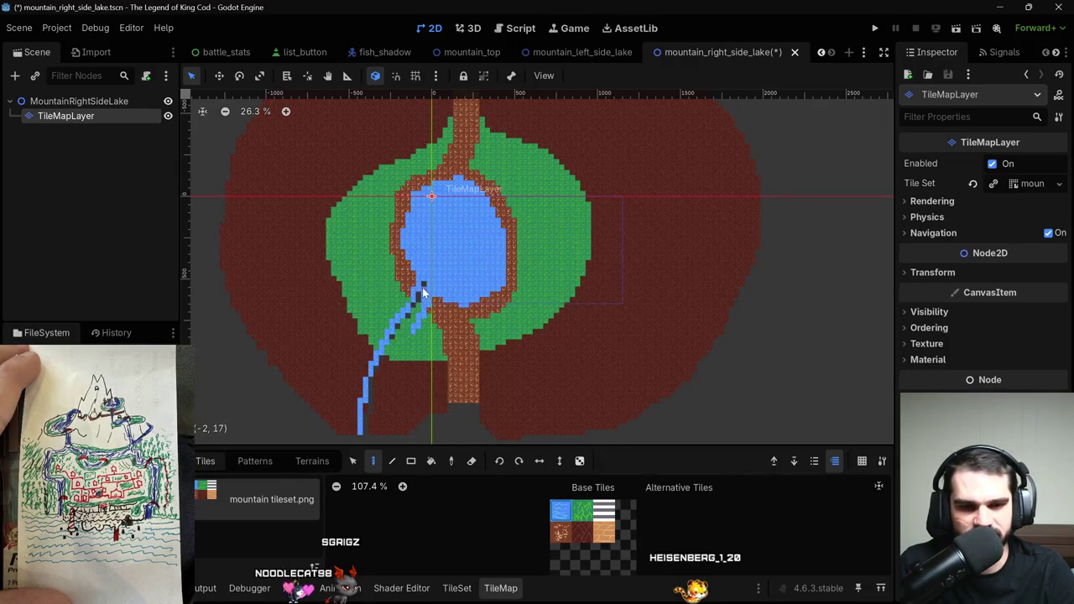
{"action": "left_click_drag", "start_coordinate": [415, 315], "coordinate": [389, 406]}
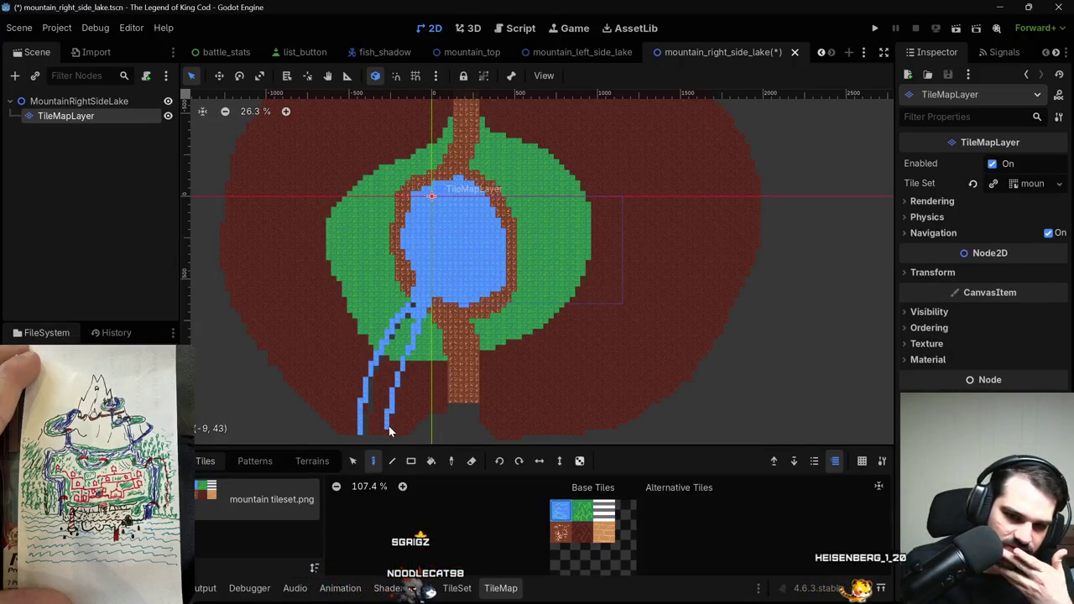
{"action": "scroll", "coordinate": [389, 433], "scroll_direction": "up", "scroll_amount": 4}
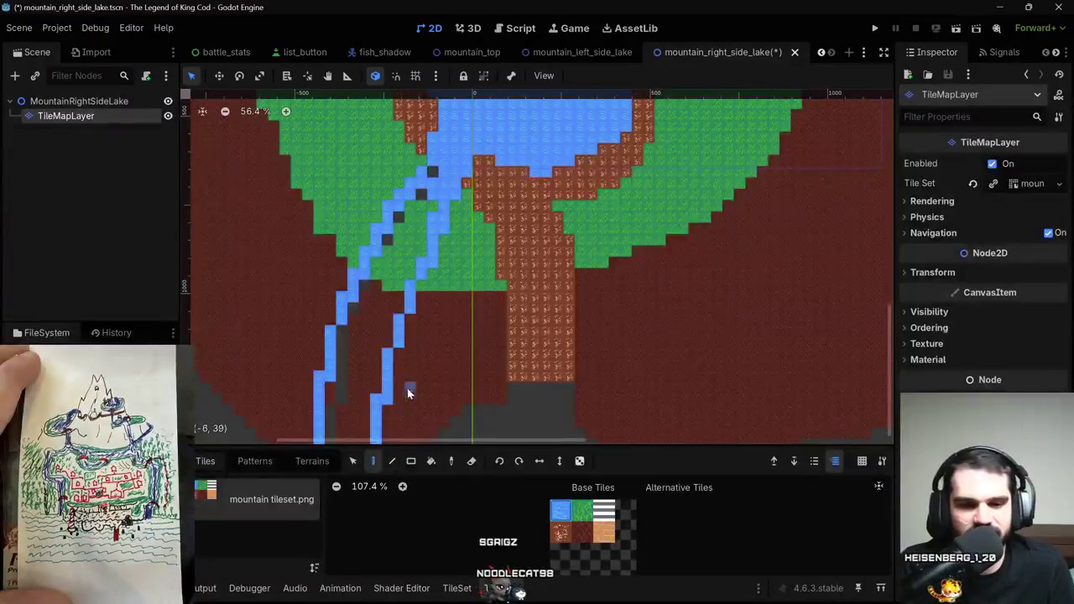
{"action": "scroll", "coordinate": [394, 424], "scroll_direction": "down", "scroll_amount": 3}
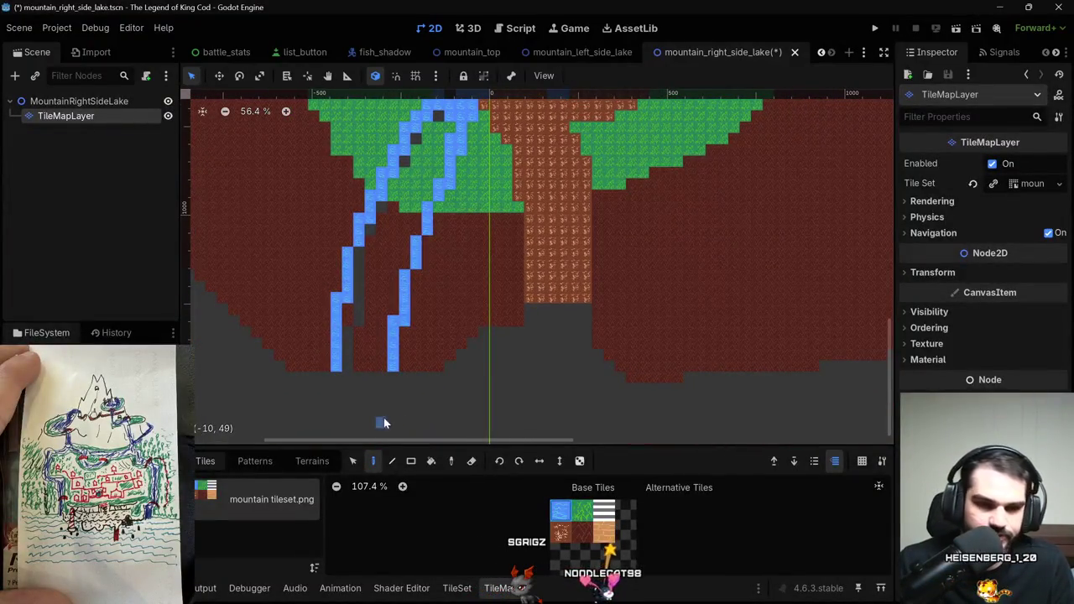
Bucket-fill the strips and gaps between the two streams with water.
{"action": "key", "text": "b"}
{"action": "left_click", "coordinate": [376, 329]}
{"action": "left_click", "coordinate": [361, 317]}
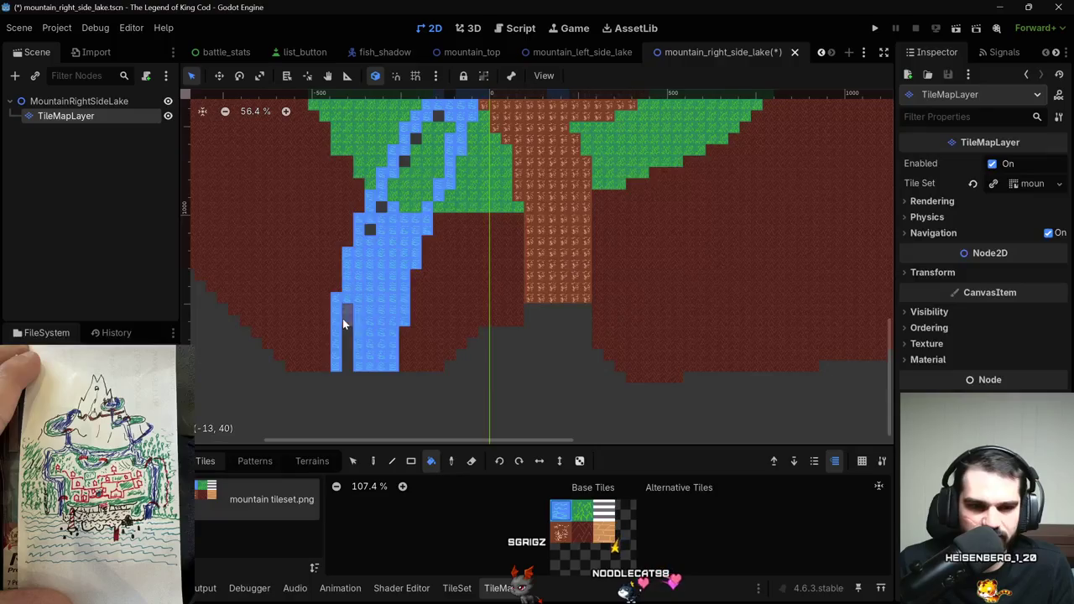
{"action": "left_click", "coordinate": [346, 317]}
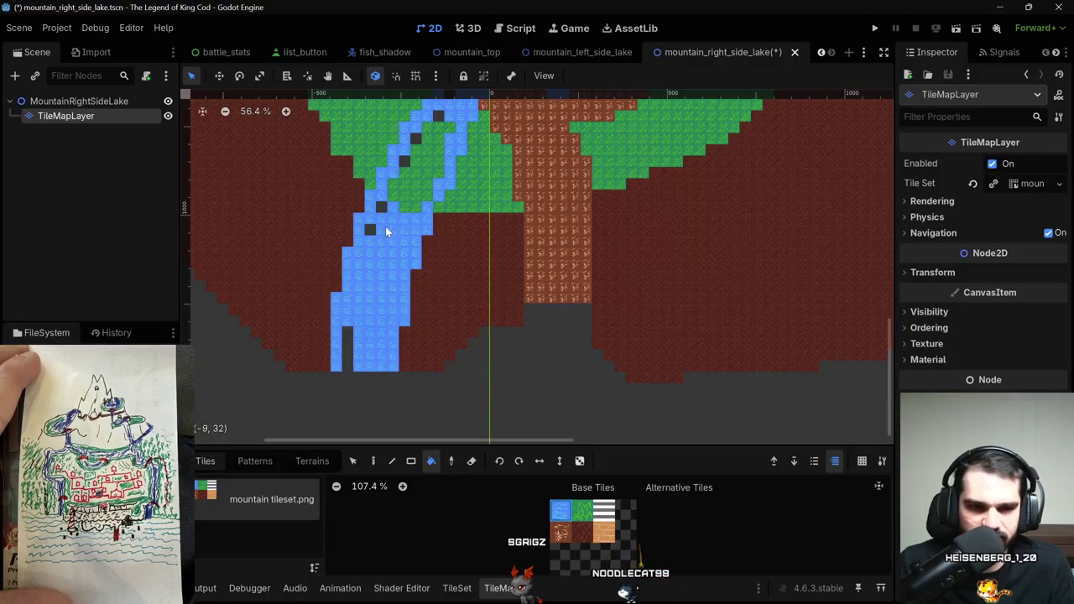
{"action": "scroll", "coordinate": [405, 186], "scroll_direction": "up", "scroll_amount": 3}
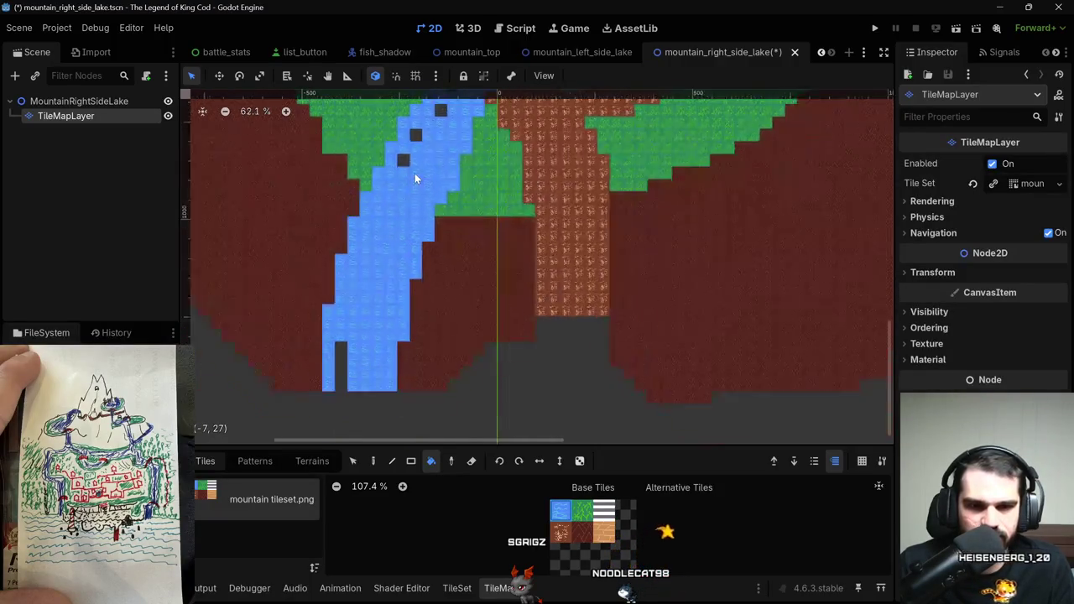
{"action": "scroll", "coordinate": [415, 173], "scroll_direction": "down", "scroll_amount": 1}
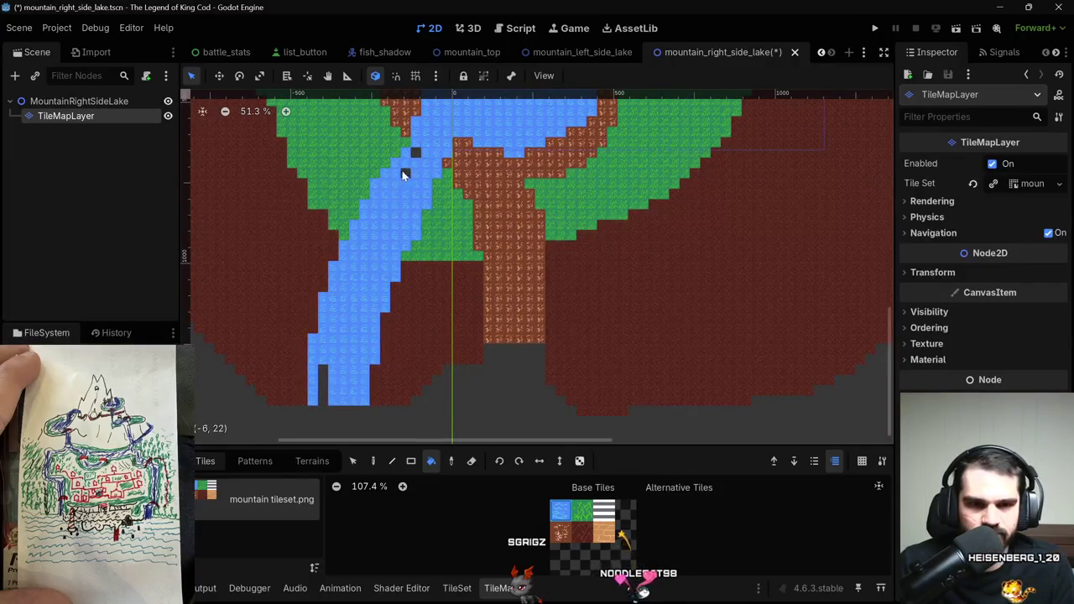
{"action": "scroll", "coordinate": [436, 176], "scroll_direction": "down", "scroll_amount": 1}
{"action": "scroll", "coordinate": [436, 175], "scroll_direction": "up", "scroll_amount": 1}
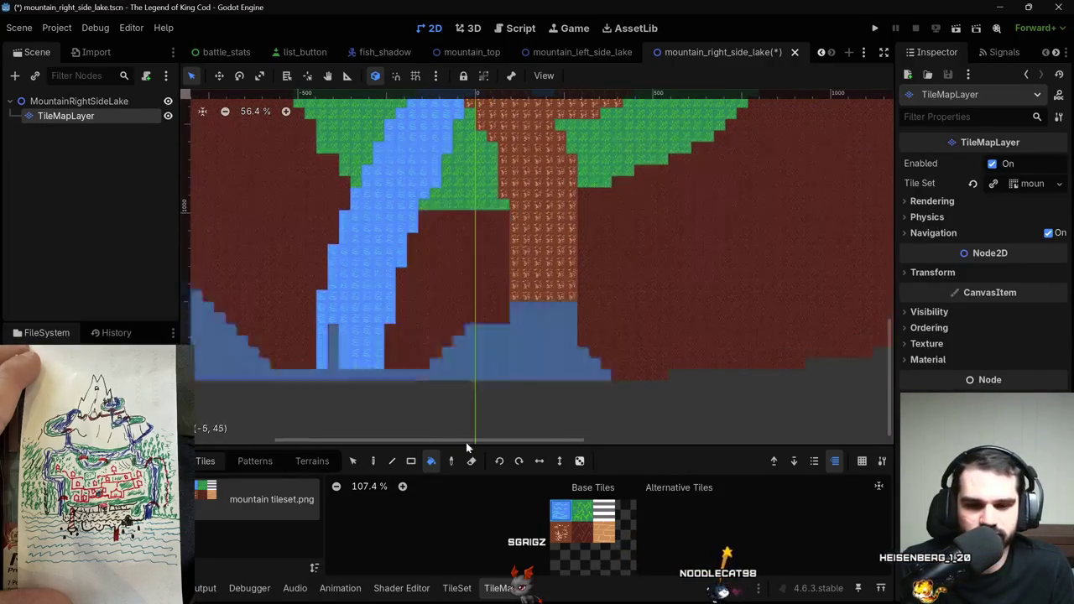
Paint a dirt tile at the river's edge.
{"action": "left_click", "coordinate": [373, 461]}
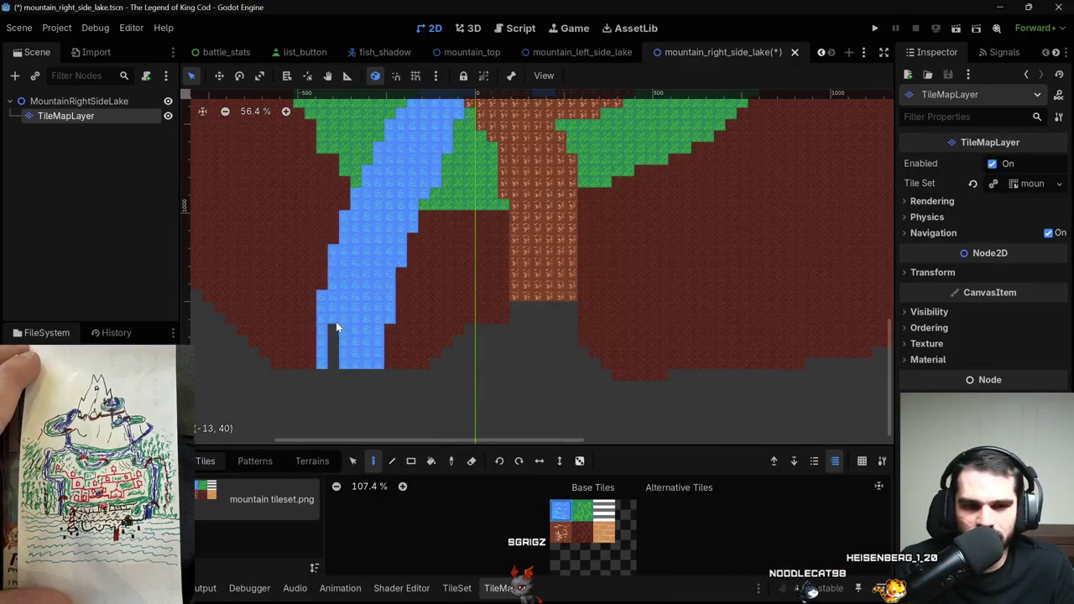
{"action": "scroll", "coordinate": [384, 266], "scroll_direction": "up", "scroll_amount": 2}
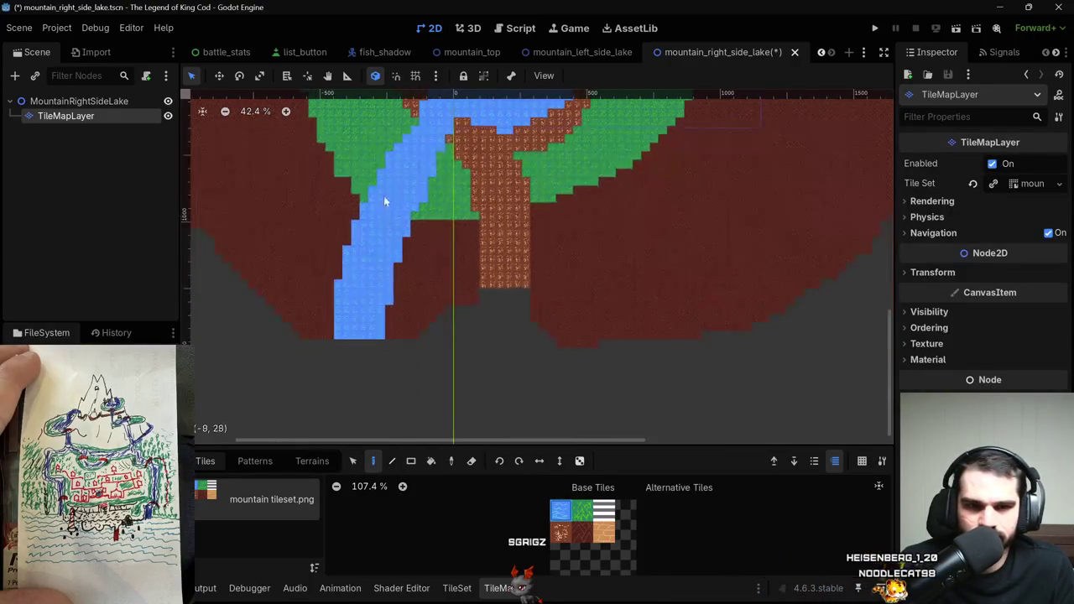
{"action": "scroll", "coordinate": [384, 204], "scroll_direction": "down", "scroll_amount": 3}
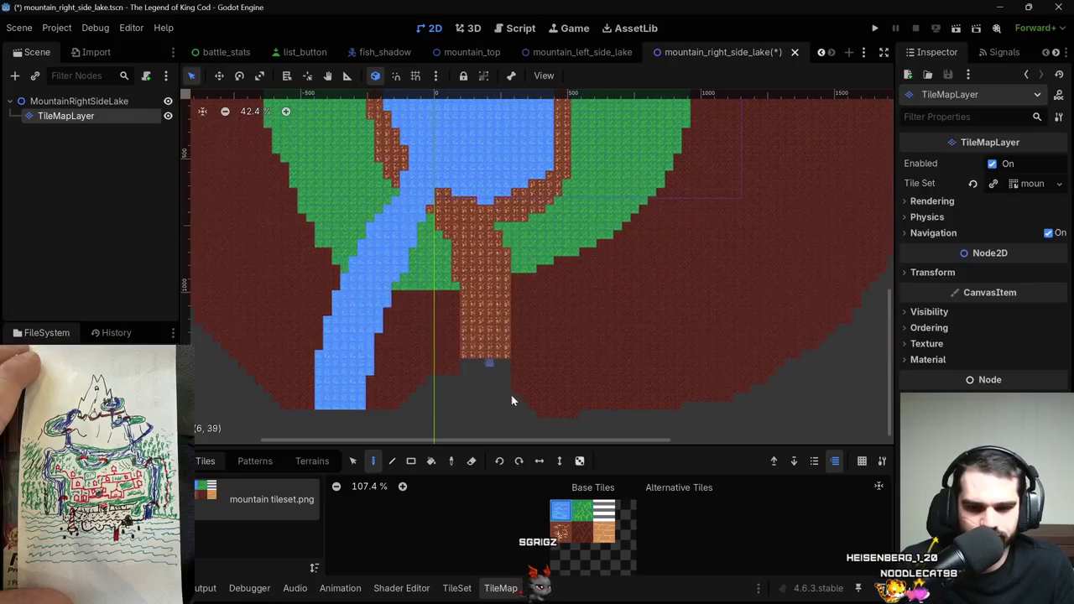
{"action": "left_click", "coordinate": [417, 239]}
Paint a brown dirt bank along the river's edge through the grass.
{"action": "left_click_drag", "start_coordinate": [420, 250], "coordinate": [405, 290]}
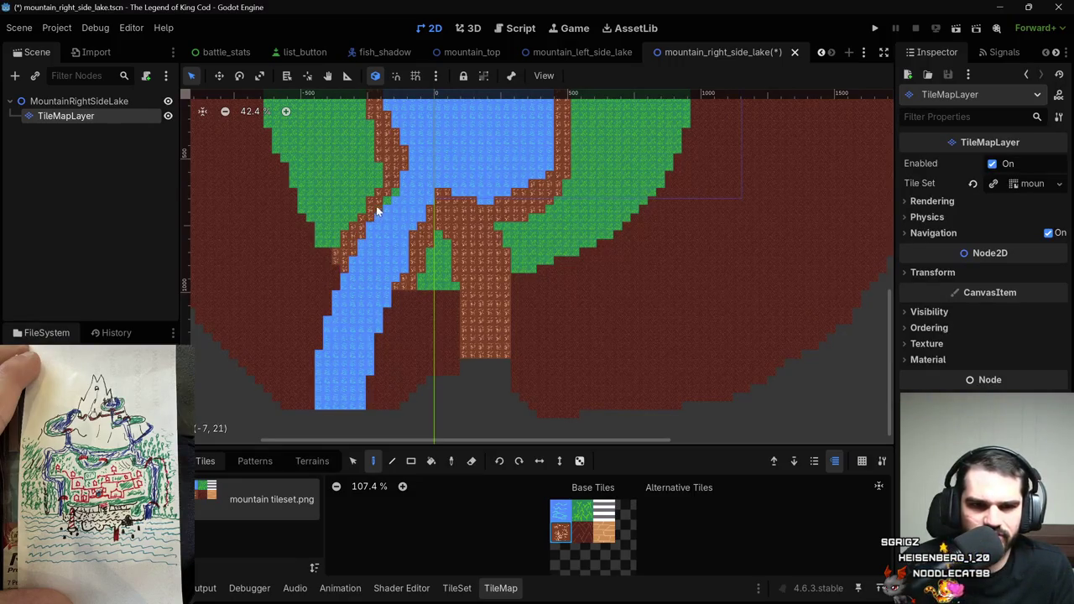
{"action": "scroll", "coordinate": [503, 235], "scroll_direction": "down", "scroll_amount": 2}
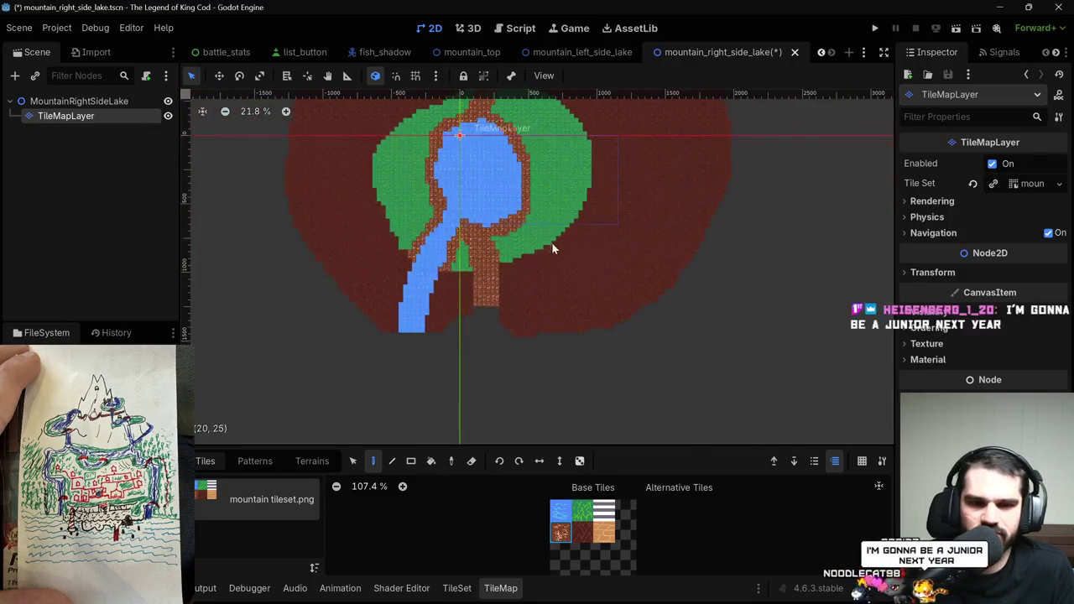
{"action": "scroll", "coordinate": [562, 219], "scroll_direction": "down", "scroll_amount": 2}
{"action": "scroll", "coordinate": [561, 236], "scroll_direction": "up", "scroll_amount": 2}
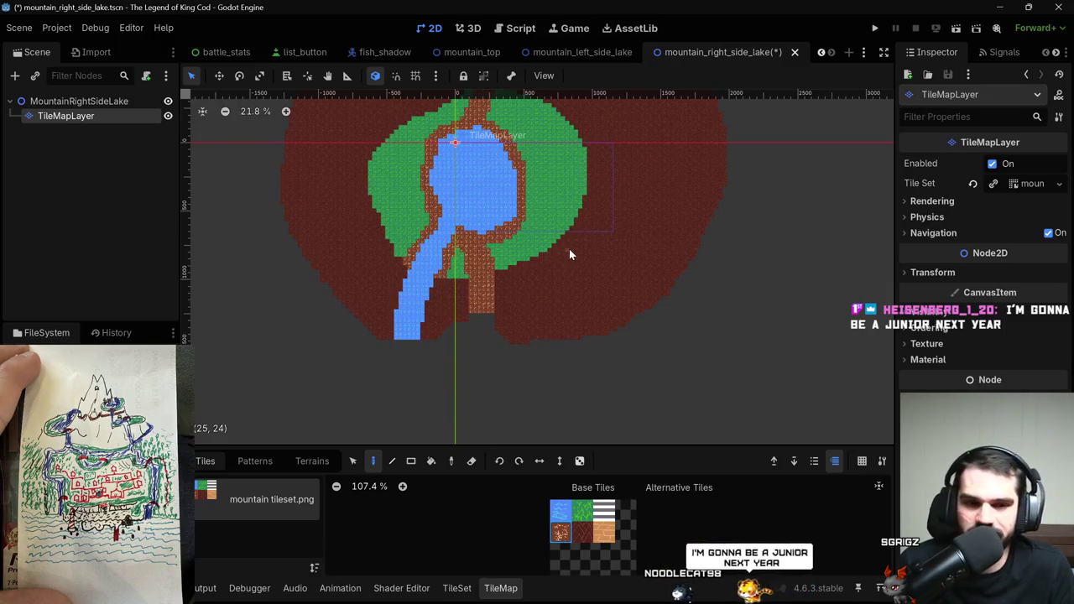
{"action": "scroll", "coordinate": [569, 249], "scroll_direction": "down", "scroll_amount": 2}
{"action": "scroll", "coordinate": [600, 319], "scroll_direction": "up", "scroll_amount": 1}
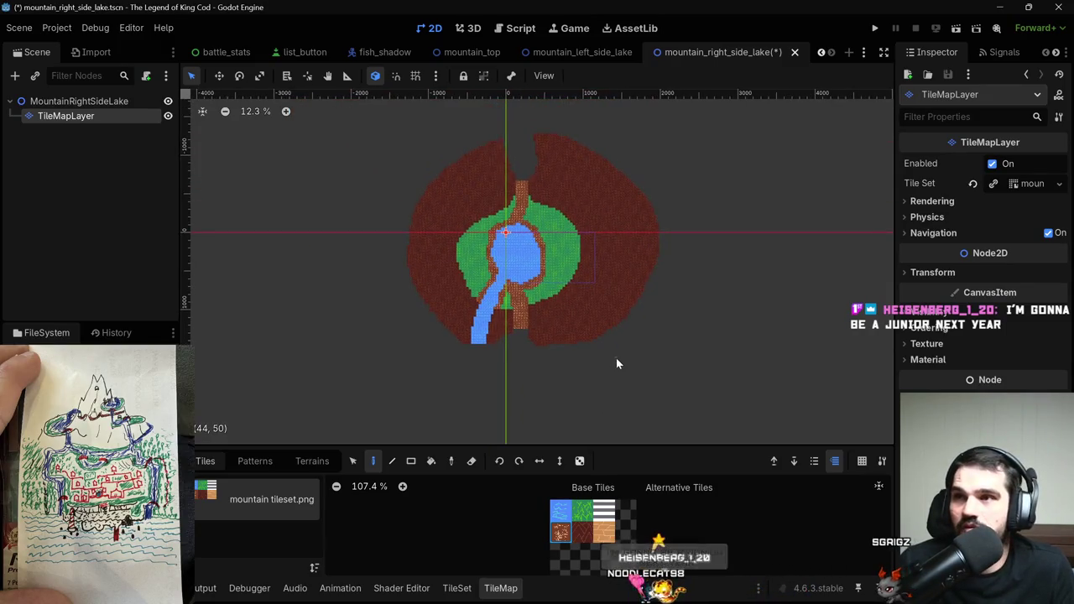
{"action": "scroll", "coordinate": [616, 357], "scroll_direction": "up", "scroll_amount": 2}
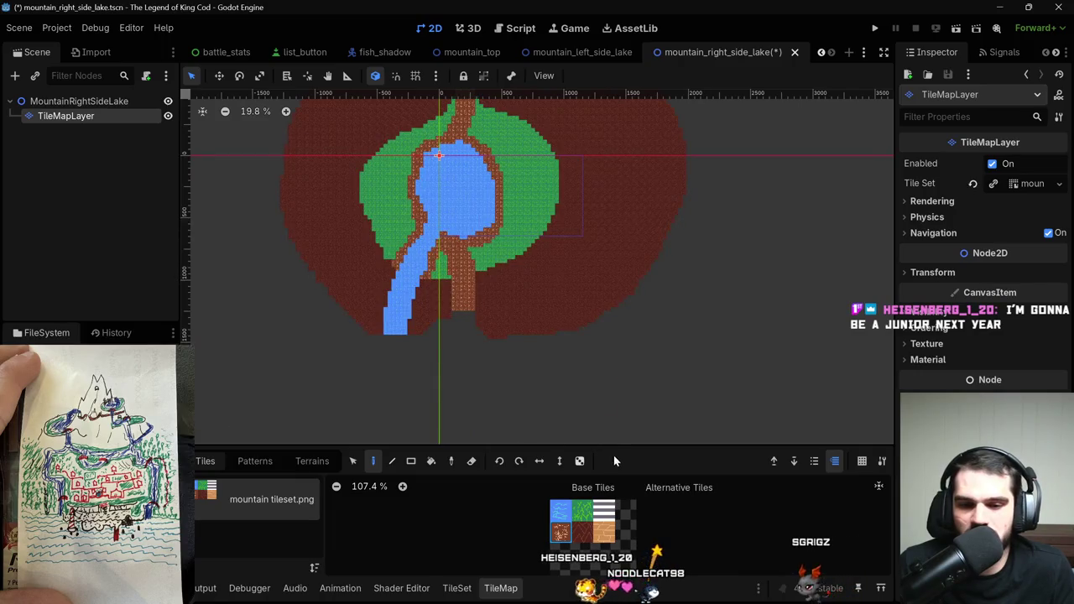
{"action": "left_click", "coordinate": [604, 532]}
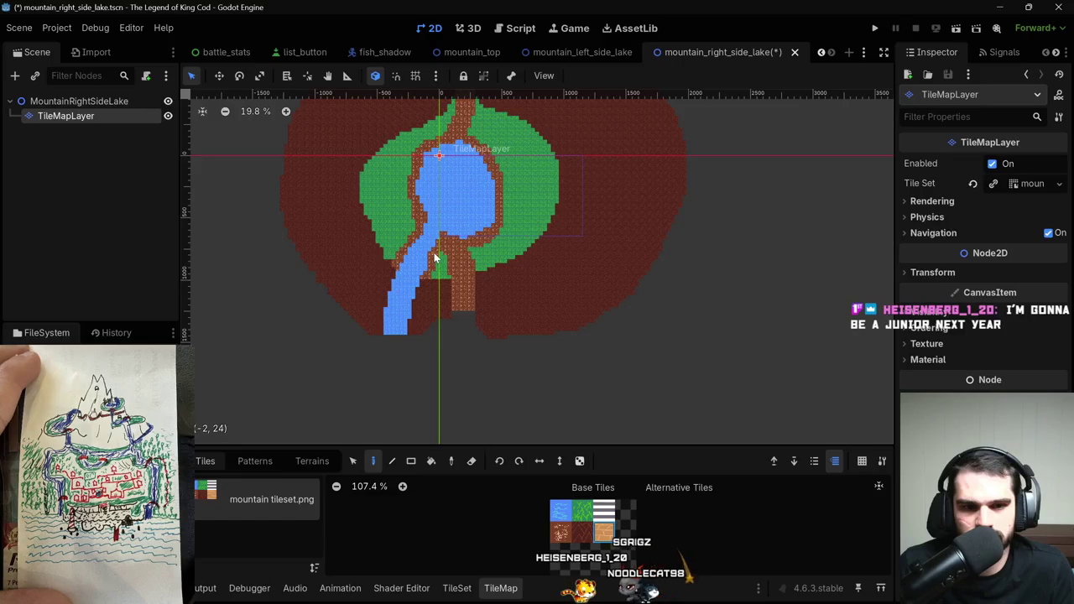
Paint rows of tan bridge tiles across the river below the lake.
{"action": "mouse_move", "coordinate": [438, 260]}
{"action": "left_mouse_down"}
{"action": "mouse_move", "coordinate": [398, 252]}
{"action": "mouse_move", "coordinate": [412, 260]}
{"action": "left_mouse_up"}
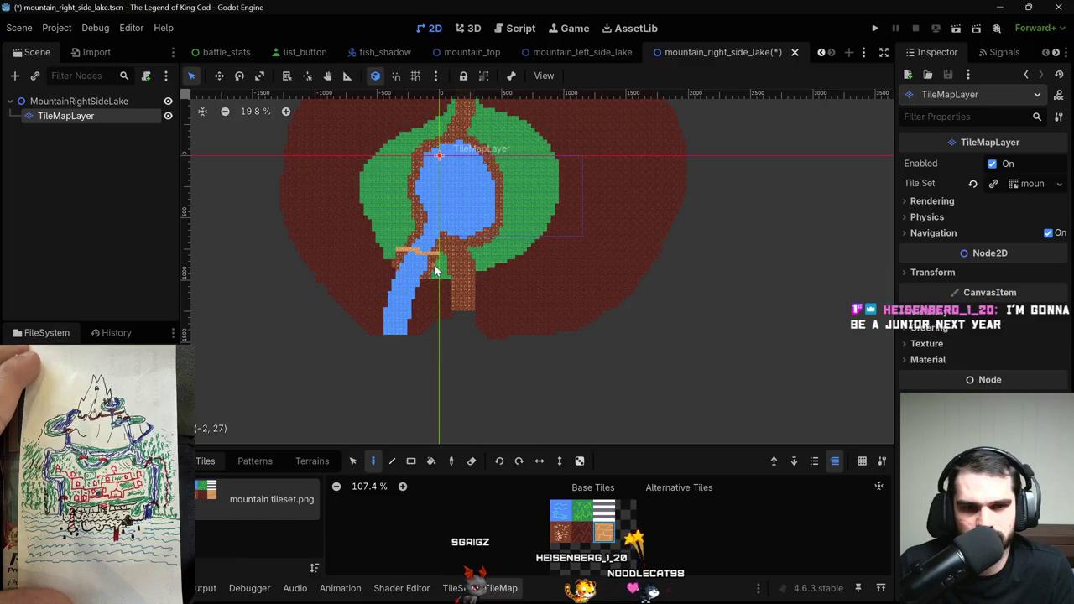
{"action": "scroll", "coordinate": [435, 269], "scroll_direction": "up", "scroll_amount": 5}
{"action": "scroll", "coordinate": [436, 270], "scroll_direction": "up", "scroll_amount": 3}
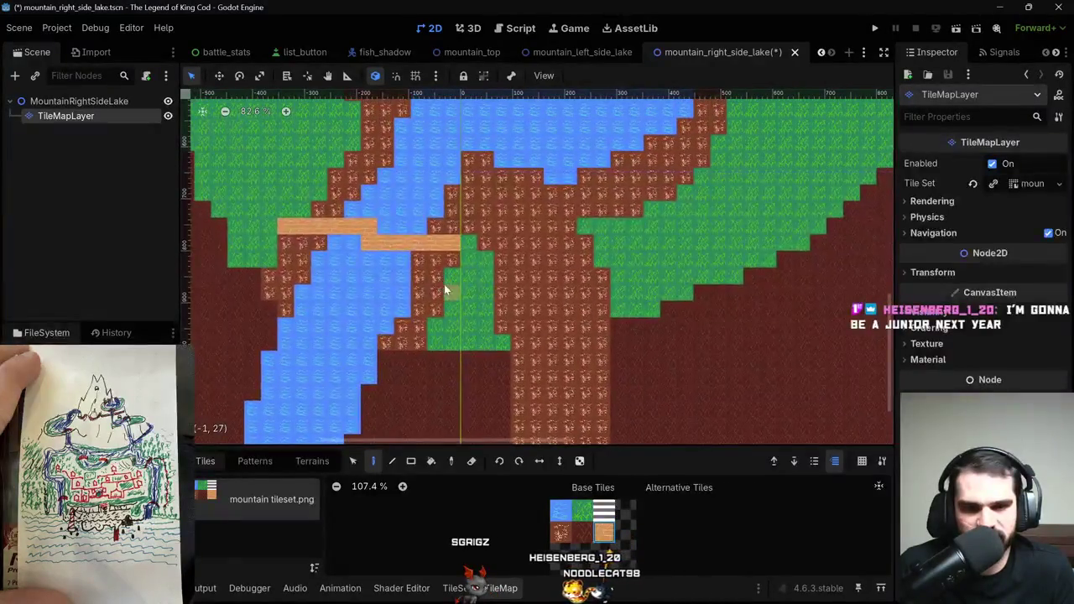
{"action": "left_click_drag", "start_coordinate": [428, 293], "coordinate": [288, 277]}
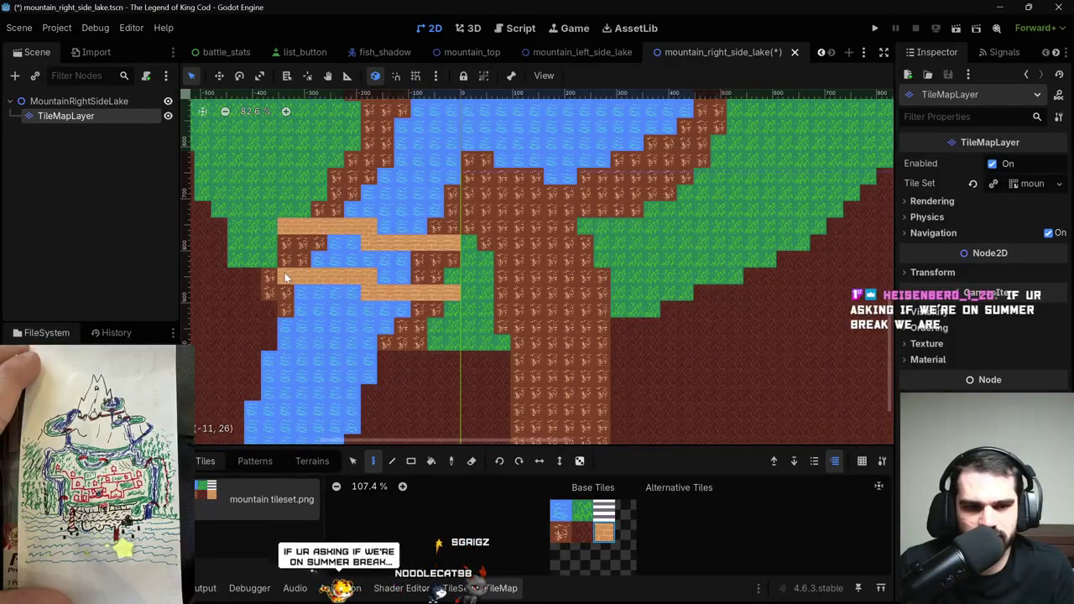
{"action": "left_click", "coordinate": [286, 264]}
{"action": "mouse_move", "coordinate": [290, 262]}
{"action": "left_mouse_down"}
{"action": "mouse_move", "coordinate": [342, 249]}
{"action": "mouse_move", "coordinate": [386, 262]}
{"action": "mouse_move", "coordinate": [396, 282]}
{"action": "mouse_move", "coordinate": [408, 260]}
{"action": "mouse_move", "coordinate": [431, 252]}
{"action": "mouse_move", "coordinate": [450, 278]}
{"action": "left_mouse_up"}
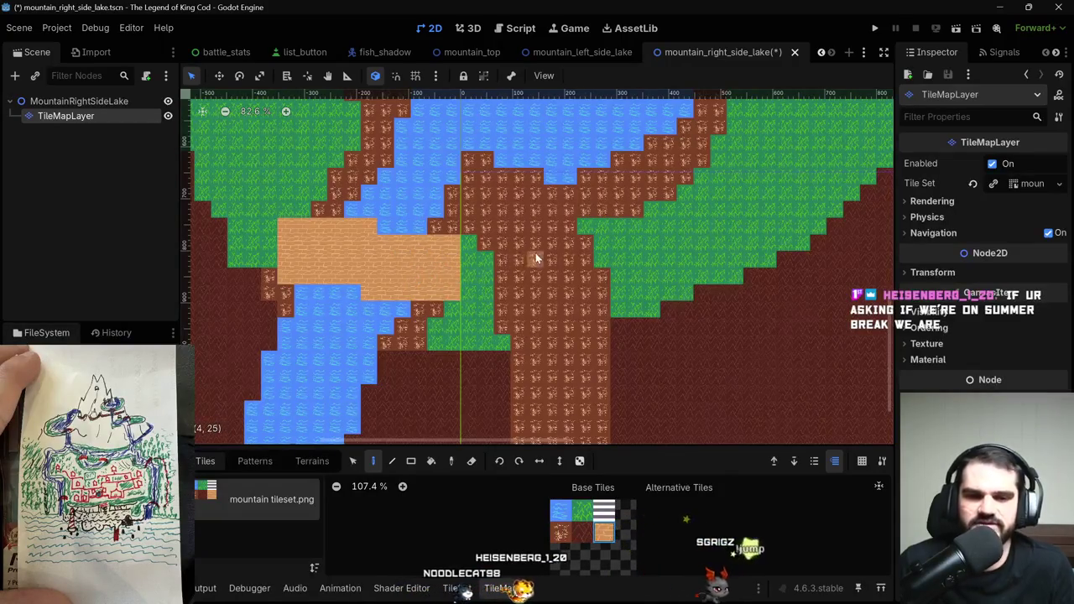
Review the finished bridge and save the scene.
{"action": "scroll", "coordinate": [546, 252], "scroll_direction": "down", "scroll_amount": 5}
{"action": "left_click_drag", "start_coordinate": [558, 243], "coordinate": [546, 202]}
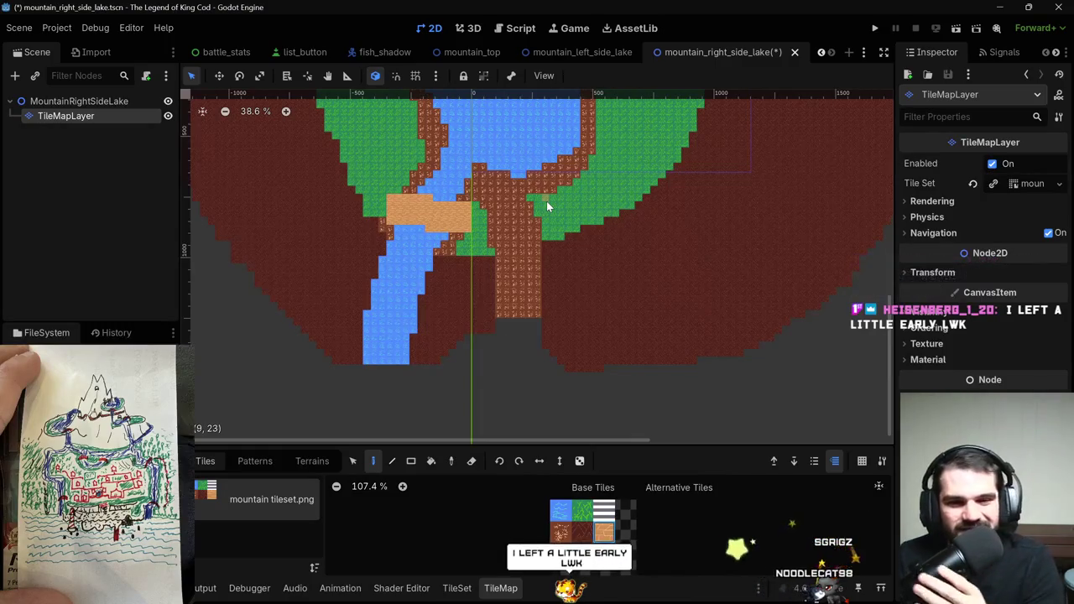
{"action": "scroll", "coordinate": [547, 201], "scroll_direction": "up", "scroll_amount": 3}
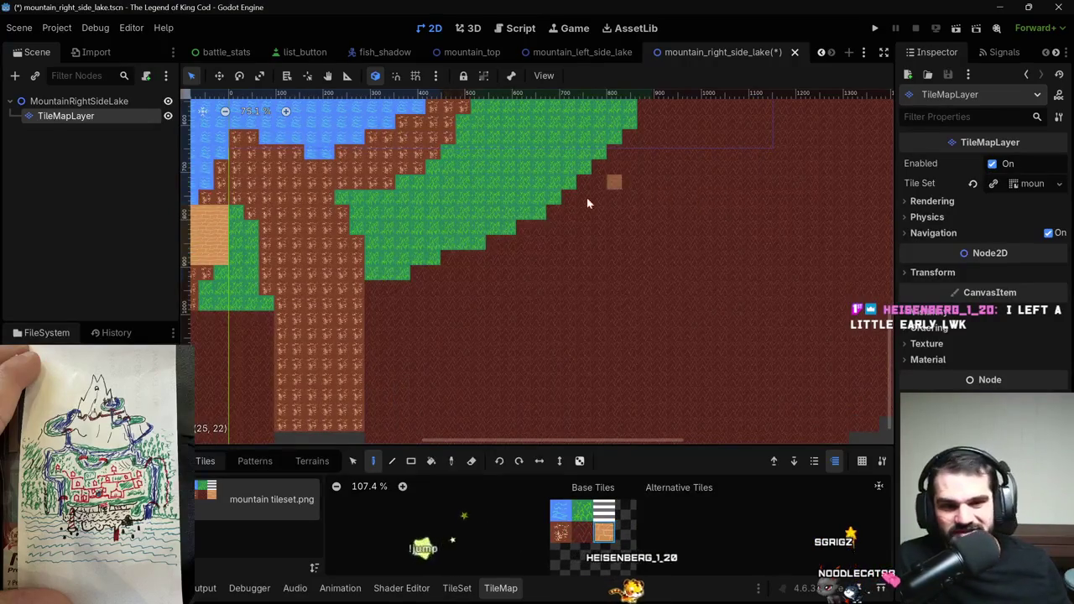
{"action": "scroll", "coordinate": [506, 200], "scroll_direction": "down", "scroll_amount": 4}
{"action": "scroll", "coordinate": [510, 226], "scroll_direction": "up", "scroll_amount": 3}
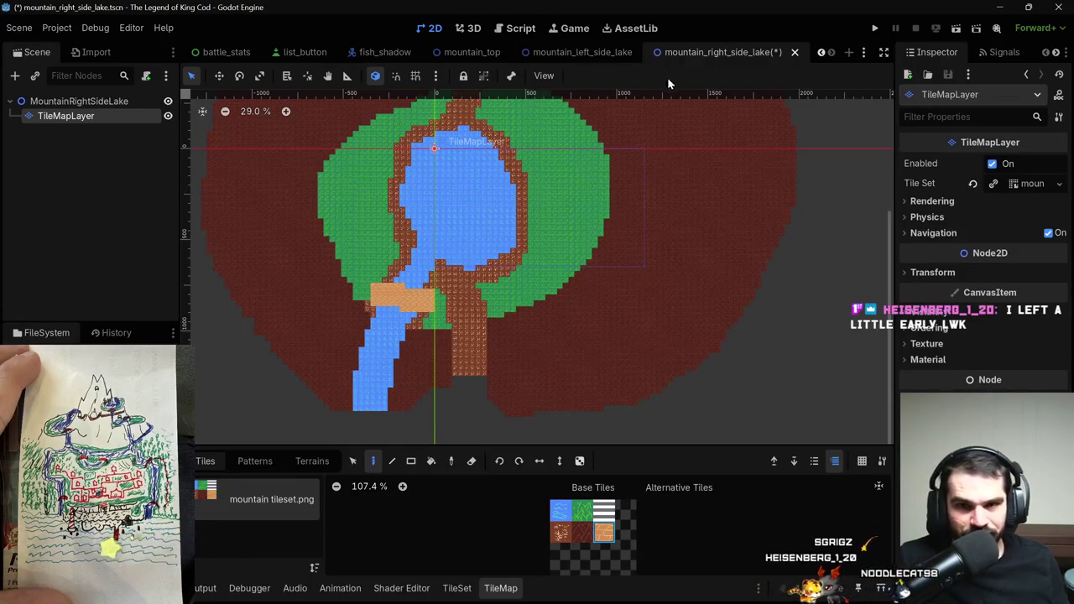
{"action": "key", "text": "ctrl+s"}
Start a new empty scene alongside the finished lake map.
{"action": "scroll", "coordinate": [728, 188], "scroll_direction": "down", "scroll_amount": 4}
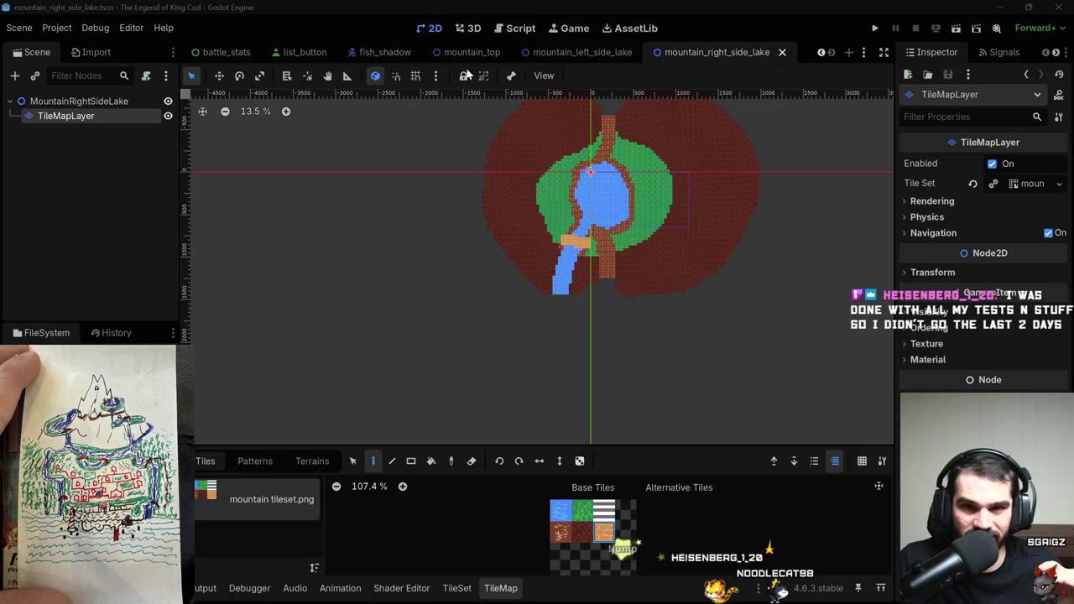
{"action": "left_click", "coordinate": [849, 53]}
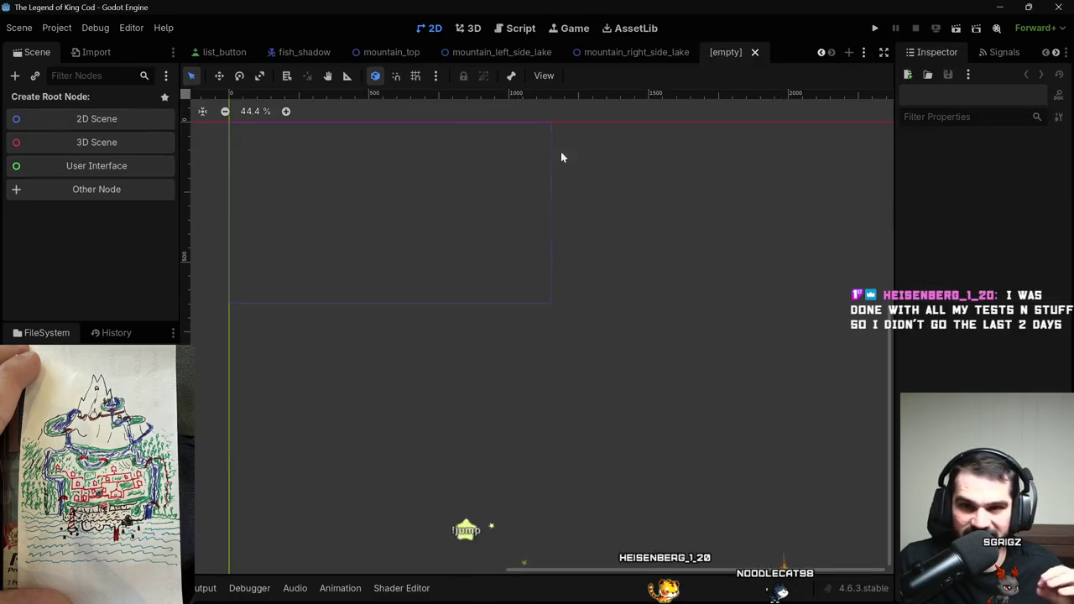
Create a Node2D scene root and rename it MountainRightSideRiver.
{"action": "left_click", "coordinate": [48, 117]}
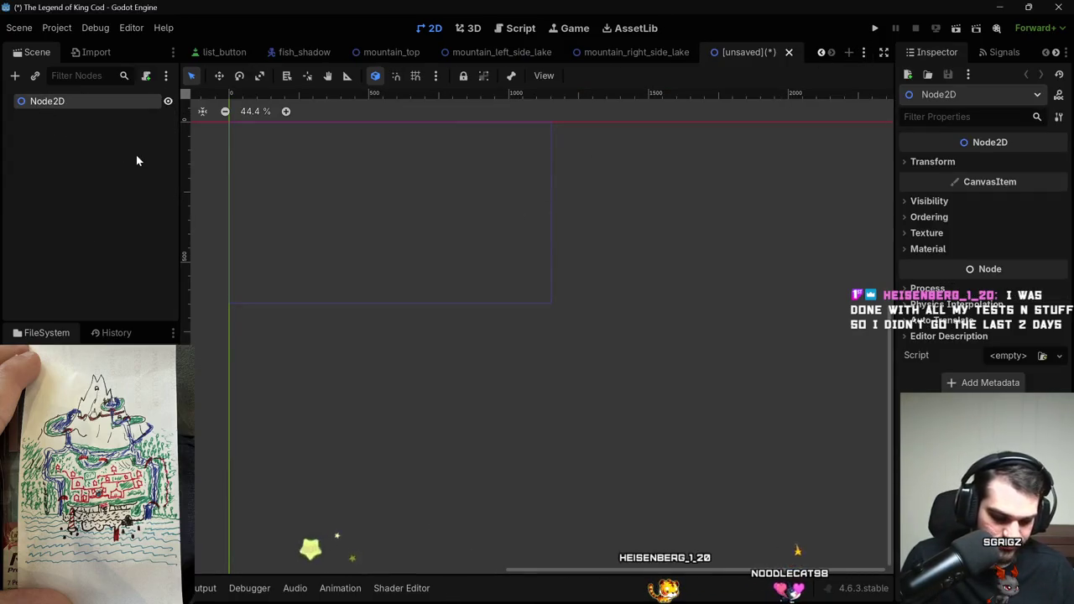
{"action": "key", "text": "F2"}
{"action": "type", "text": "Mounatin"}
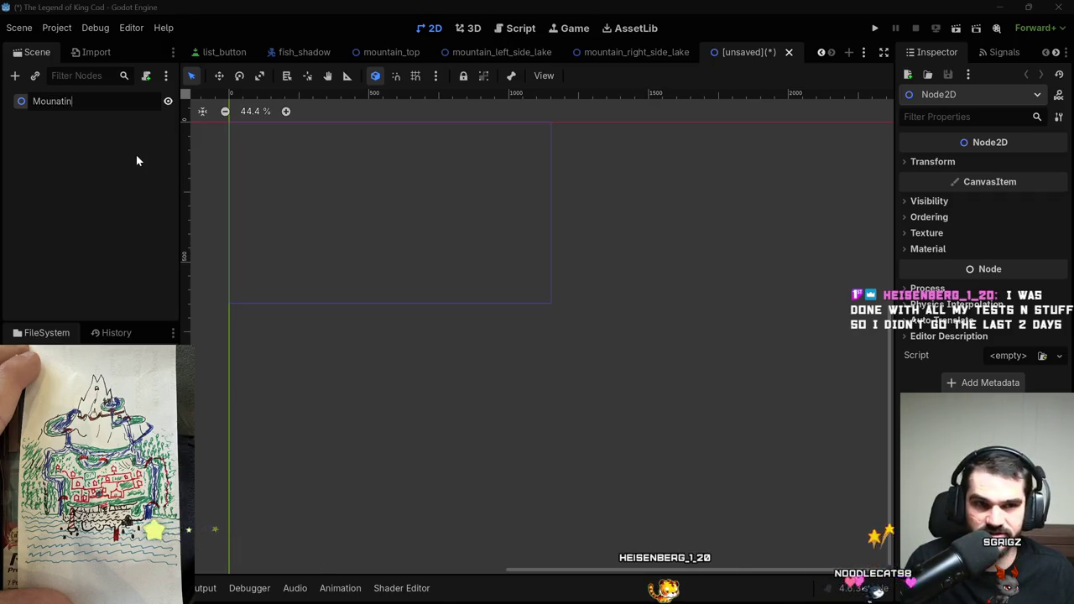
{"action": "key", "text": "BackSpace"}
{"action": "key", "text": "BackSpace"}
{"action": "key", "text": "BackSpace"}
{"action": "key", "text": "BackSpace"}
{"action": "type", "text": "tainRight"}
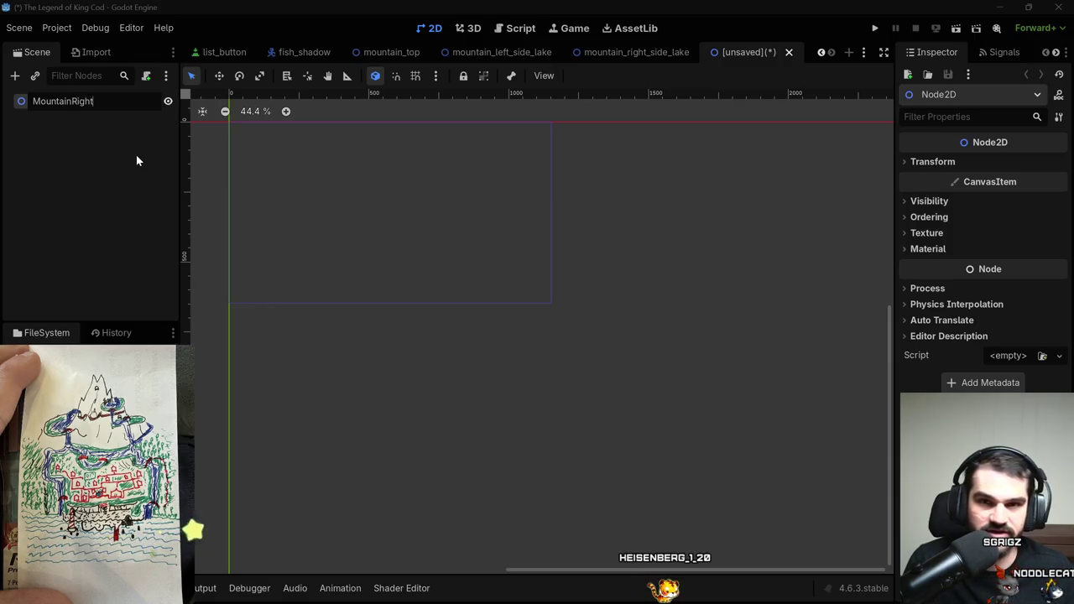
{"action": "type", "text": "SideRiver"}
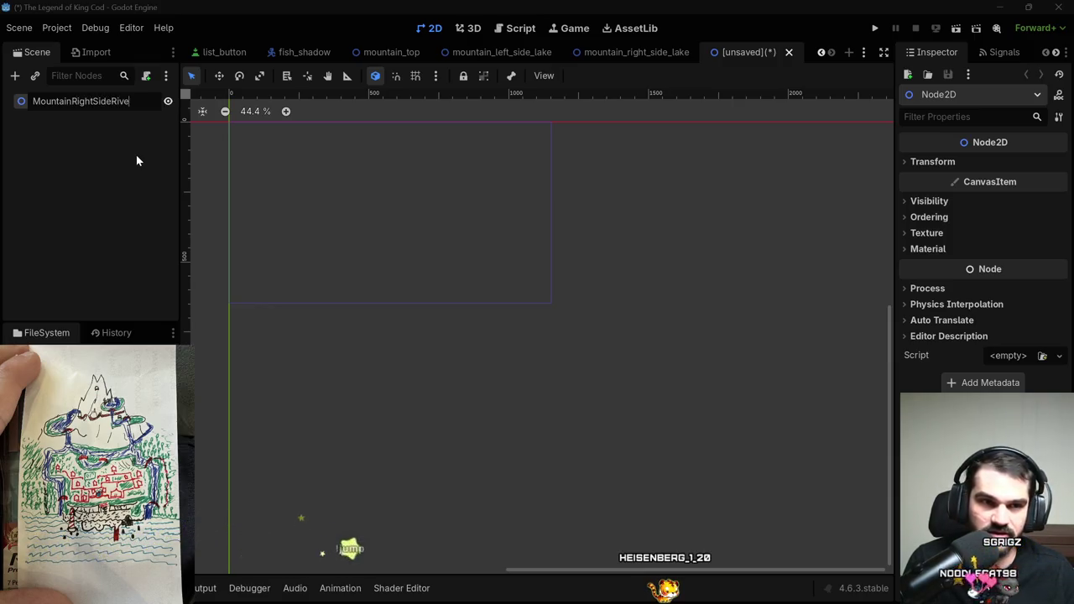
{"action": "key", "text": "Return"}
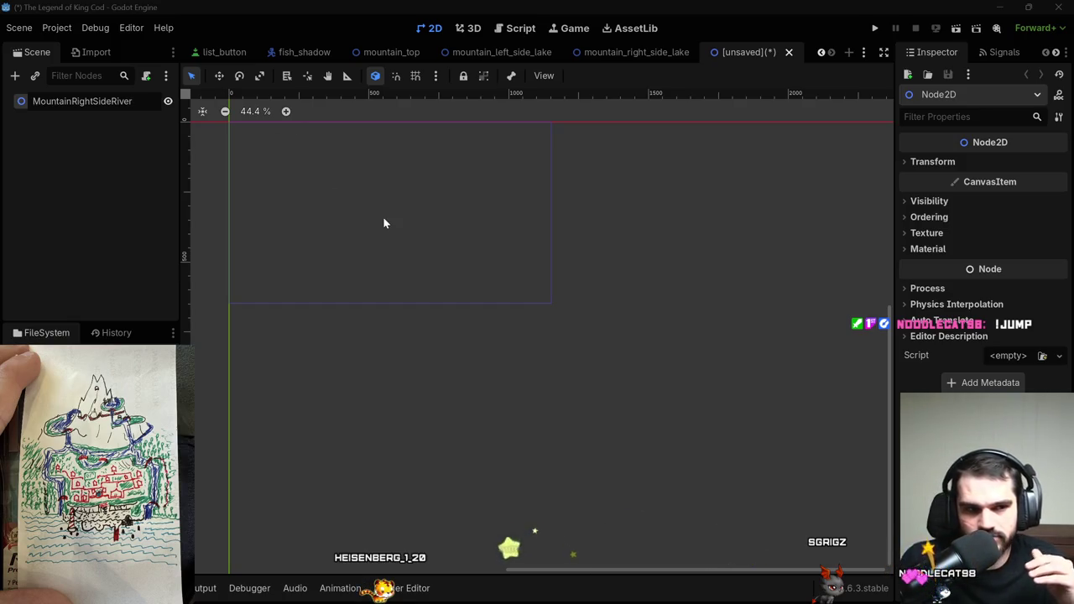
{"action": "scroll", "coordinate": [478, 358], "scroll_direction": "up", "scroll_amount": 2}
{"action": "scroll", "coordinate": [444, 307], "scroll_direction": "down", "scroll_amount": 3}
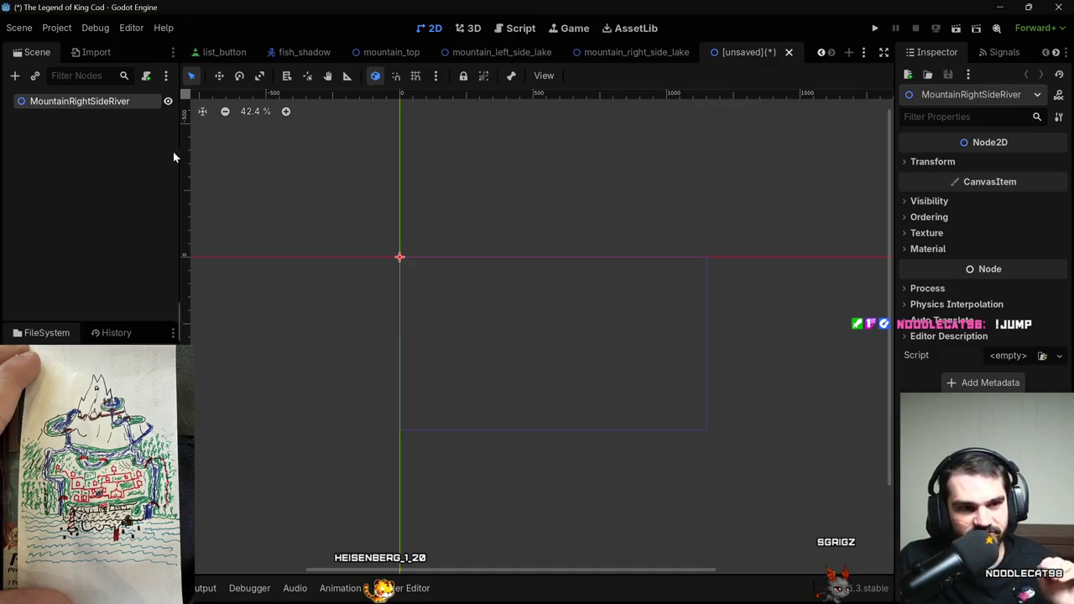
Add a TileMapLayer child node under the MountainRightSideRiver root.
{"action": "left_click", "coordinate": [91, 105]}
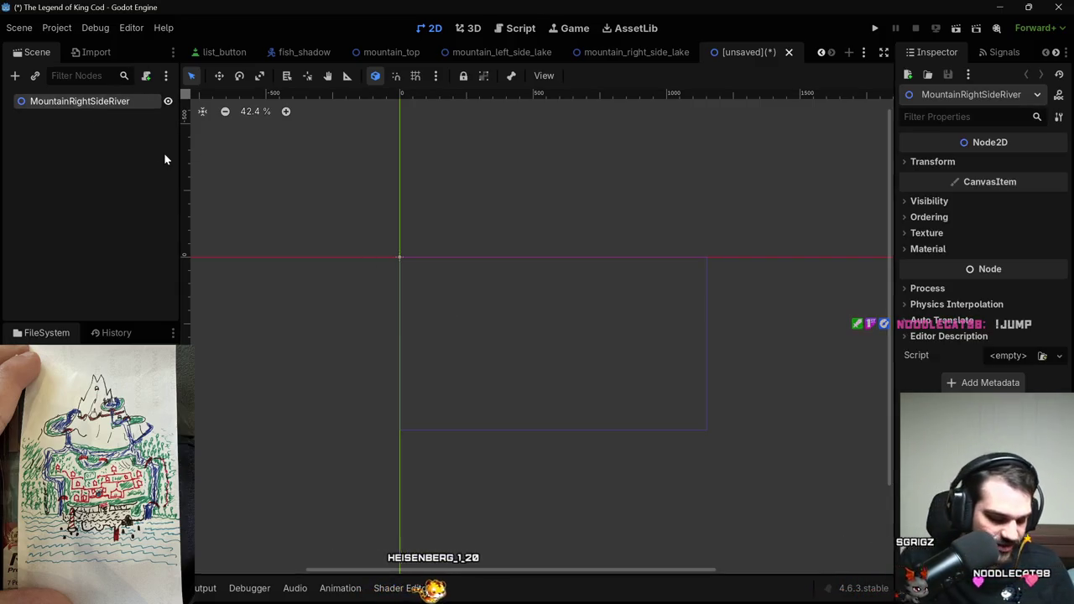
{"action": "key", "text": "ctrl+a"}
{"action": "type", "text": "tile"}
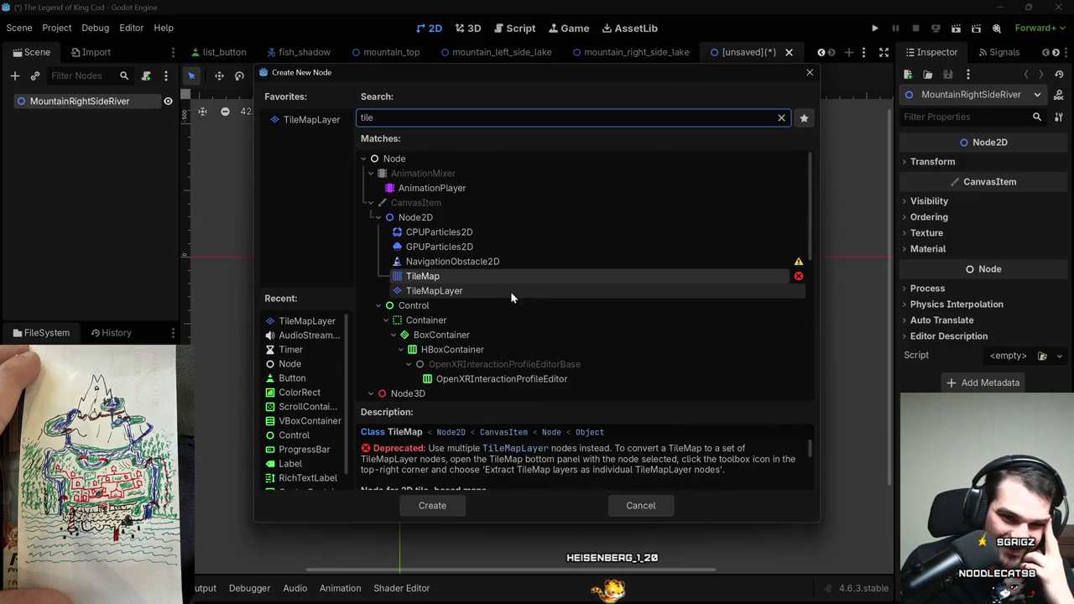
{"action": "double_click", "coordinate": [510, 291]}
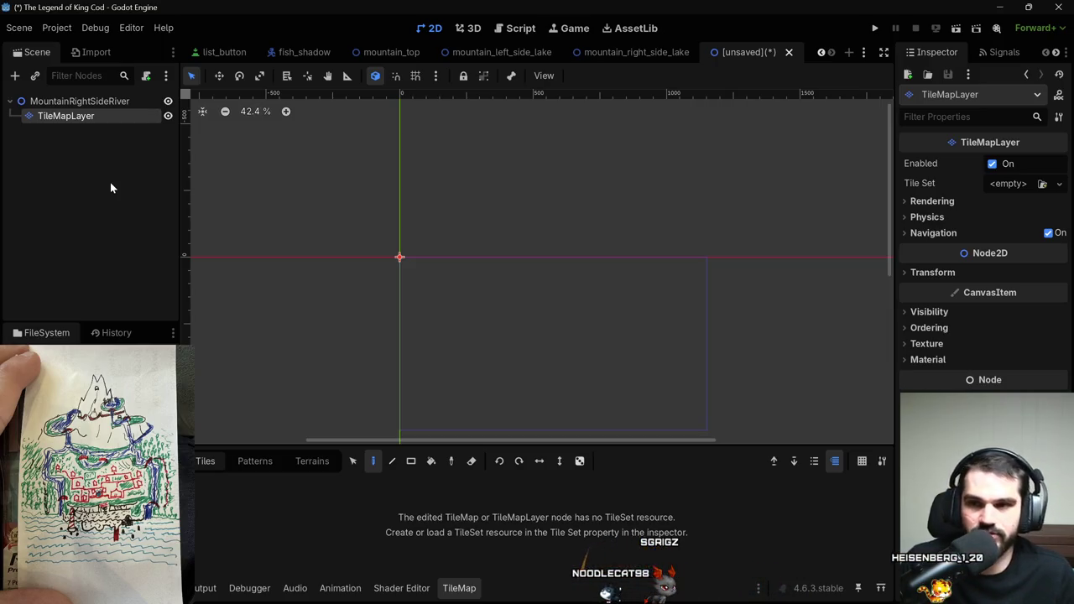
Quick-load mountain tileset.tres into the TileMapLayer's Tile Set field.
{"action": "left_click", "coordinate": [1043, 184]}
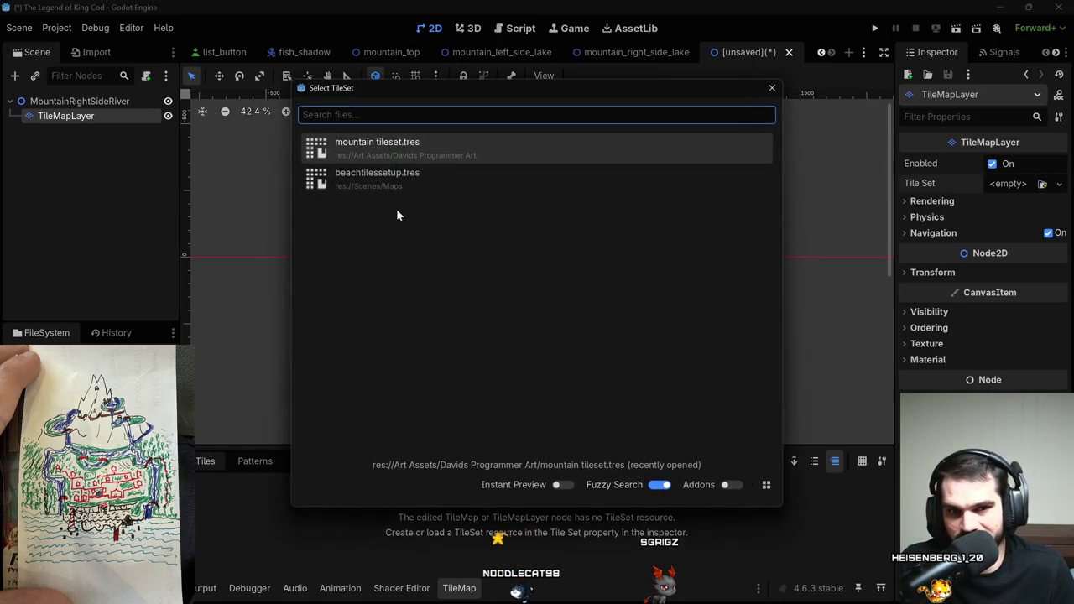
{"action": "double_click", "coordinate": [431, 146]}
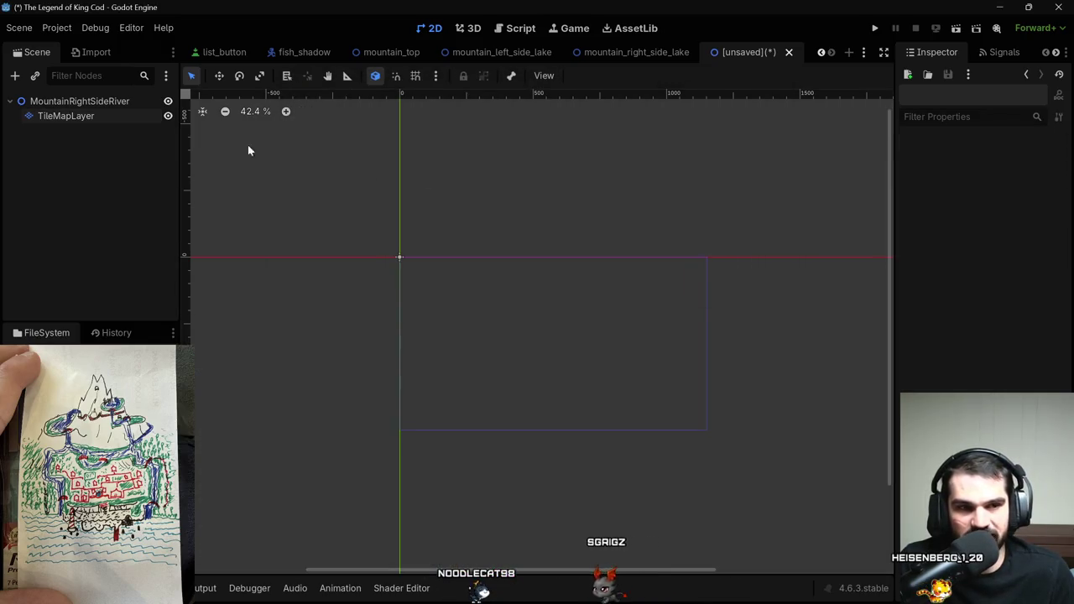
{"action": "left_click", "coordinate": [135, 123]}
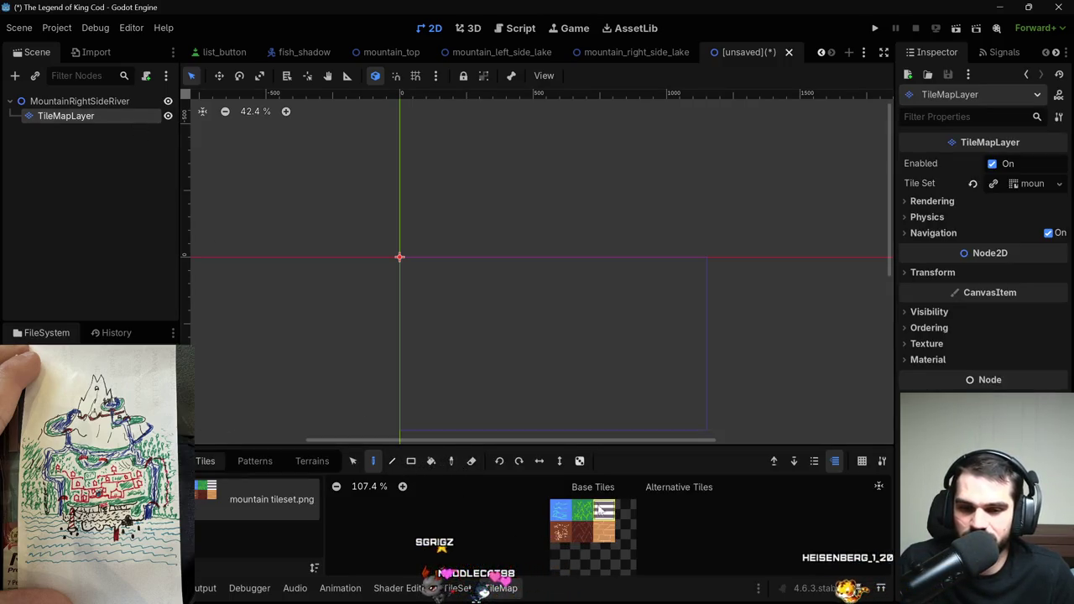
Paint both blue water bank lines of the river winding down the map.
{"action": "scroll", "coordinate": [510, 266], "scroll_direction": "down", "scroll_amount": 2}
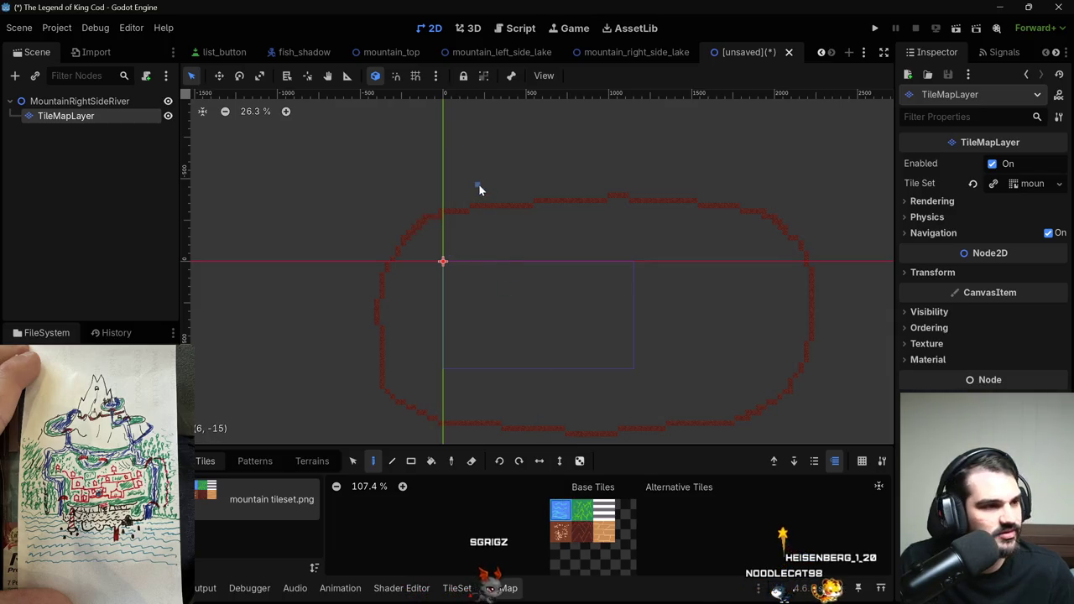
{"action": "left_click_drag", "start_coordinate": [452, 198], "coordinate": [471, 318]}
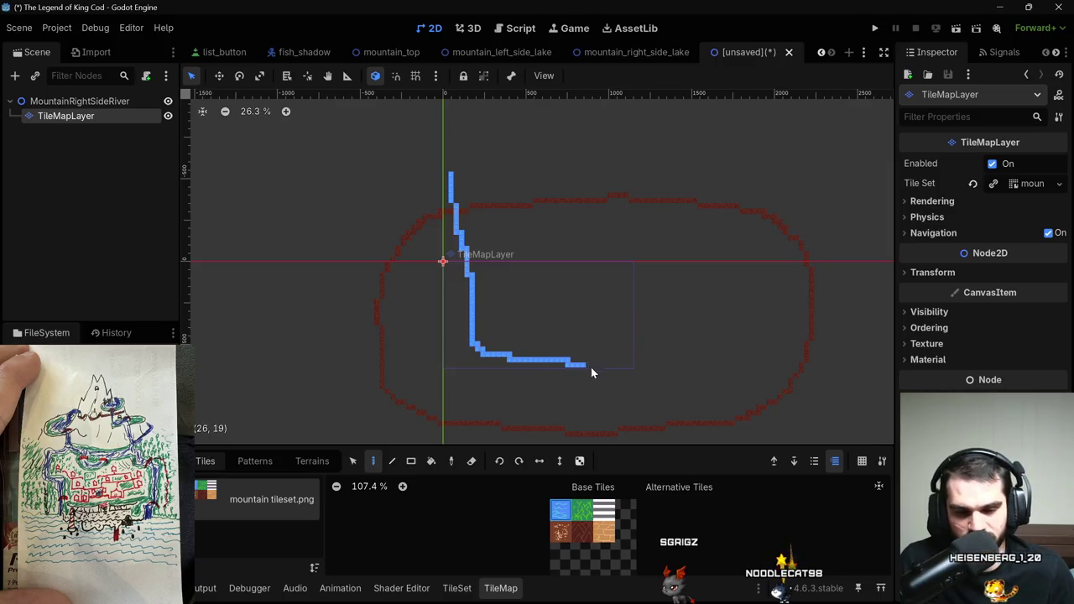
{"action": "scroll", "coordinate": [635, 416], "scroll_direction": "down", "scroll_amount": 2}
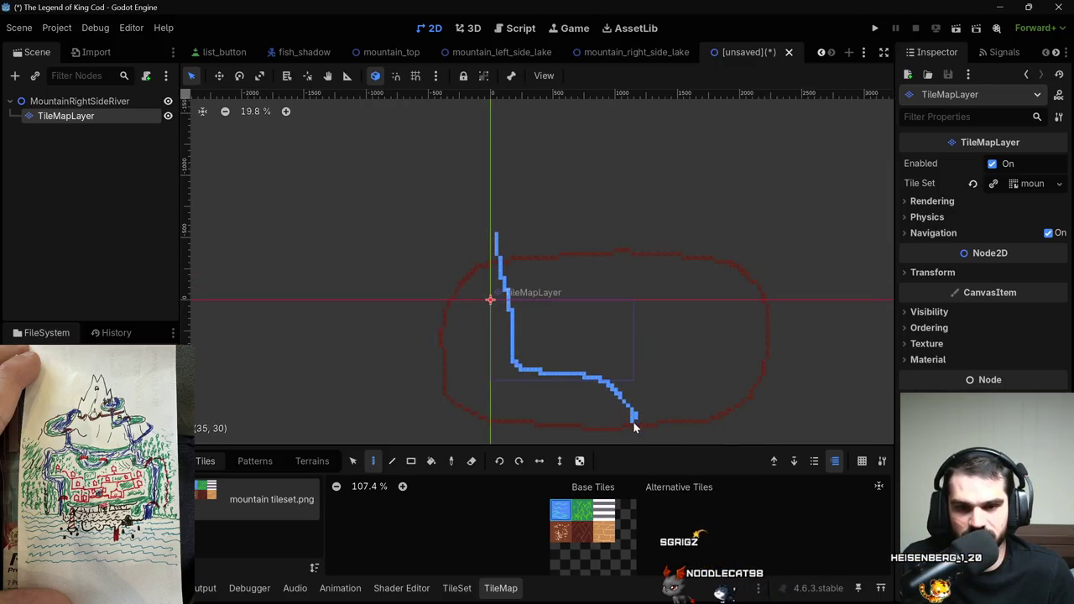
{"action": "mouse_move", "coordinate": [672, 355]}
{"action": "left_mouse_down"}
{"action": "mouse_move", "coordinate": [653, 275]}
{"action": "mouse_move", "coordinate": [615, 251]}
{"action": "left_mouse_up"}
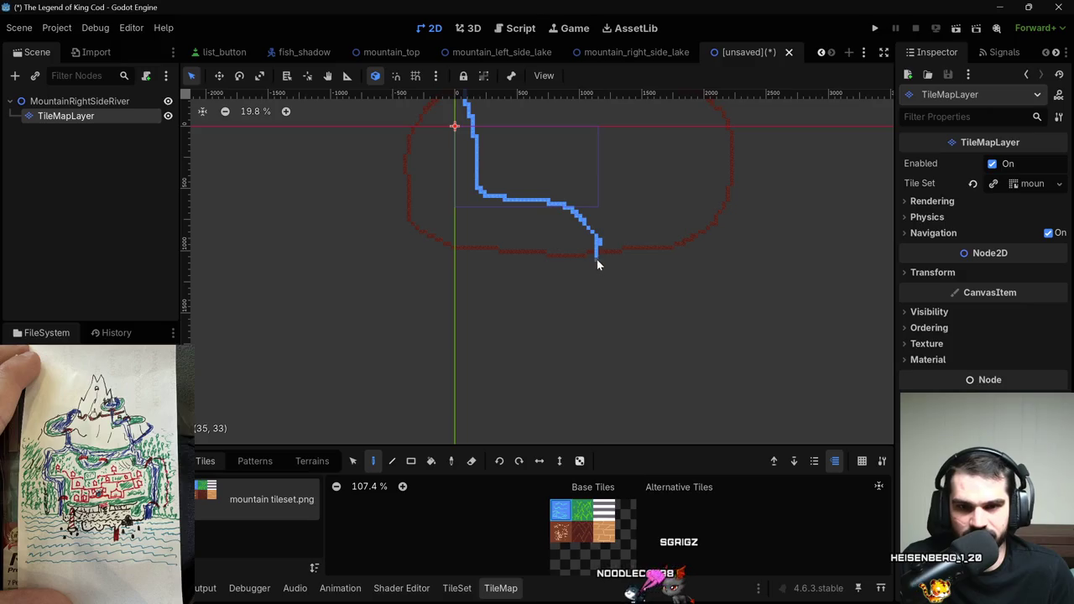
{"action": "scroll", "coordinate": [567, 306], "scroll_direction": "down", "scroll_amount": 2}
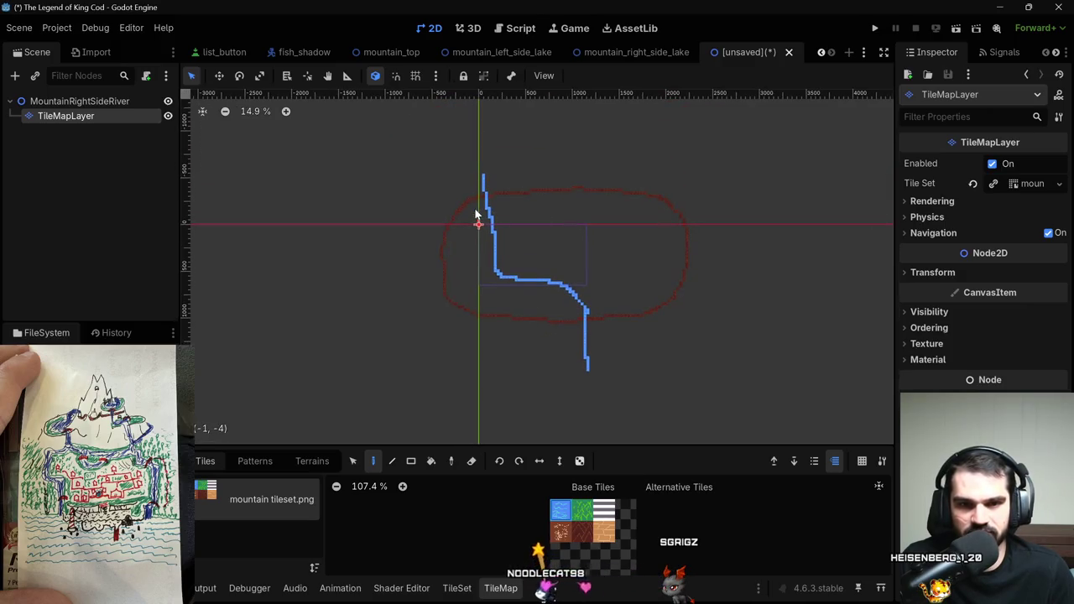
{"action": "left_click_drag", "start_coordinate": [459, 177], "coordinate": [467, 238]}
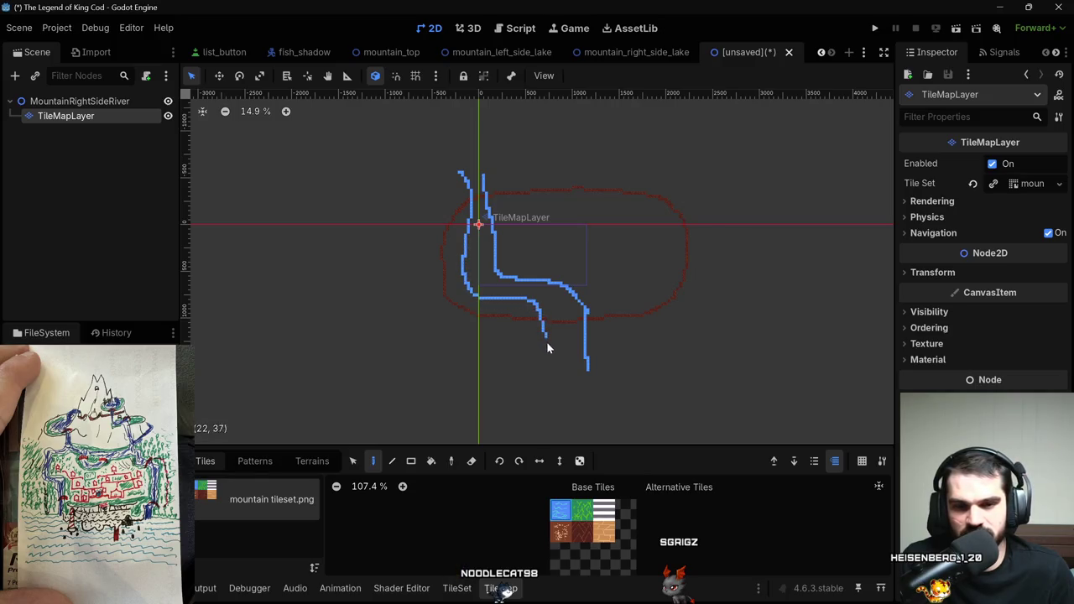
{"action": "scroll", "coordinate": [547, 377], "scroll_direction": "up", "scroll_amount": 4}
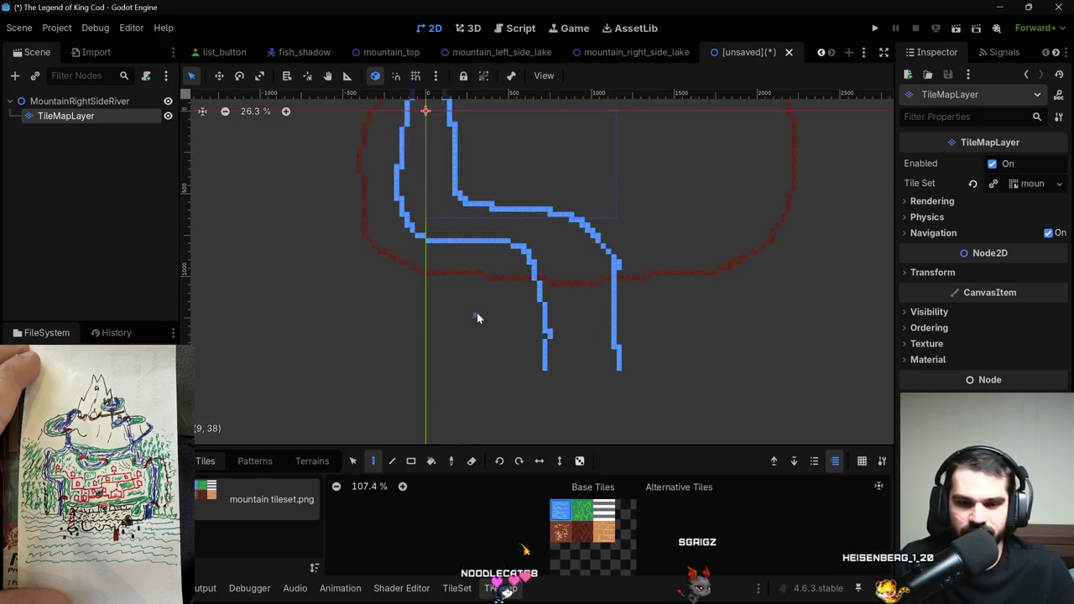
{"action": "key", "text": "g"}
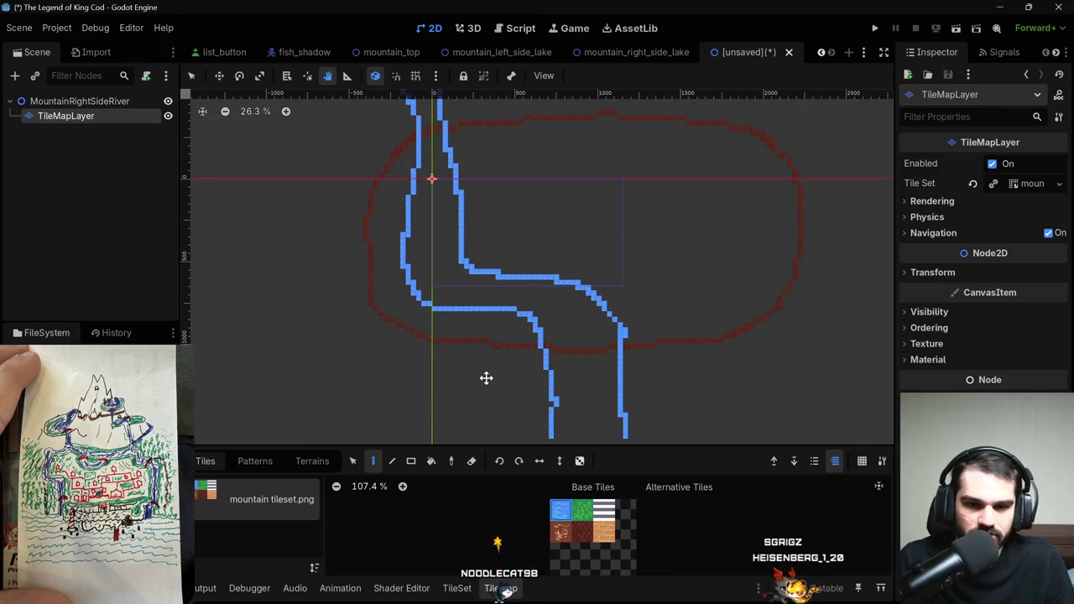
{"action": "scroll", "coordinate": [487, 375], "scroll_direction": "down", "scroll_amount": 2}
{"action": "scroll", "coordinate": [487, 373], "scroll_direction": "up", "scroll_amount": 1}
Bucket-fill the river channel between the banks with water tiles.
{"action": "key", "text": "b"}
{"action": "left_click", "coordinate": [486, 374]}
{"action": "key", "text": "ctrl+z"}
{"action": "scroll", "coordinate": [444, 178], "scroll_direction": "up", "scroll_amount": 1}
{"action": "left_click", "coordinate": [444, 178]}
{"action": "left_click", "coordinate": [443, 180]}
{"action": "scroll", "coordinate": [583, 352], "scroll_direction": "up", "scroll_amount": 1}
{"action": "left_click", "coordinate": [589, 375]}
{"action": "scroll", "coordinate": [589, 373], "scroll_direction": "down", "scroll_amount": 3}
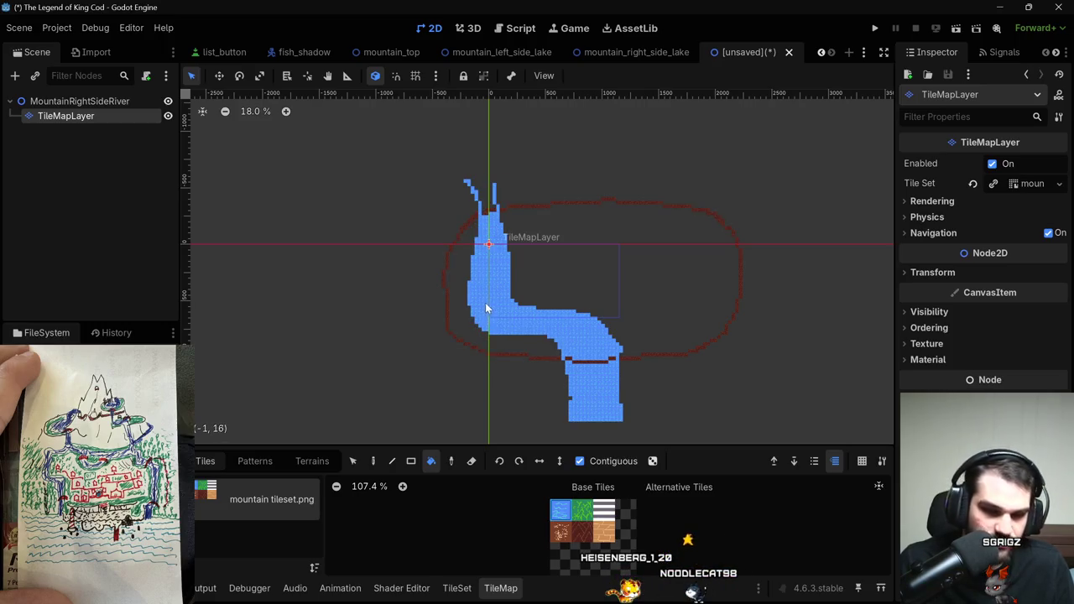
Fill the gap between the top prongs and cover the stray dark-red line with water.
{"action": "key", "text": "d"}
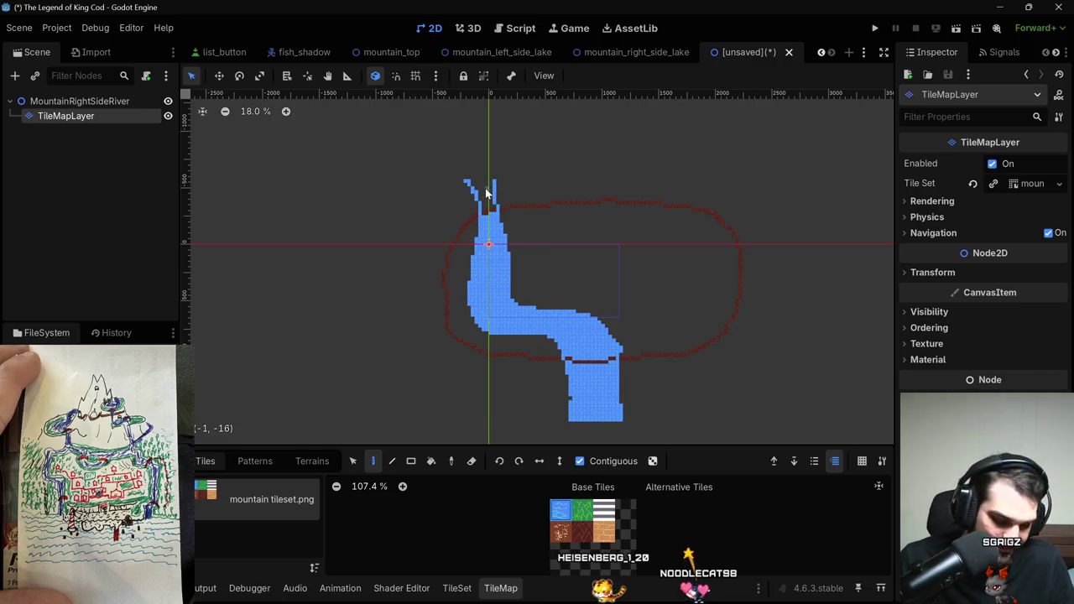
{"action": "key", "text": "b"}
{"action": "left_click", "coordinate": [484, 183]}
{"action": "scroll", "coordinate": [486, 190], "scroll_direction": "up", "scroll_amount": 2}
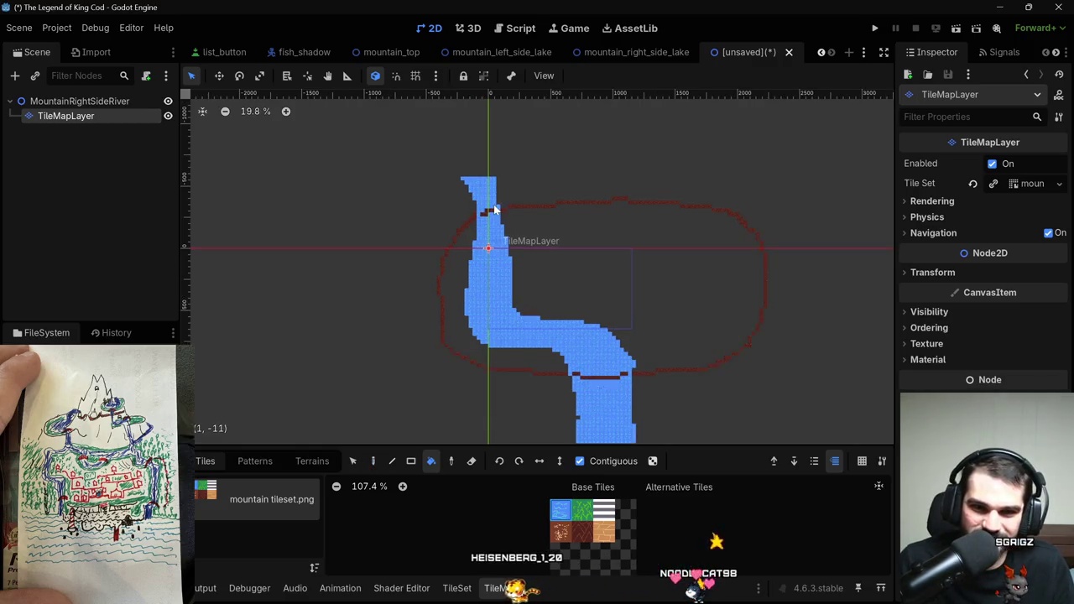
{"action": "left_click", "coordinate": [630, 412]}
{"action": "scroll", "coordinate": [594, 385], "scroll_direction": "down", "scroll_amount": 4}
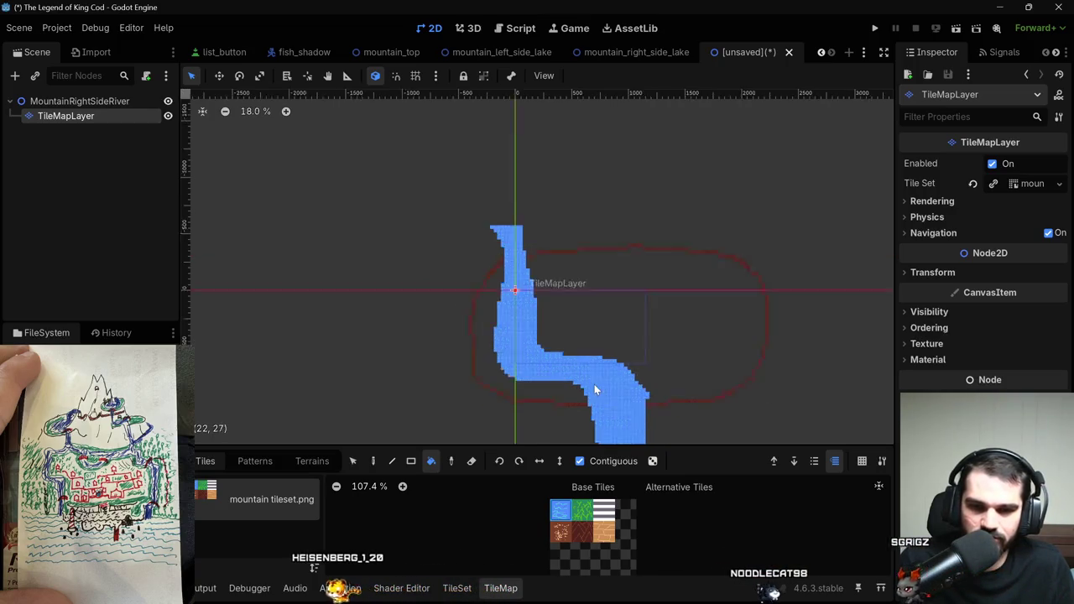
{"action": "scroll", "coordinate": [561, 325], "scroll_direction": "up", "scroll_amount": 3}
Bring the whole river into view and choose a different tile to paint with.
{"action": "mouse_move", "coordinate": [561, 325]}
{"action": "left_mouse_down"}
{"action": "mouse_move", "coordinate": [536, 297]}
{"action": "mouse_move", "coordinate": [515, 299]}
{"action": "mouse_move", "coordinate": [528, 335]}
{"action": "mouse_move", "coordinate": [448, 378]}
{"action": "left_mouse_up"}
{"action": "scroll", "coordinate": [536, 297], "scroll_direction": "down", "scroll_amount": 2}
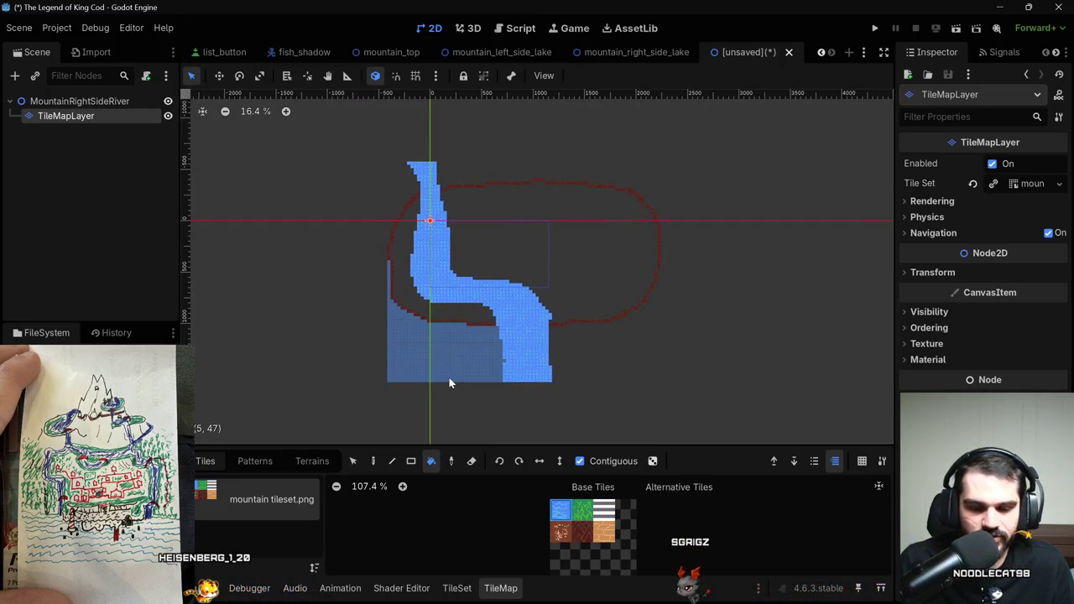
{"action": "left_click", "coordinate": [582, 531]}
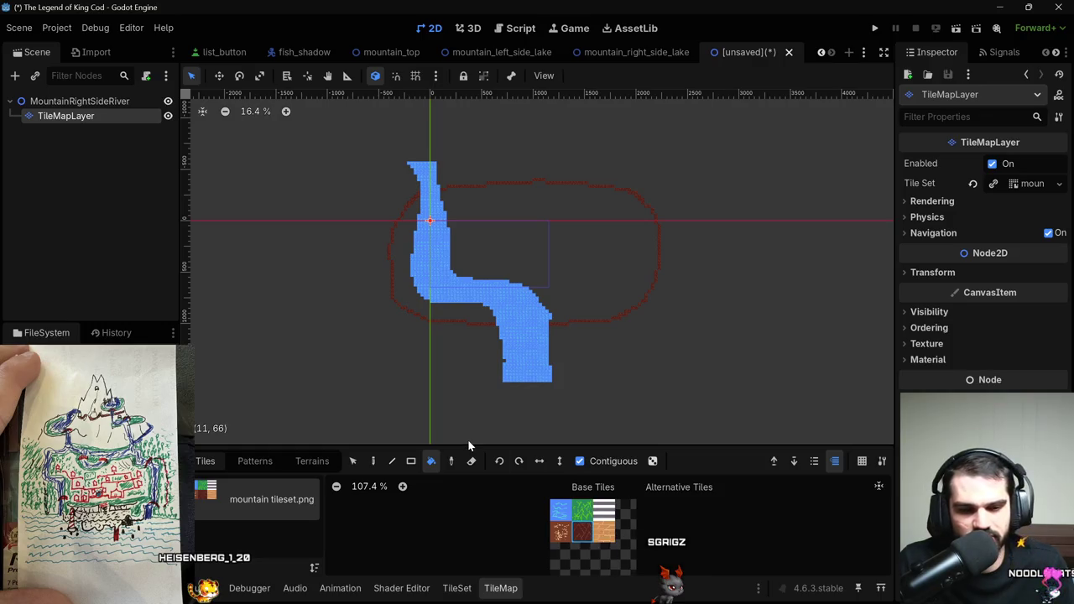
{"action": "scroll", "coordinate": [464, 408], "scroll_direction": "up", "scroll_amount": 3}
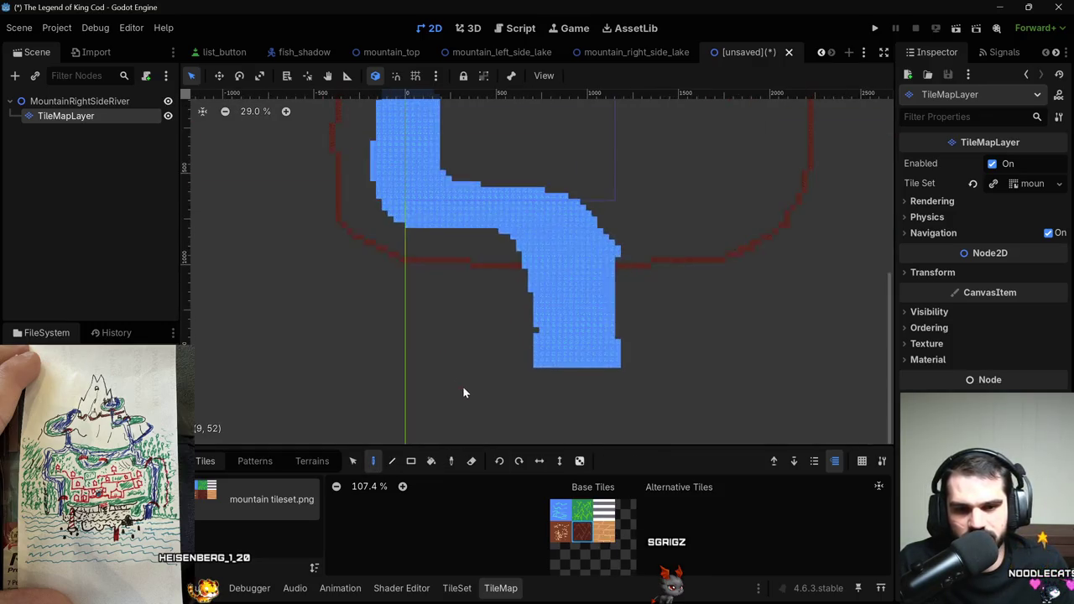
{"action": "scroll", "coordinate": [520, 366], "scroll_direction": "up", "scroll_amount": 1}
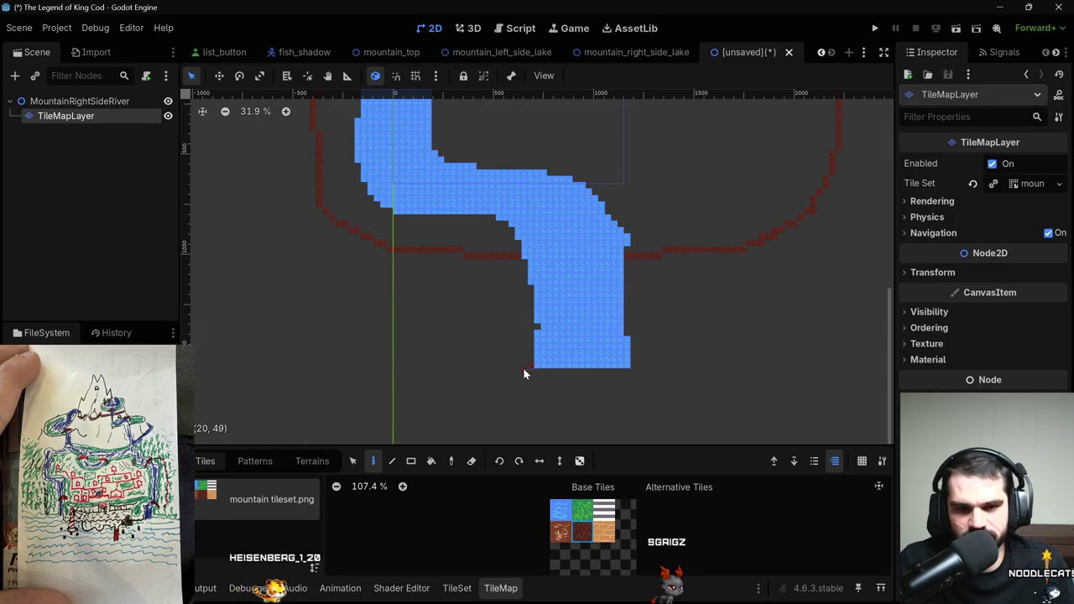
{"action": "scroll", "coordinate": [358, 315], "scroll_direction": "down", "scroll_amount": 8}
Close the mountain outline and bucket-fill both sides of the ring dark red.
{"action": "mouse_move", "coordinate": [338, 320]}
{"action": "left_mouse_down"}
{"action": "mouse_move", "coordinate": [319, 300]}
{"action": "mouse_move", "coordinate": [302, 203]}
{"action": "left_mouse_up"}
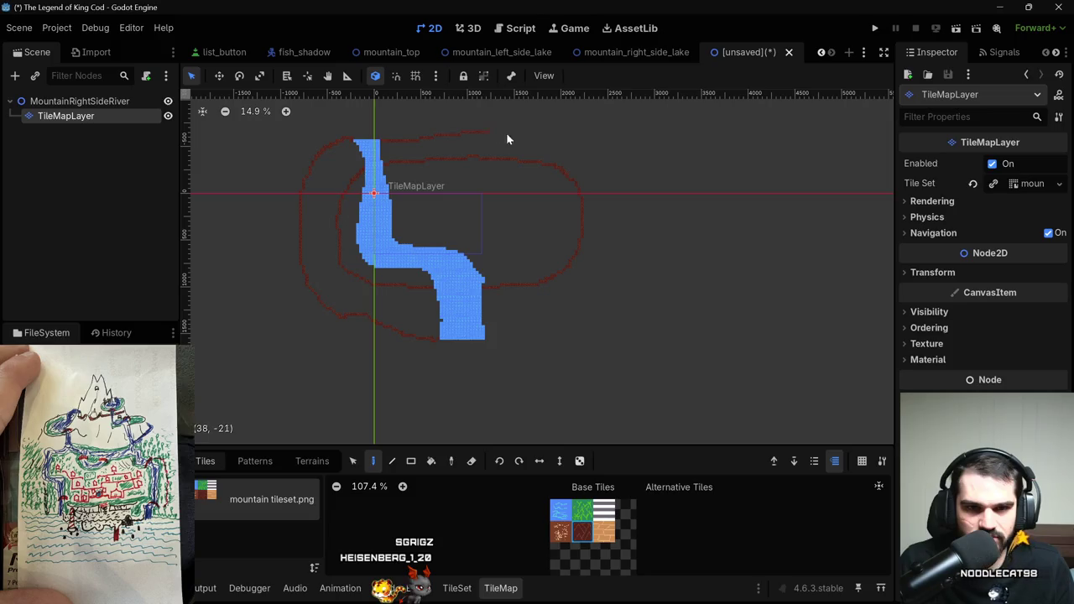
{"action": "left_click_drag", "start_coordinate": [602, 262], "coordinate": [486, 337]}
{"action": "key", "text": "b"}
{"action": "left_click", "coordinate": [537, 304]}
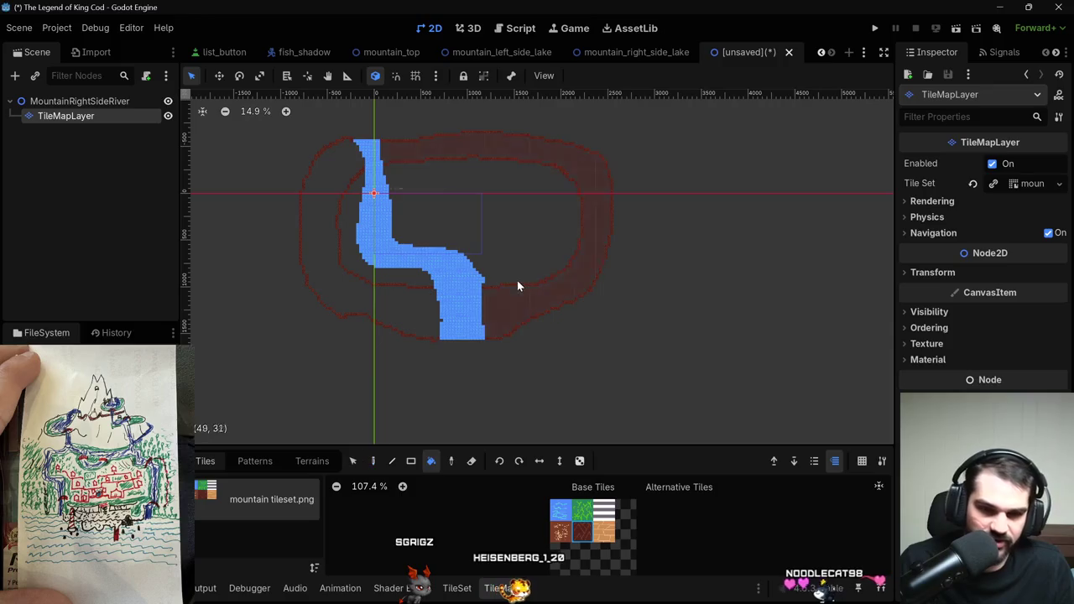
{"action": "left_click", "coordinate": [402, 313]}
Bucket-fill the ring's left arc with the tan path tile.
{"action": "scroll", "coordinate": [401, 308], "scroll_direction": "up", "scroll_amount": 2}
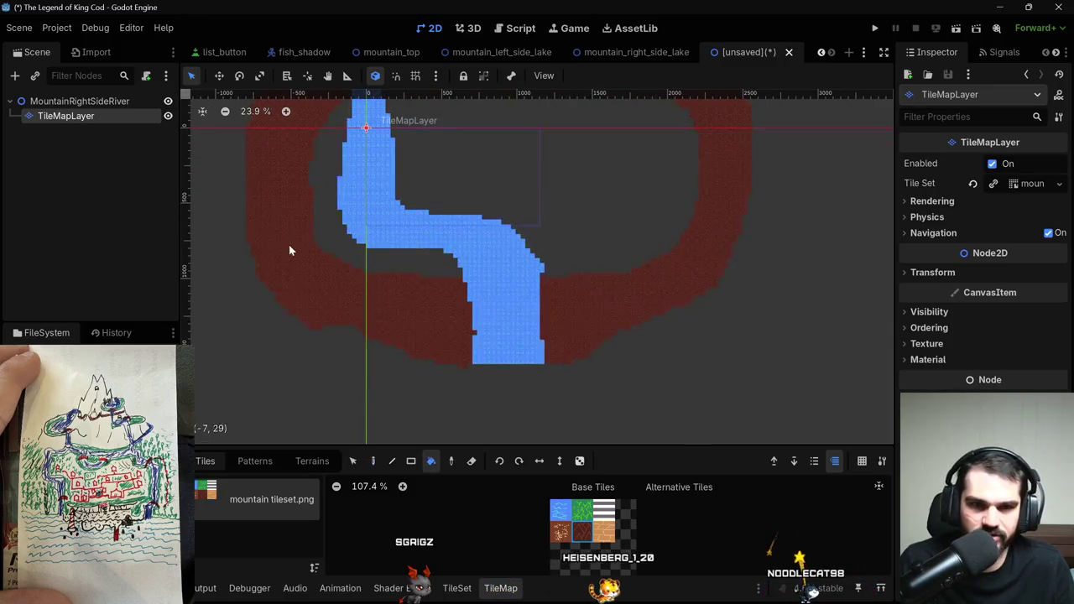
{"action": "left_click_drag", "start_coordinate": [316, 226], "coordinate": [408, 287]}
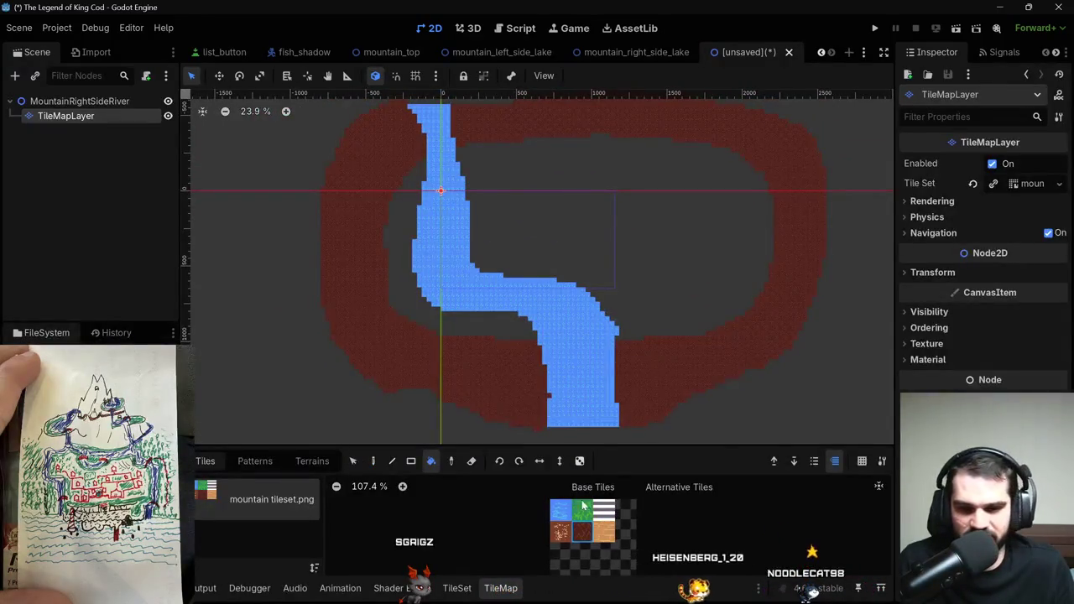
{"action": "left_click", "coordinate": [603, 531]}
{"action": "left_click", "coordinate": [342, 242]}
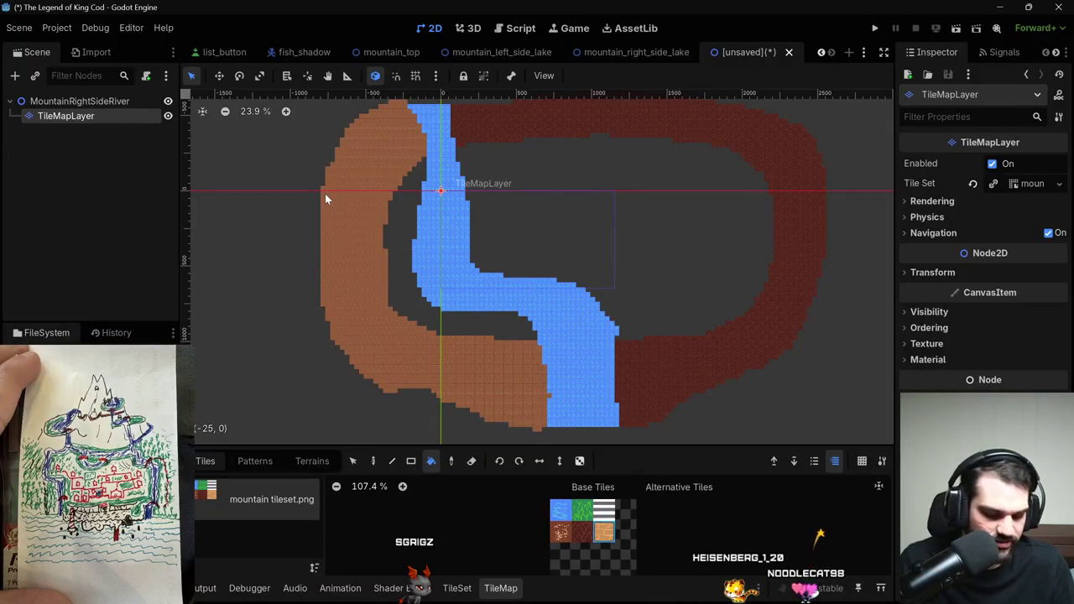
Undo the tan arc and add a filled tan path block on the ring's left side.
{"action": "key", "text": "d"}
{"action": "key", "text": "ctrl+z"}
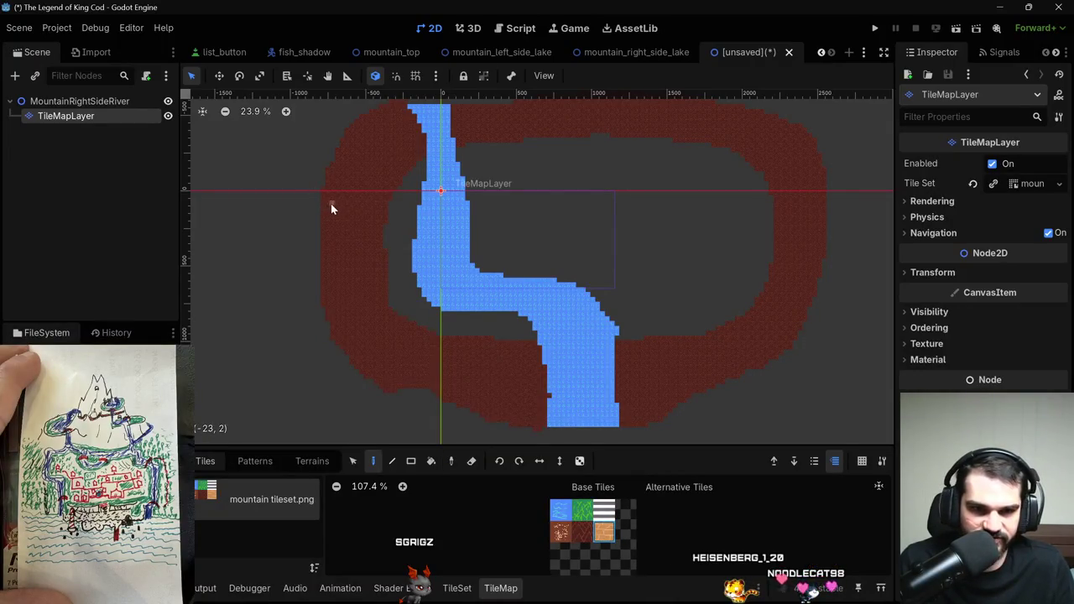
{"action": "left_click_drag", "start_coordinate": [350, 201], "coordinate": [391, 207]}
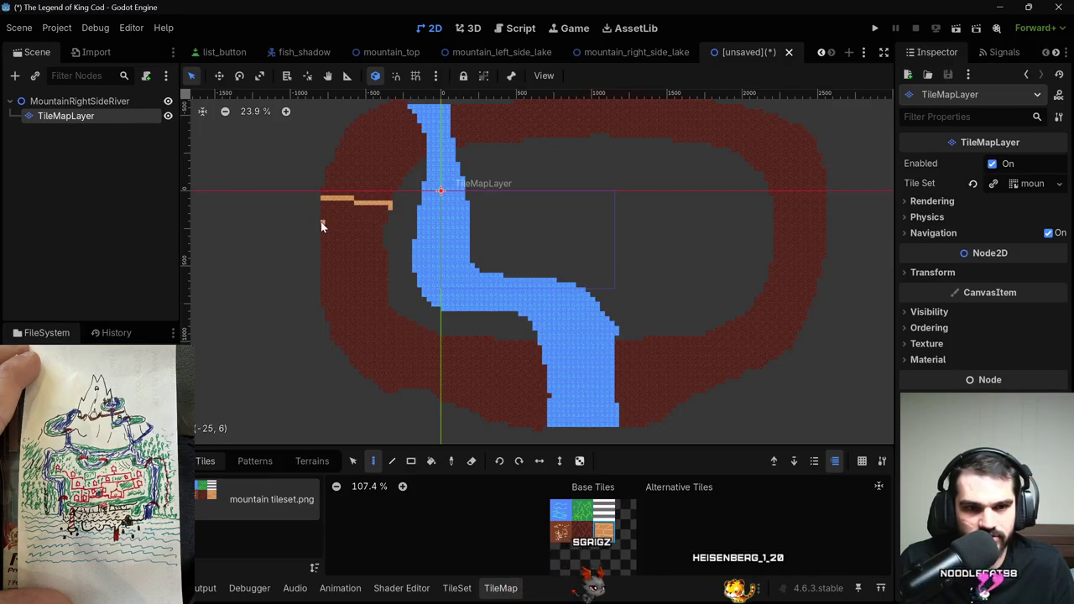
{"action": "left_click_drag", "start_coordinate": [352, 222], "coordinate": [389, 220]}
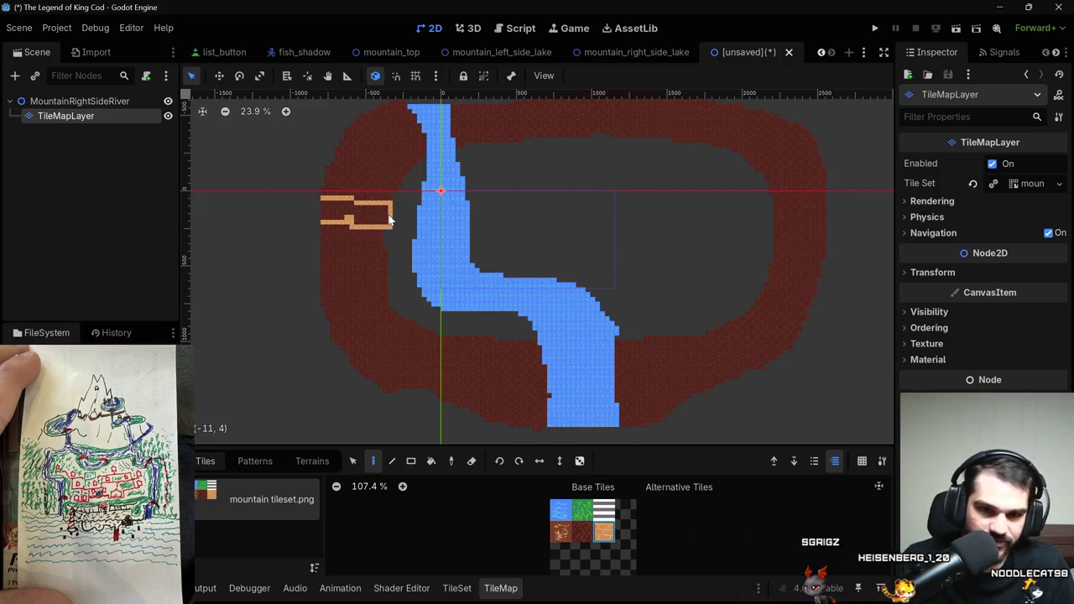
{"action": "key", "text": "b"}
{"action": "left_click", "coordinate": [363, 213]}
{"action": "scroll", "coordinate": [358, 216], "scroll_direction": "up", "scroll_amount": 4}
{"action": "scroll", "coordinate": [358, 215], "scroll_direction": "up", "scroll_amount": 4}
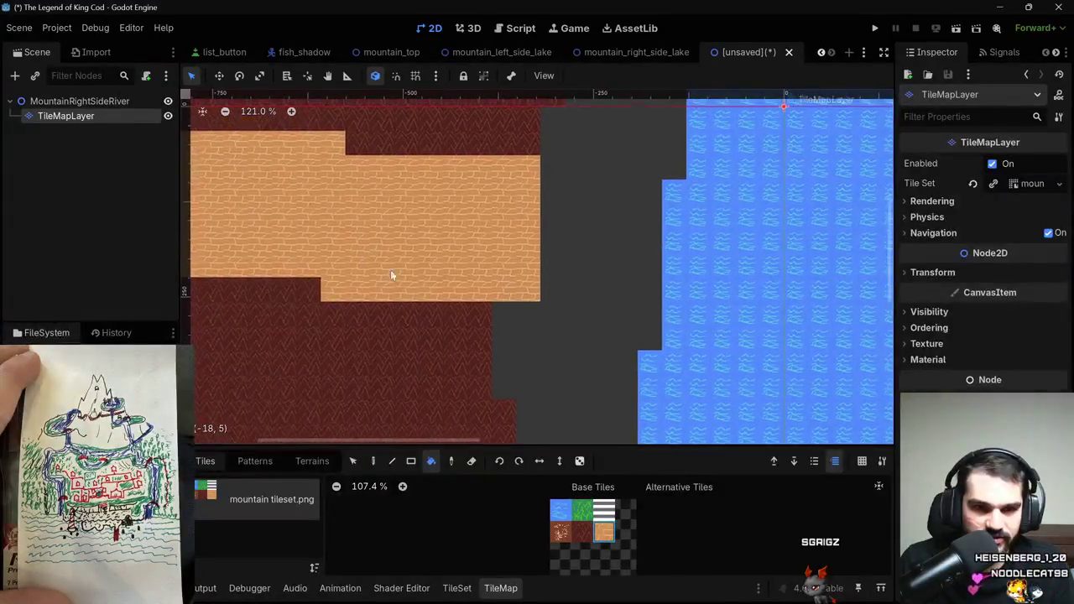
Repaint a stray tan tile with the dark-red mountain tile.
{"action": "left_click", "coordinate": [374, 461]}
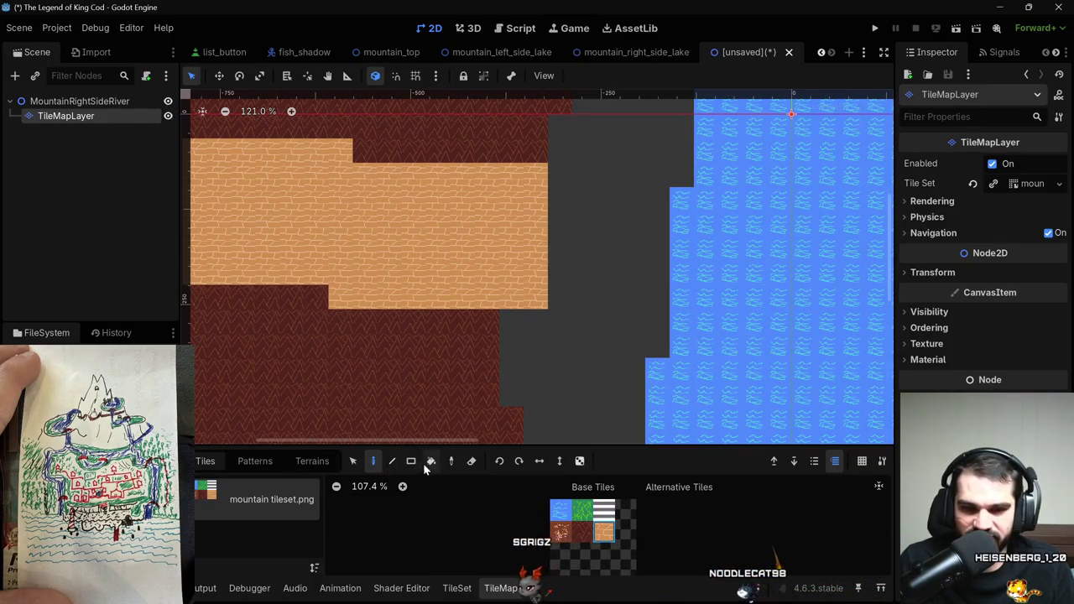
{"action": "left_click", "coordinate": [582, 532]}
{"action": "left_click", "coordinate": [331, 297]}
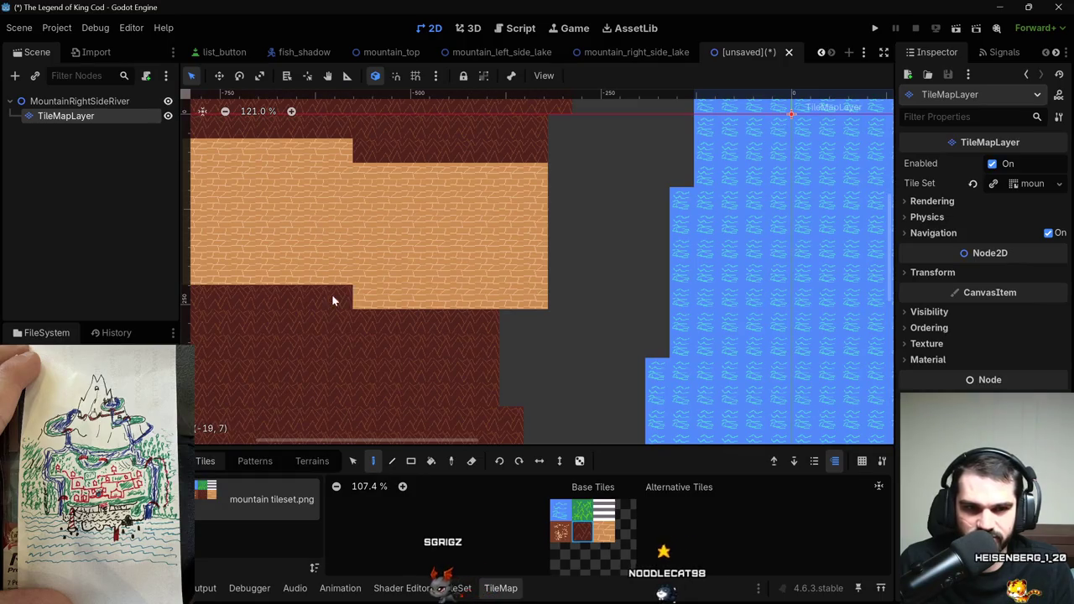
{"action": "scroll", "coordinate": [443, 282], "scroll_direction": "down", "scroll_amount": 11}
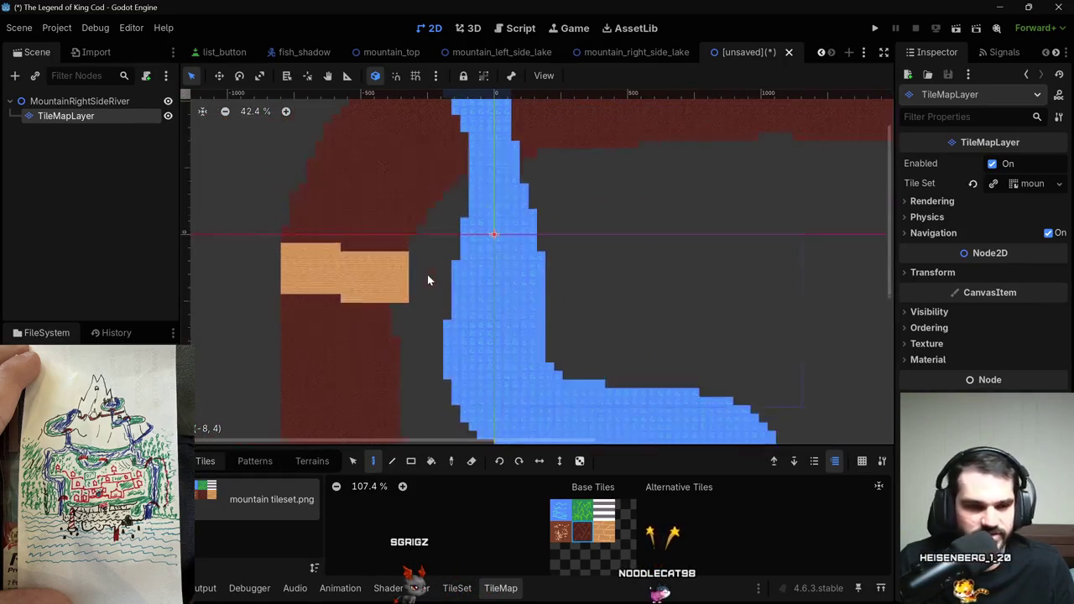
{"action": "left_click_drag", "start_coordinate": [427, 274], "coordinate": [345, 266]}
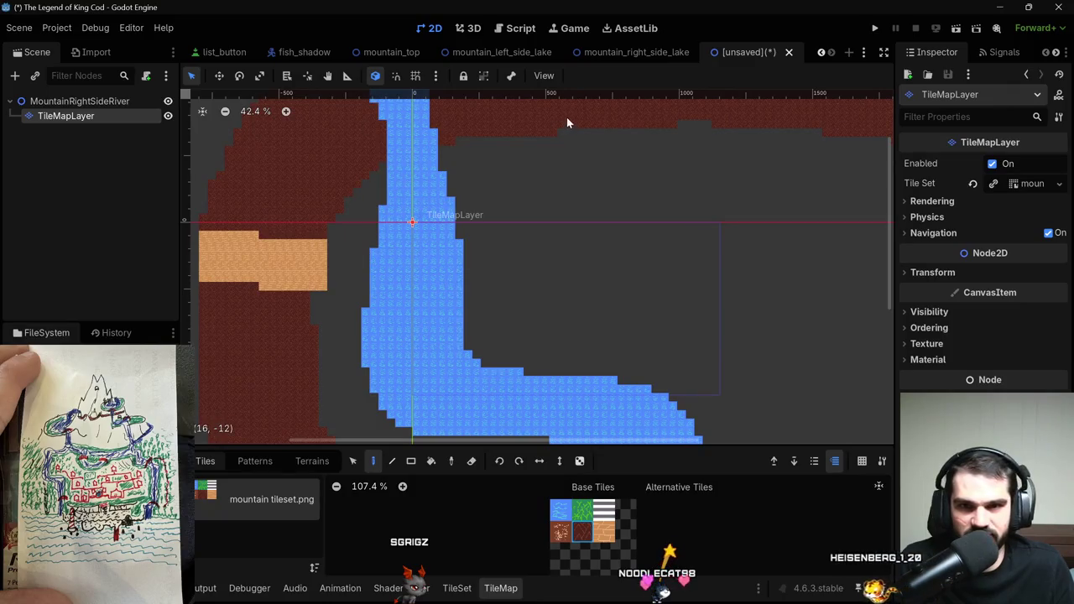
{"action": "left_click_drag", "start_coordinate": [624, 266], "coordinate": [495, 290]}
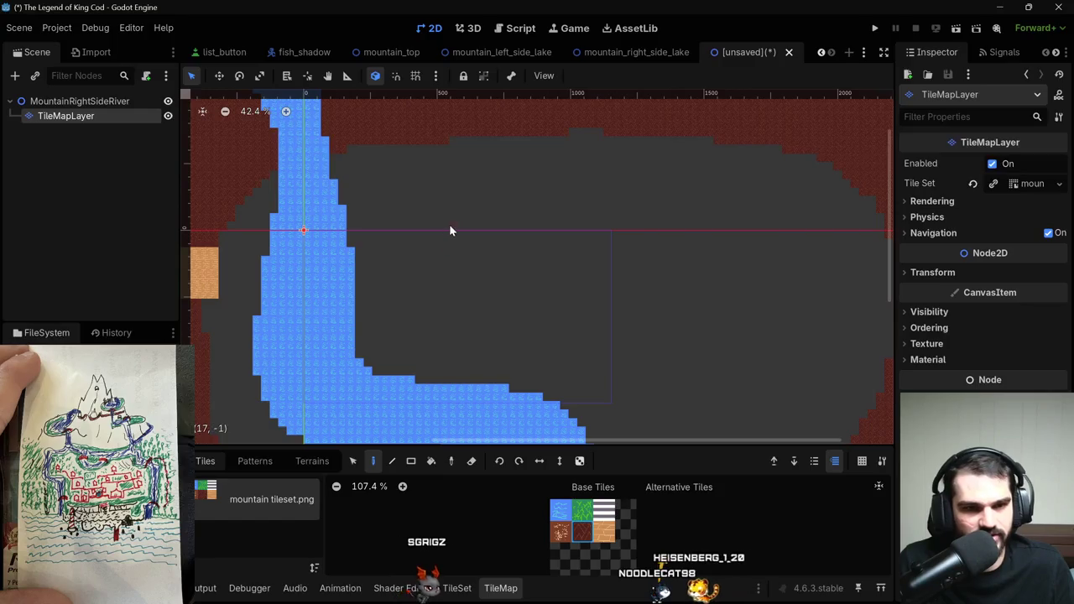
{"action": "scroll", "coordinate": [434, 221], "scroll_direction": "down", "scroll_amount": 1}
{"action": "left_click_drag", "start_coordinate": [499, 303], "coordinate": [536, 324]}
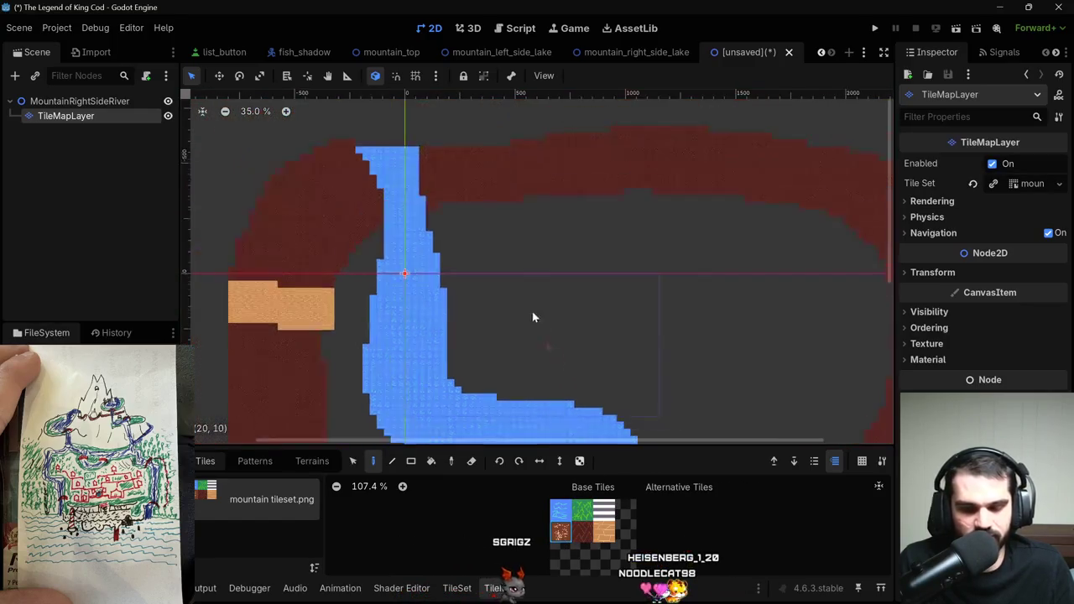
{"action": "scroll", "coordinate": [535, 317], "scroll_direction": "down", "scroll_amount": 1}
{"action": "left_click_drag", "start_coordinate": [509, 240], "coordinate": [486, 150]}
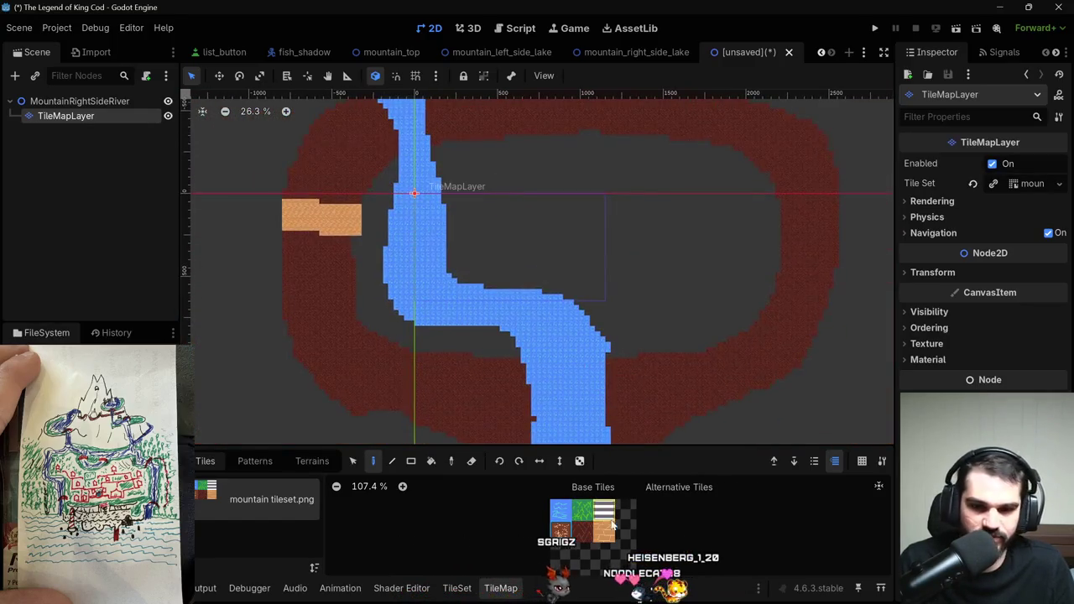
{"action": "key", "text": "space"}
Bucket-fill the areas inside the ring with green grass and refill the river with water.
{"action": "key", "text": "b"}
{"action": "left_click", "coordinate": [374, 281]}
{"action": "left_click", "coordinate": [652, 214]}
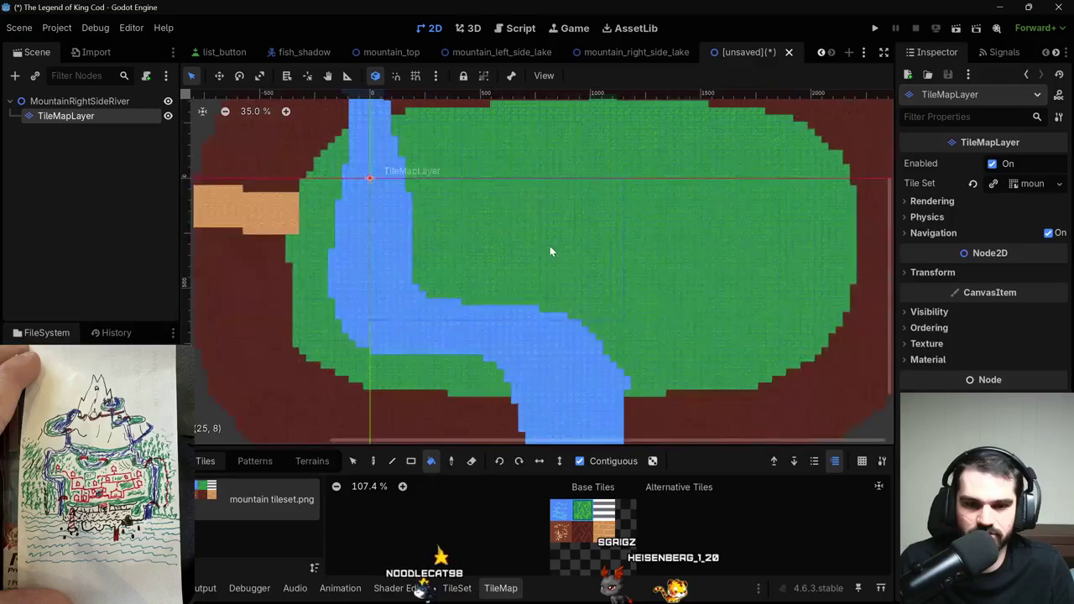
{"action": "scroll", "coordinate": [548, 243], "scroll_direction": "up", "scroll_amount": 2}
{"action": "left_click", "coordinate": [348, 138]}
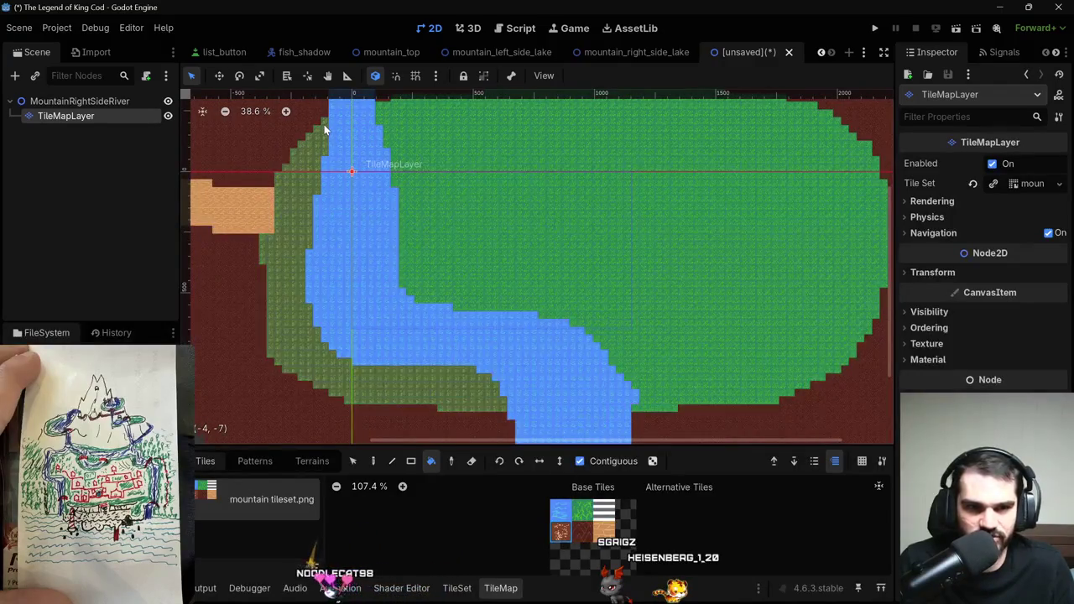
{"action": "scroll", "coordinate": [336, 132], "scroll_direction": "up", "scroll_amount": 2}
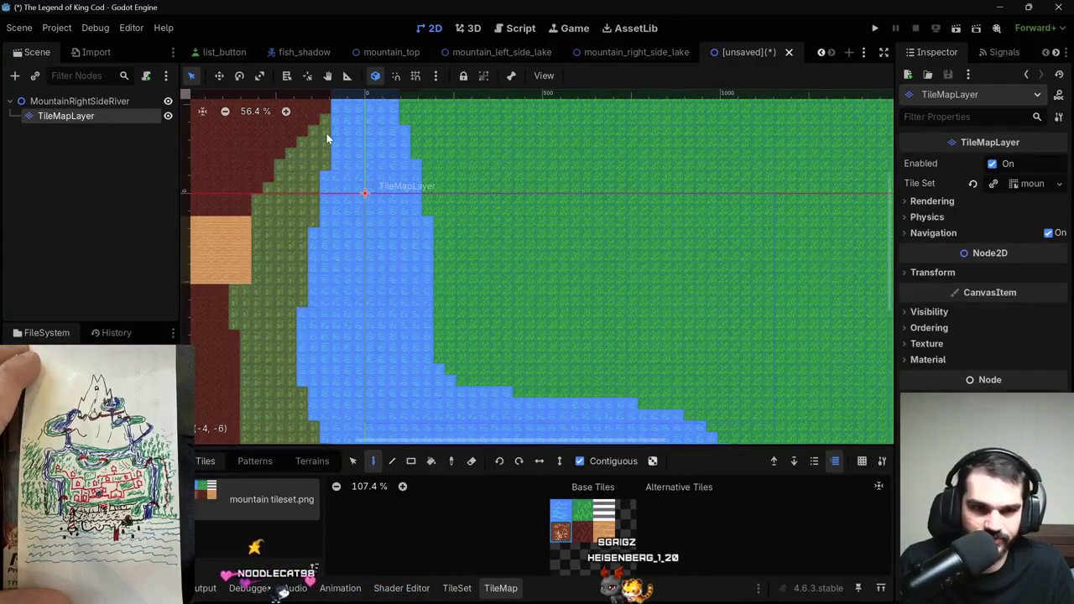
{"action": "left_click", "coordinate": [326, 128]}
Paint a brown dirt bank down the river's left edge toward the bend.
{"action": "key", "text": "d"}
{"action": "left_click_drag", "start_coordinate": [326, 121], "coordinate": [298, 363]}
{"action": "scroll", "coordinate": [300, 302], "scroll_direction": "down", "scroll_amount": 2}
{"action": "left_click_drag", "start_coordinate": [297, 367], "coordinate": [305, 393]}
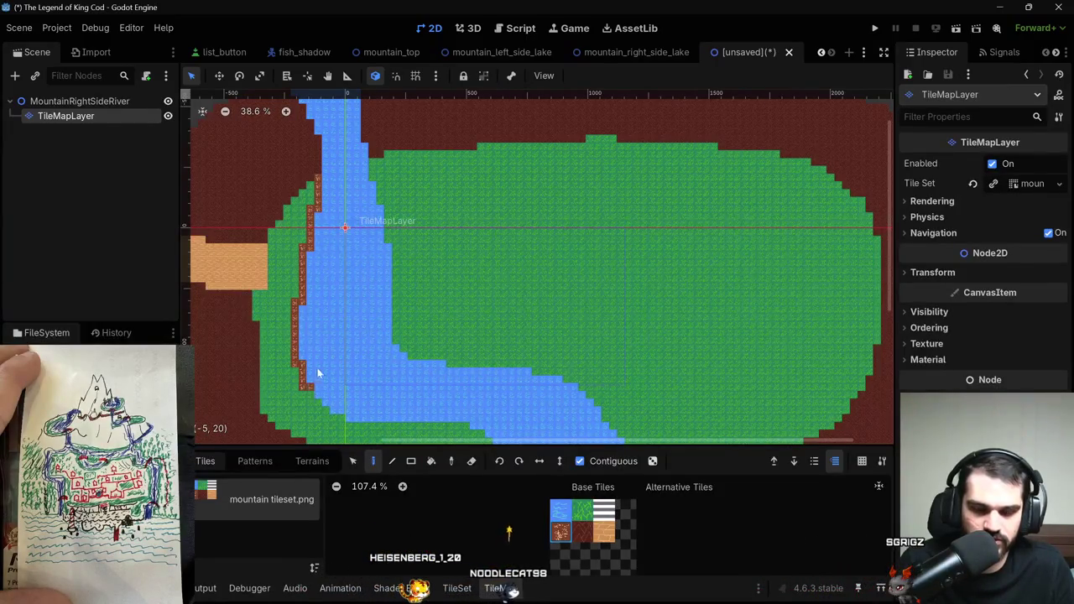
Continue the brown dirt bank along the river's bend.
{"action": "scroll", "coordinate": [314, 344], "scroll_direction": "down", "scroll_amount": 1}
{"action": "scroll", "coordinate": [333, 283], "scroll_direction": "up", "scroll_amount": 3}
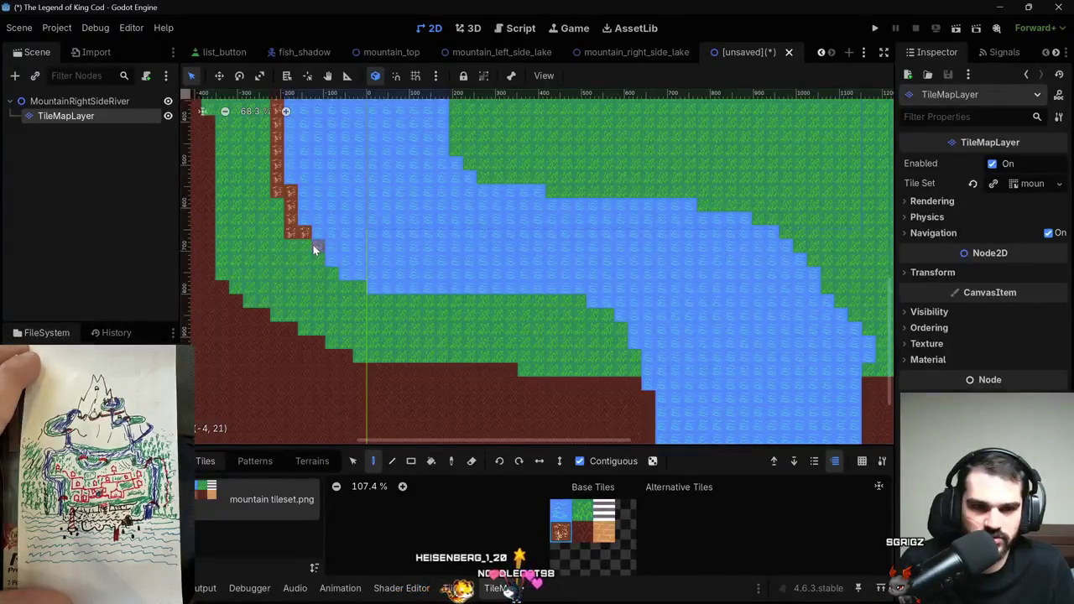
{"action": "mouse_move", "coordinate": [326, 275]}
{"action": "left_mouse_down"}
{"action": "mouse_move", "coordinate": [359, 305]}
{"action": "mouse_move", "coordinate": [558, 305]}
{"action": "mouse_move", "coordinate": [592, 309]}
{"action": "mouse_move", "coordinate": [607, 325]}
{"action": "mouse_move", "coordinate": [585, 314]}
{"action": "mouse_move", "coordinate": [619, 330]}
{"action": "left_mouse_up"}
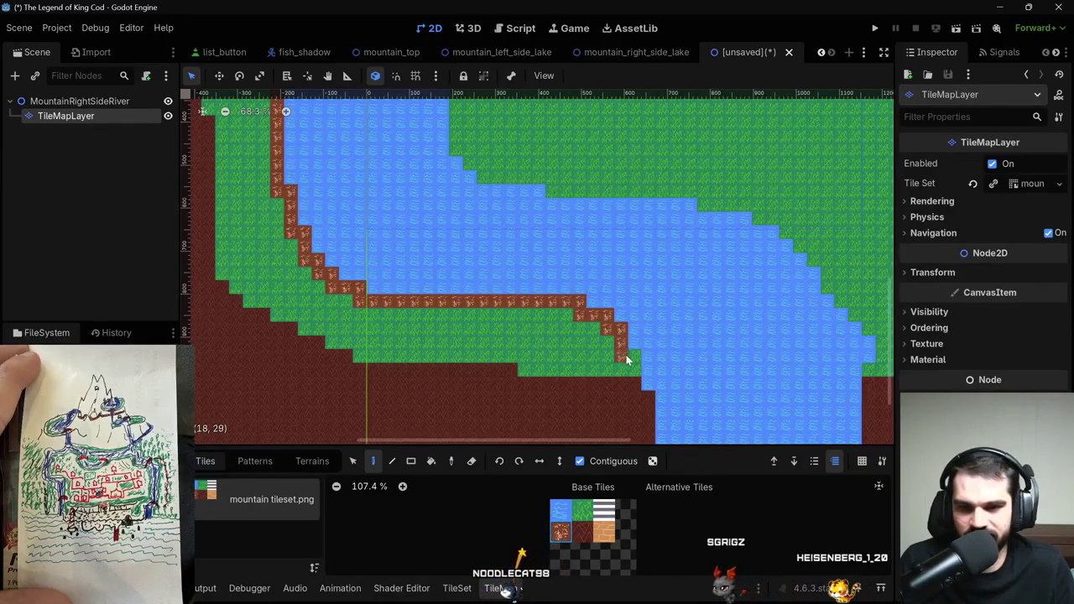
Paint dirt bank tiles down the upper part of the river's right edge.
{"action": "scroll", "coordinate": [613, 252], "scroll_direction": "down", "scroll_amount": 5}
{"action": "scroll", "coordinate": [556, 264], "scroll_direction": "down", "scroll_amount": 4}
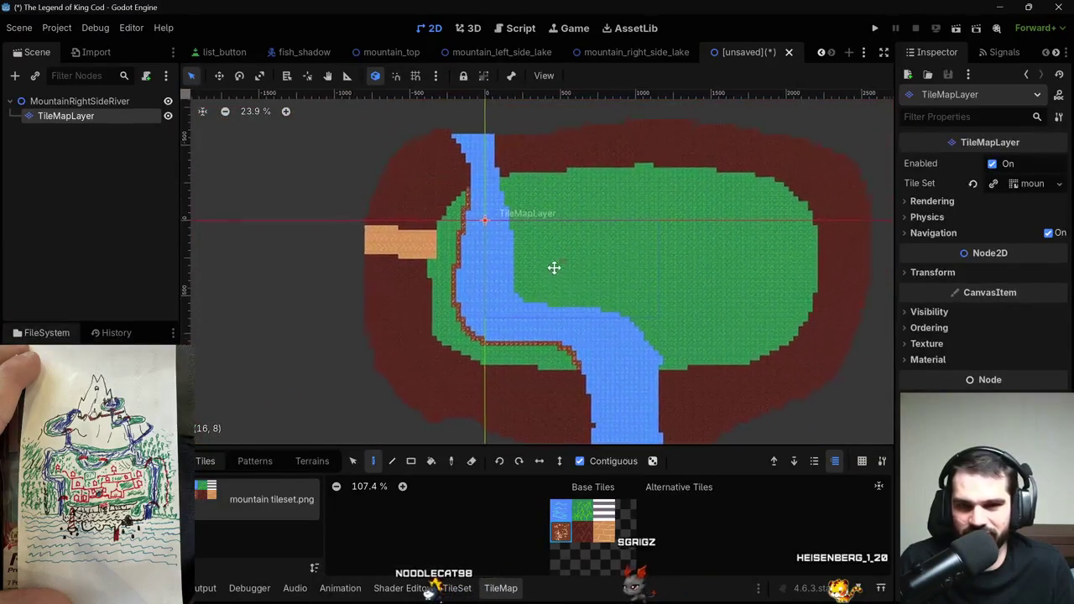
{"action": "scroll", "coordinate": [548, 263], "scroll_direction": "up", "scroll_amount": 4}
{"action": "scroll", "coordinate": [487, 181], "scroll_direction": "down", "scroll_amount": 1}
{"action": "left_click_drag", "start_coordinate": [461, 161], "coordinate": [459, 158]}
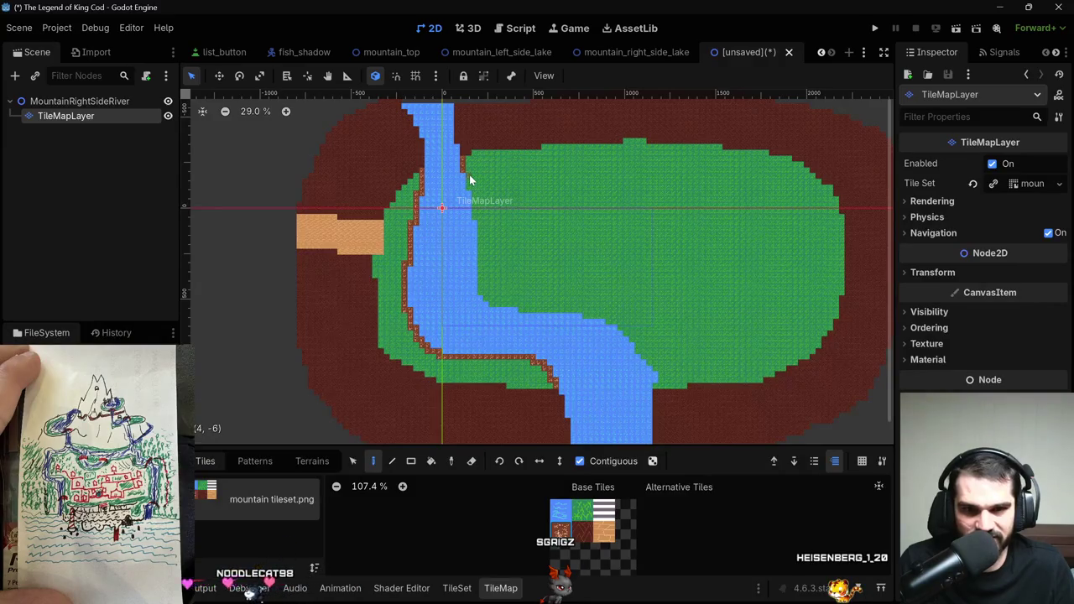
{"action": "scroll", "coordinate": [470, 193], "scroll_direction": "up", "scroll_amount": 3}
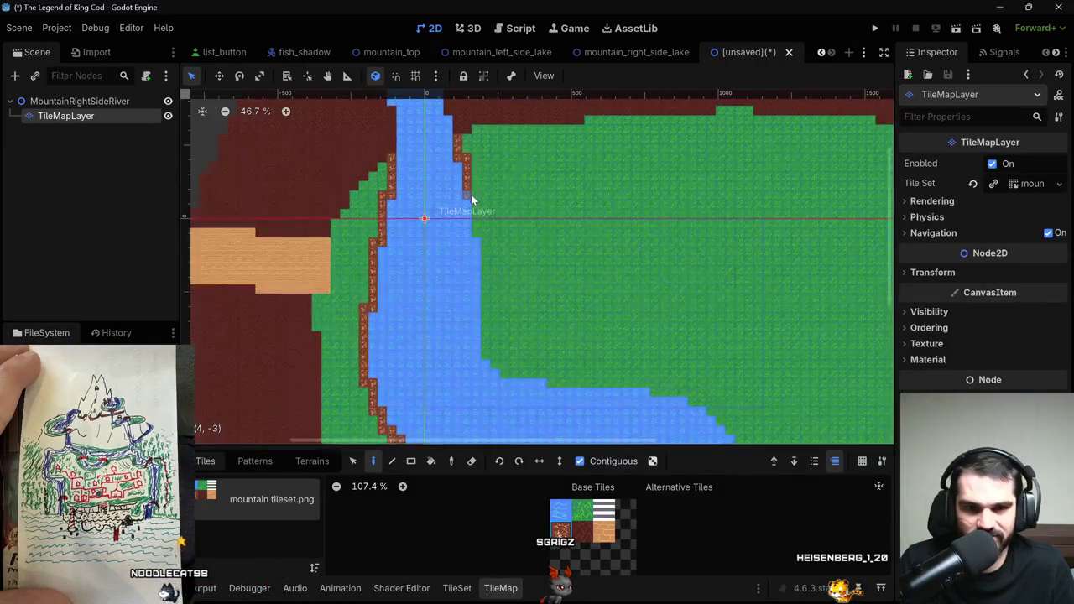
{"action": "left_click_drag", "start_coordinate": [475, 199], "coordinate": [477, 226]}
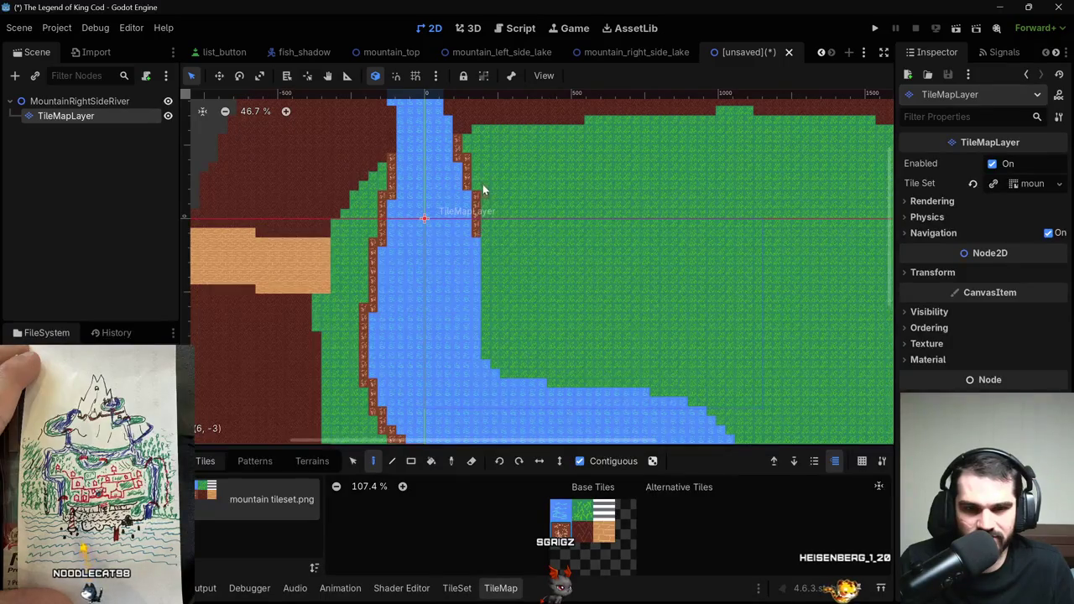
{"action": "scroll", "coordinate": [482, 235], "scroll_direction": "down", "scroll_amount": 2}
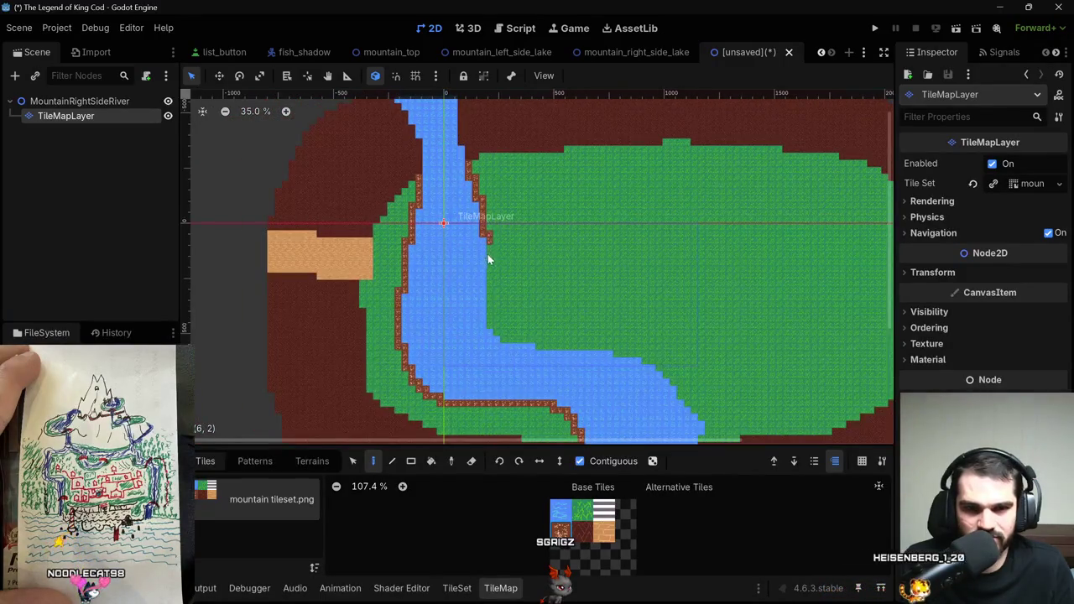
{"action": "mouse_move", "coordinate": [489, 315]}
{"action": "left_mouse_down"}
{"action": "mouse_move", "coordinate": [503, 338]}
{"action": "mouse_move", "coordinate": [534, 340]}
{"action": "left_mouse_up"}
Finish the right-bank dirt around the bend down to the mountains.
{"action": "scroll", "coordinate": [577, 370], "scroll_direction": "down", "scroll_amount": 1}
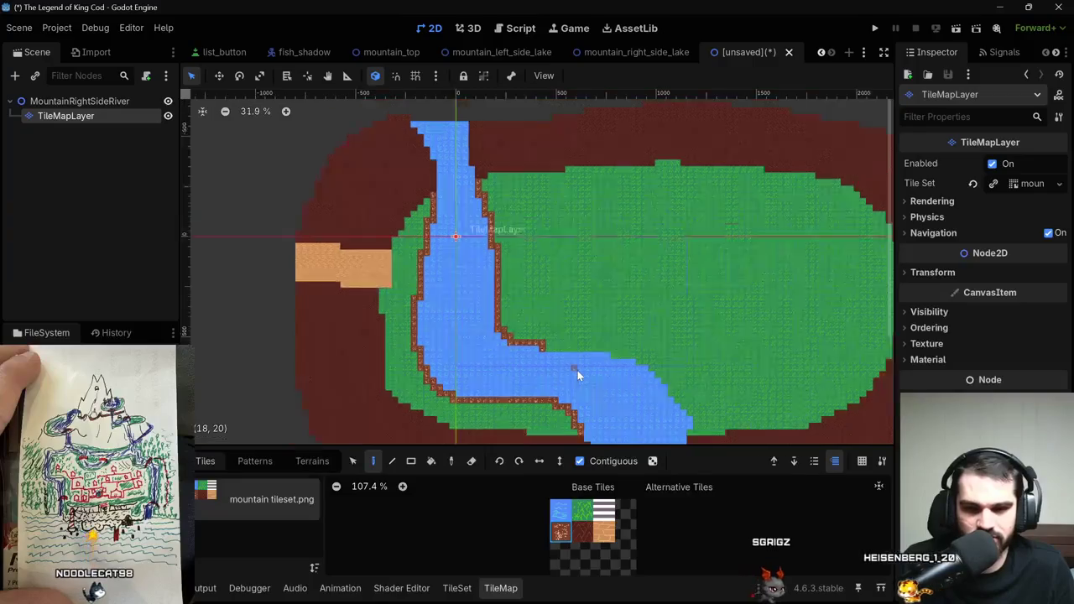
{"action": "scroll", "coordinate": [578, 370], "scroll_direction": "up", "scroll_amount": 5}
{"action": "mouse_move", "coordinate": [580, 371]}
{"action": "left_mouse_down"}
{"action": "mouse_move", "coordinate": [309, 202]}
{"action": "mouse_move", "coordinate": [450, 208]}
{"action": "mouse_move", "coordinate": [540, 254]}
{"action": "left_mouse_up"}
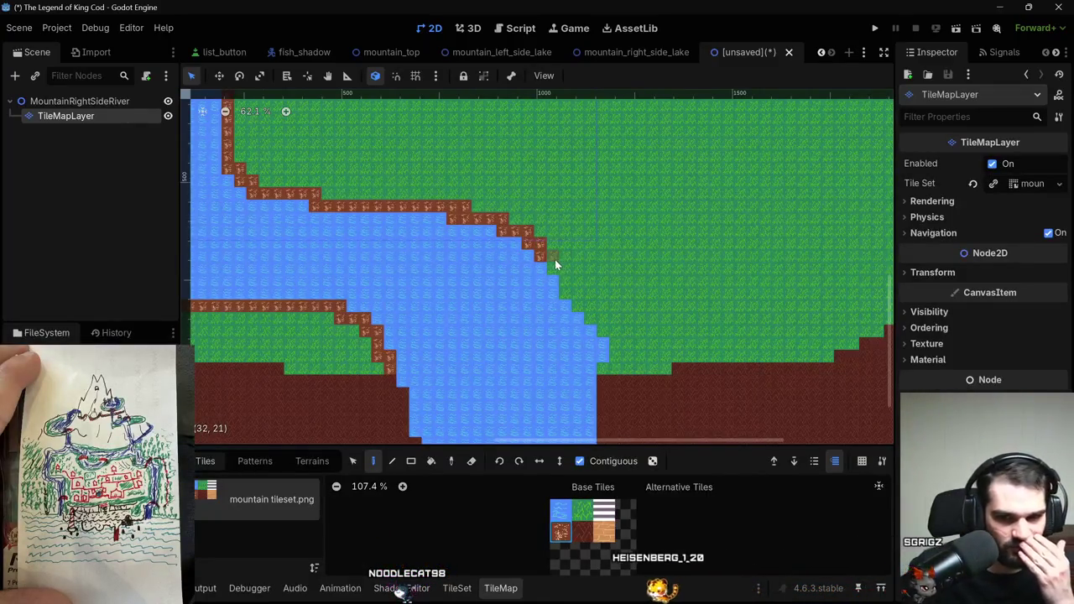
{"action": "left_click", "coordinate": [554, 259]}
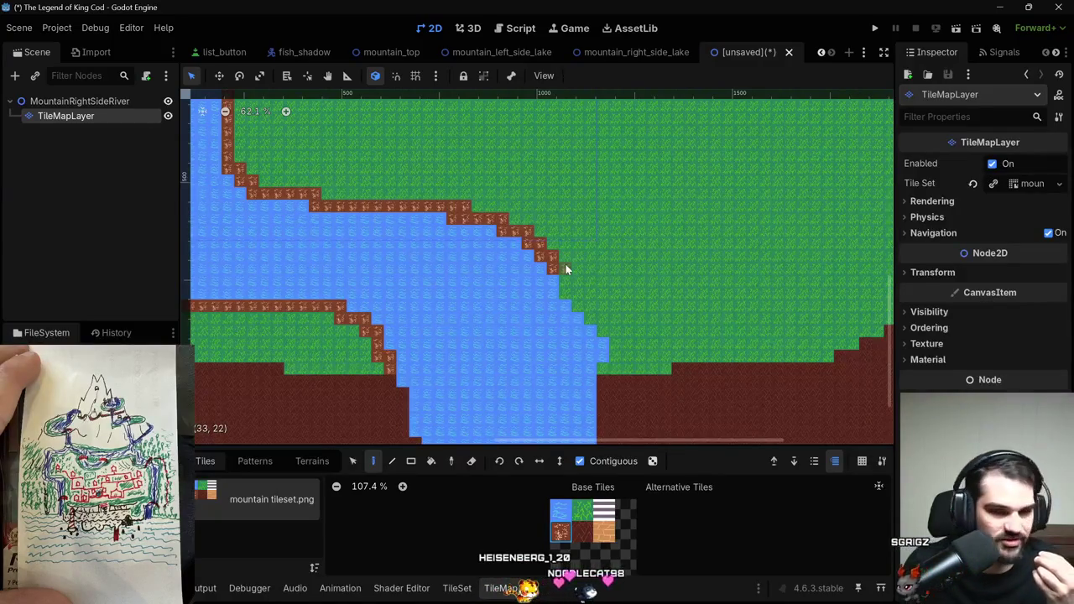
{"action": "left_click_drag", "start_coordinate": [566, 277], "coordinate": [581, 288]}
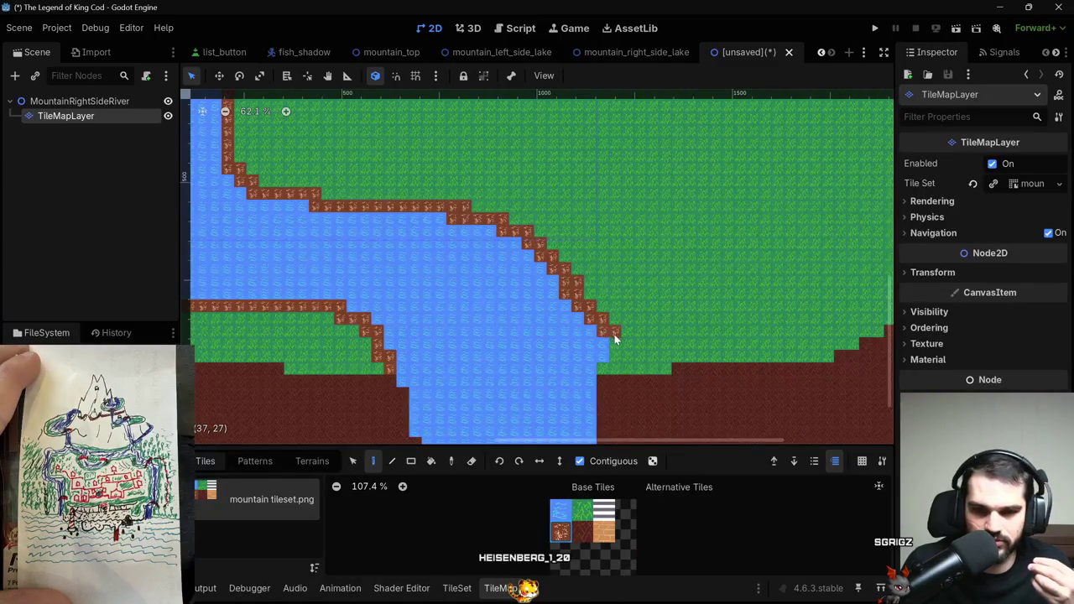
{"action": "scroll", "coordinate": [609, 365], "scroll_direction": "down", "scroll_amount": 5}
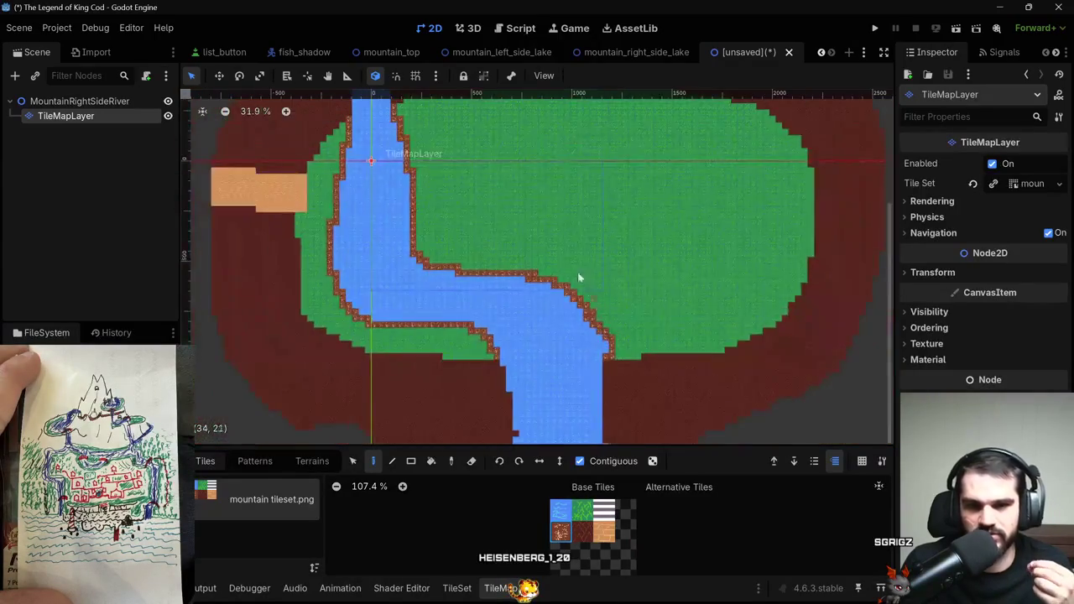
{"action": "scroll", "coordinate": [484, 195], "scroll_direction": "down", "scroll_amount": 1}
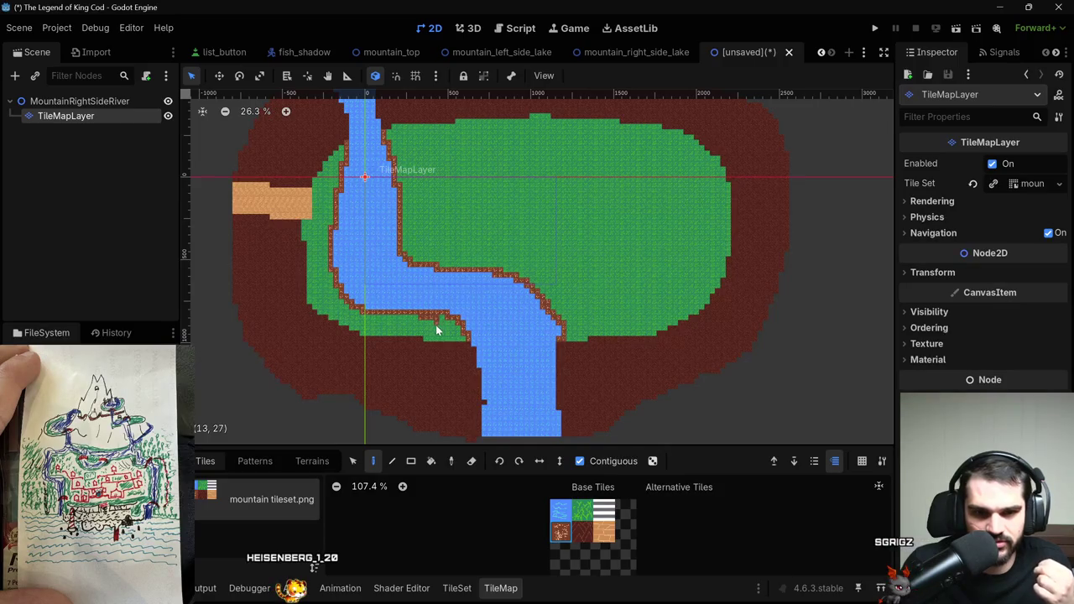
Outline and fill a dirt path running from the river into the southern mountains.
{"action": "left_click_drag", "start_coordinate": [414, 403], "coordinate": [406, 423]}
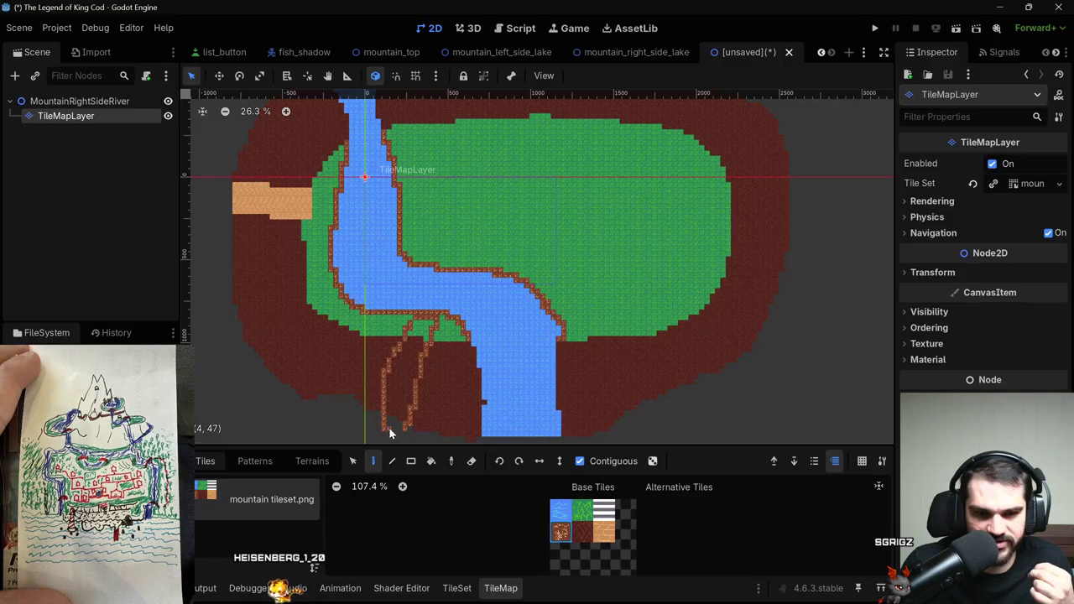
{"action": "left_click_drag", "start_coordinate": [399, 428], "coordinate": [394, 403]}
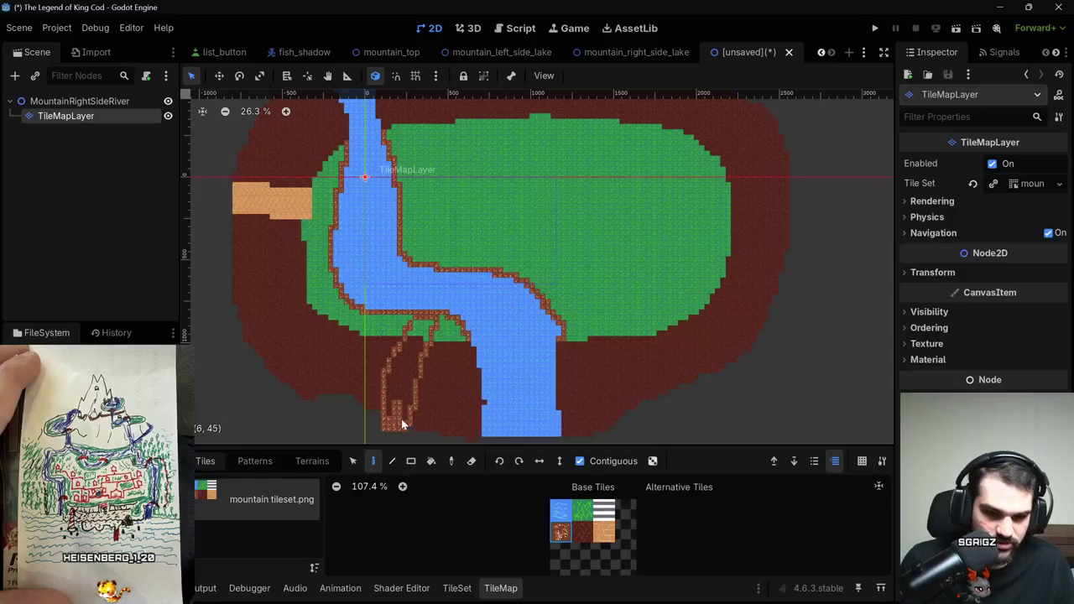
{"action": "key", "text": "b"}
{"action": "left_click", "coordinate": [408, 382]}
{"action": "scroll", "coordinate": [420, 328], "scroll_direction": "down", "scroll_amount": 2}
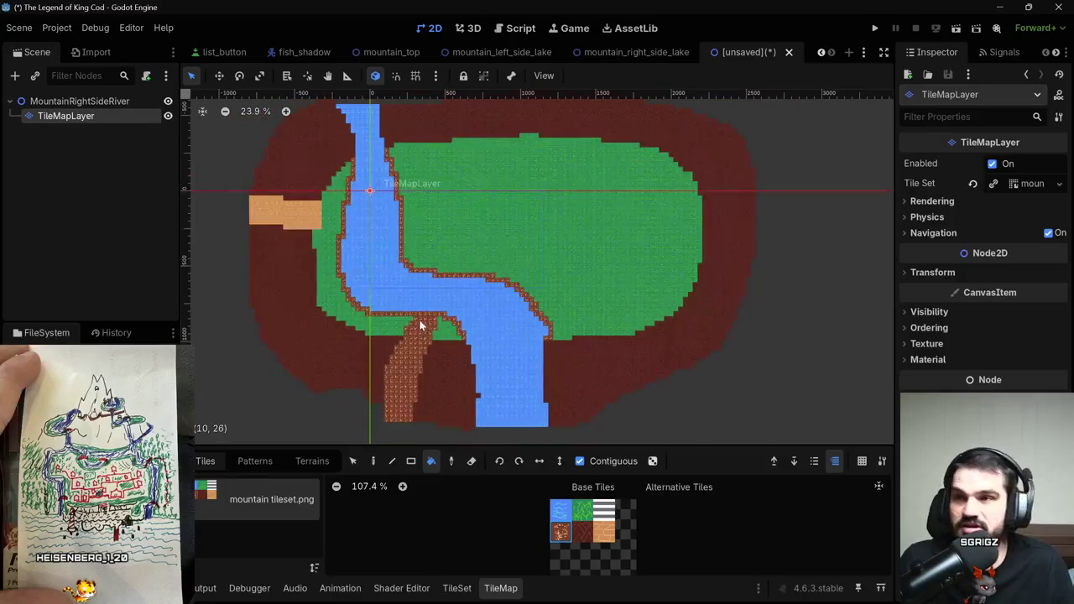
{"action": "scroll", "coordinate": [419, 345], "scroll_direction": "up", "scroll_amount": 3}
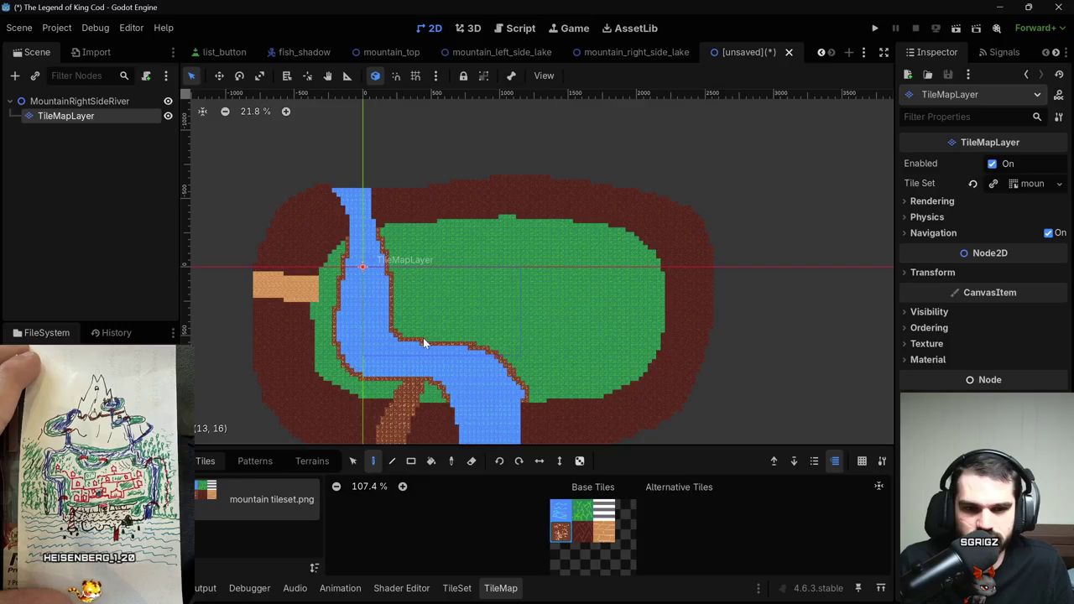
Outline and fill a wide dirt path running north across the grass field.
{"action": "left_click_drag", "start_coordinate": [420, 336], "coordinate": [445, 227]}
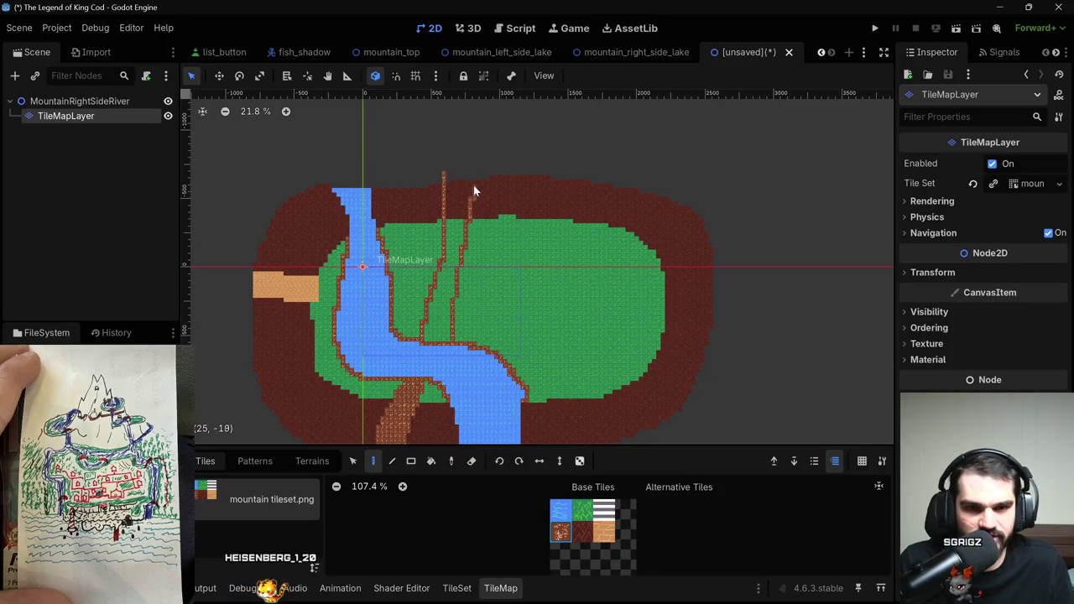
{"action": "key", "text": "b"}
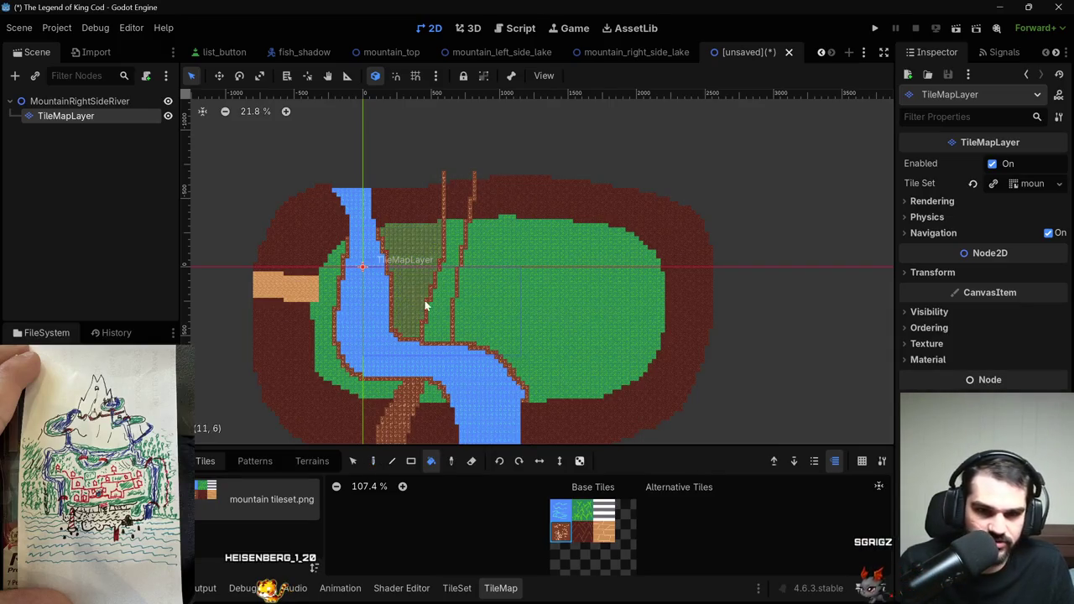
{"action": "left_click", "coordinate": [428, 306]}
{"action": "left_click", "coordinate": [458, 198]}
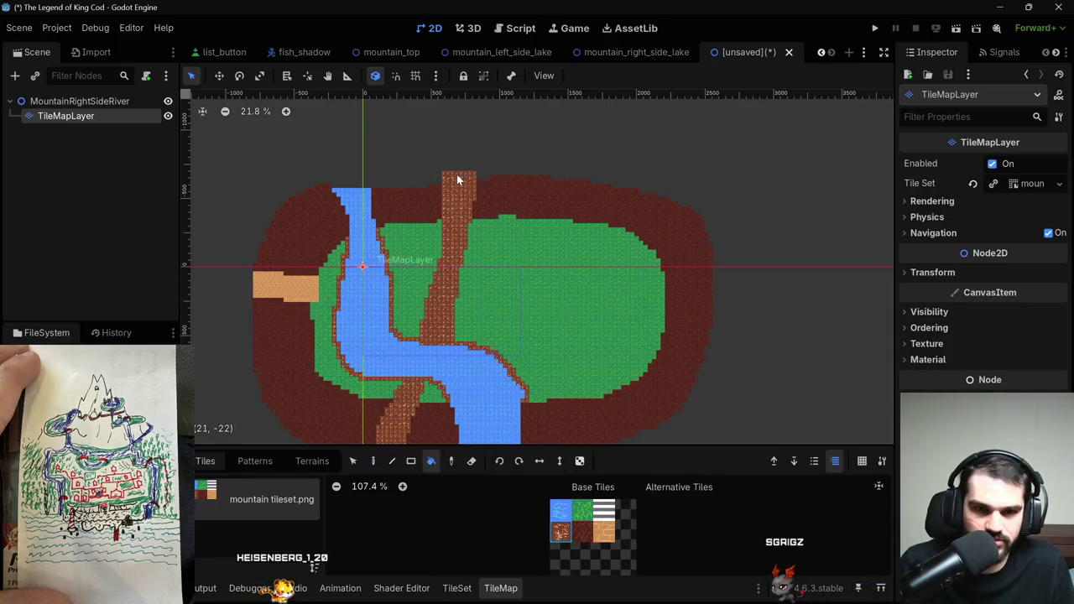
{"action": "scroll", "coordinate": [459, 261], "scroll_direction": "down", "scroll_amount": 2}
{"action": "scroll", "coordinate": [458, 254], "scroll_direction": "down", "scroll_amount": 1}
{"action": "scroll", "coordinate": [458, 252], "scroll_direction": "up", "scroll_amount": 2}
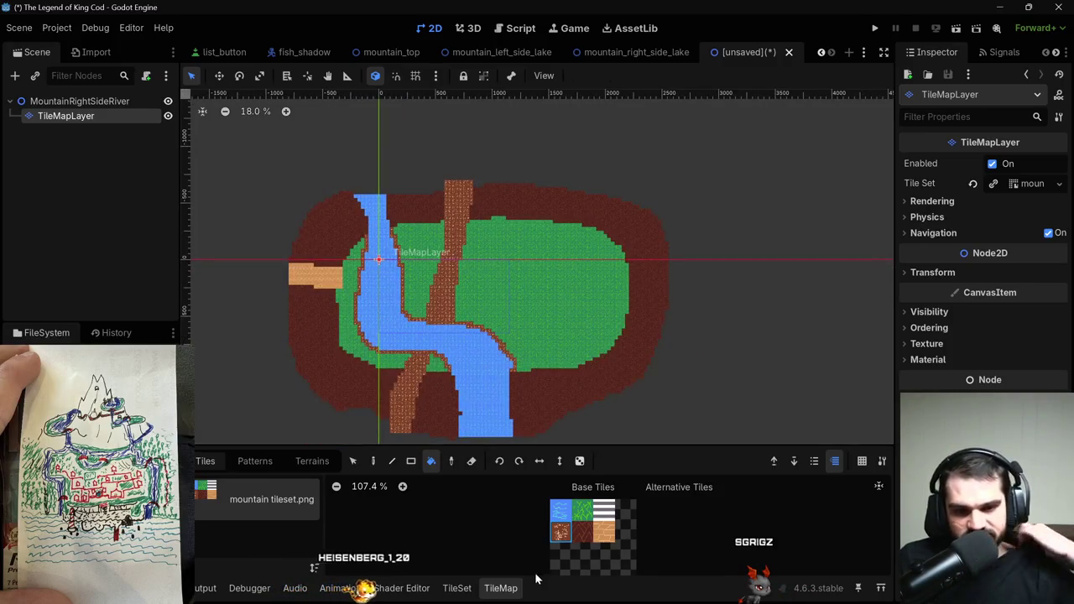
{"action": "left_click", "coordinate": [606, 532]}
{"action": "scroll", "coordinate": [429, 438], "scroll_direction": "up", "scroll_amount": 3}
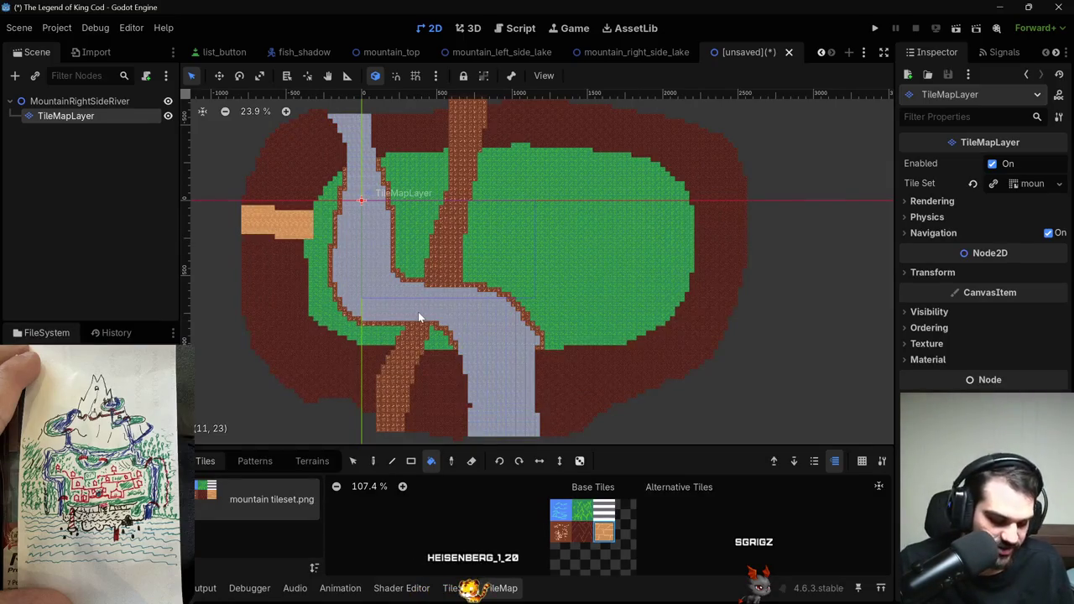
Fill the path's river crossing with tan sand and turn the leftover brown tiles above it to sand.
{"action": "left_click", "coordinate": [418, 317]}
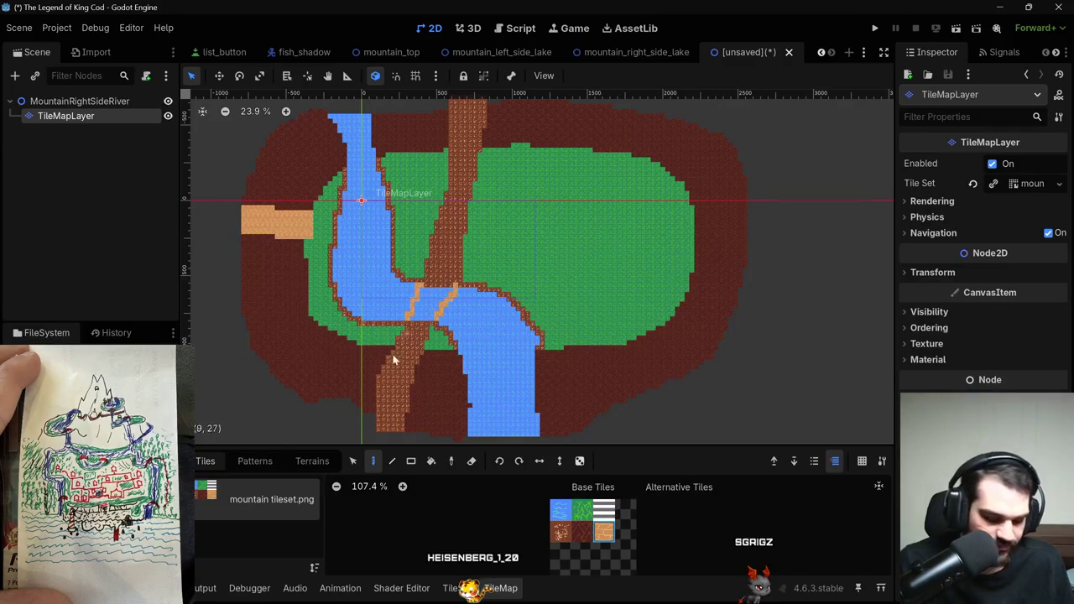
{"action": "left_click", "coordinate": [429, 302]}
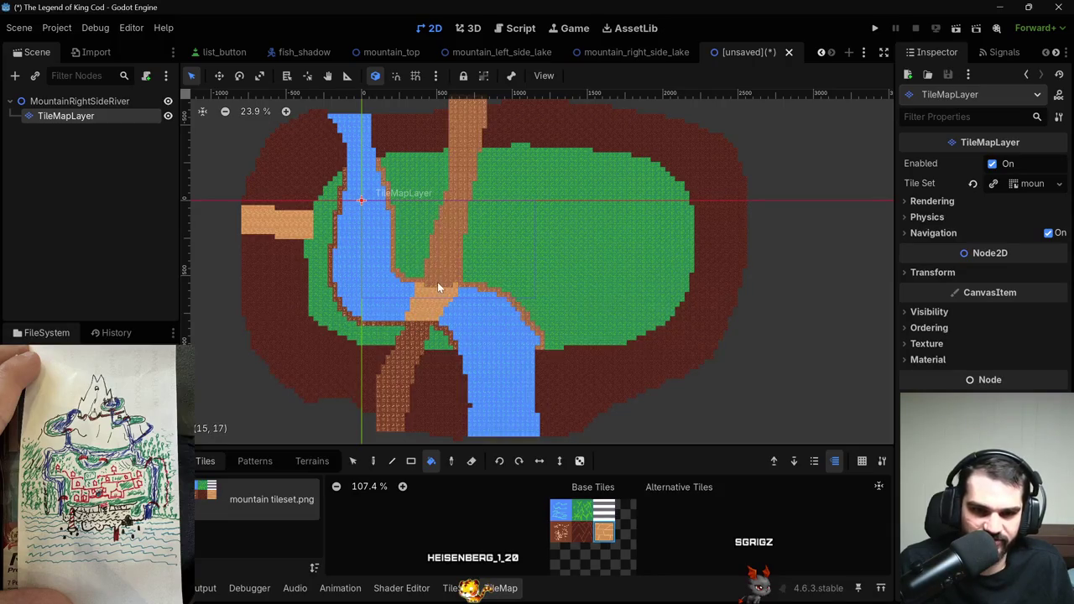
{"action": "key", "text": "d"}
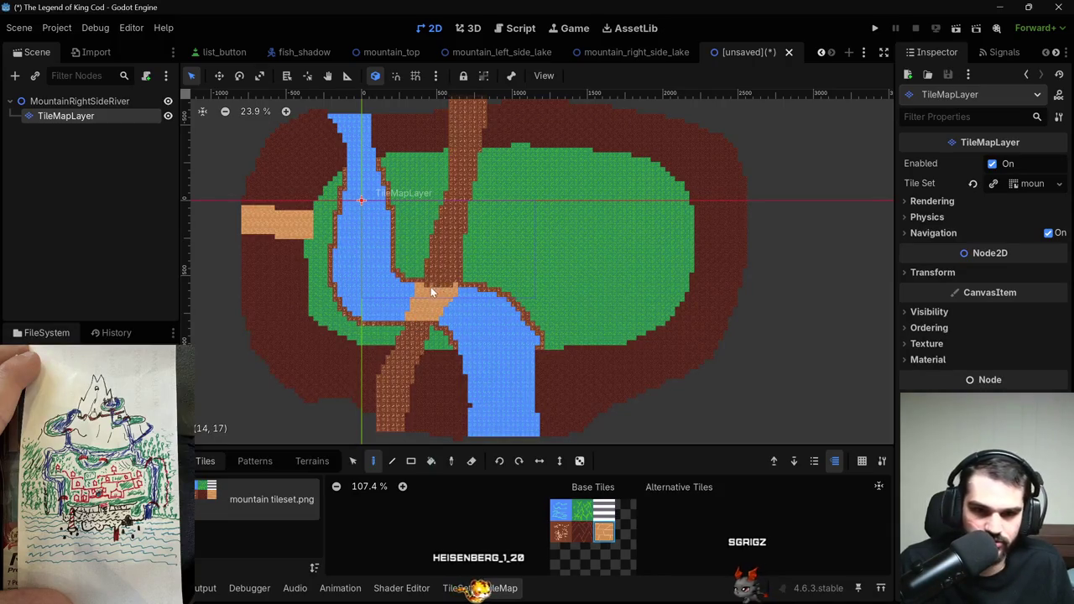
{"action": "left_click", "coordinate": [438, 282]}
{"action": "mouse_move", "coordinate": [439, 283]}
{"action": "left_mouse_down"}
{"action": "mouse_move", "coordinate": [418, 281]}
{"action": "mouse_move", "coordinate": [451, 281]}
{"action": "left_mouse_up"}
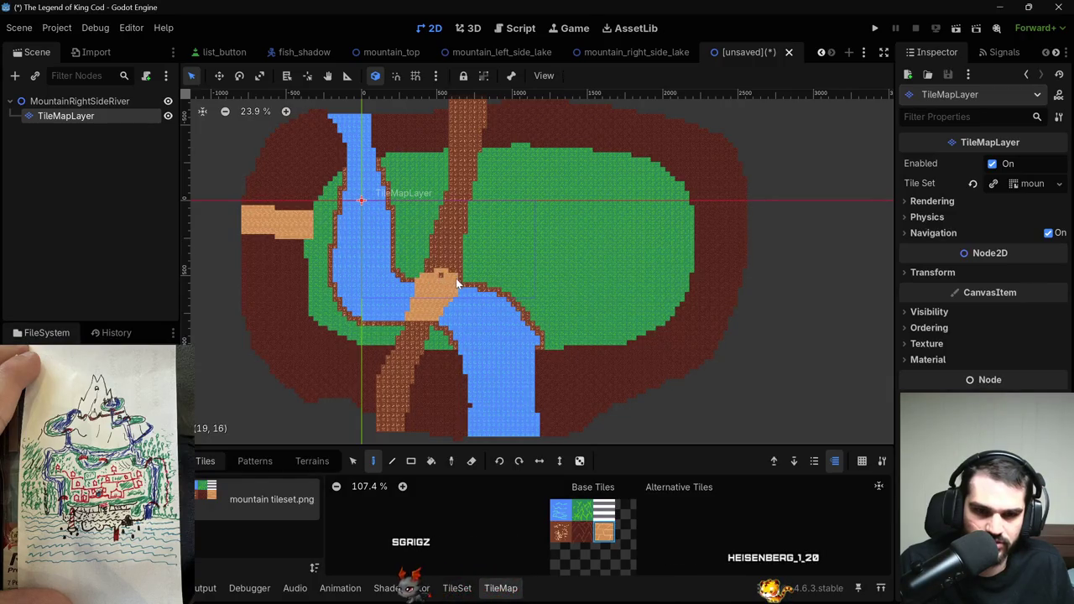
{"action": "scroll", "coordinate": [459, 310], "scroll_direction": "up", "scroll_amount": 5}
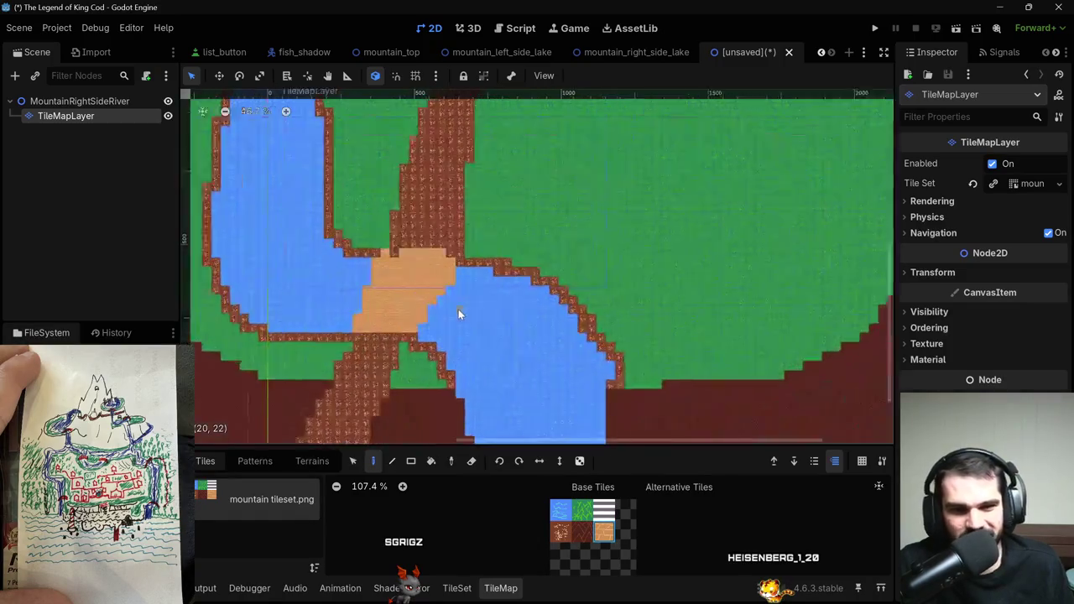
{"action": "scroll", "coordinate": [408, 281], "scroll_direction": "up", "scroll_amount": 2}
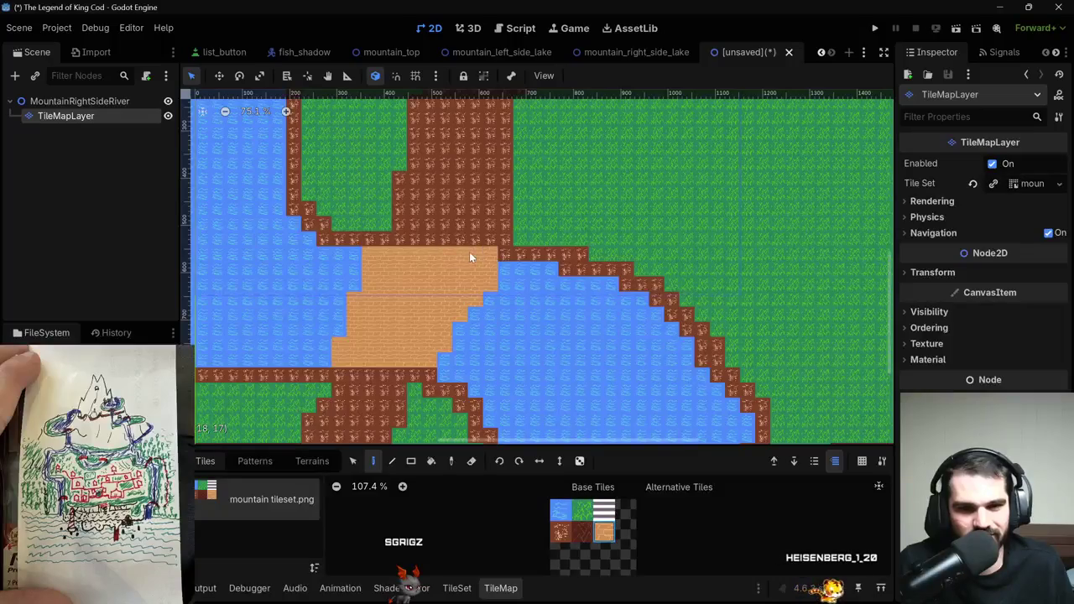
{"action": "scroll", "coordinate": [489, 284], "scroll_direction": "down", "scroll_amount": 5}
{"action": "scroll", "coordinate": [446, 276], "scroll_direction": "up", "scroll_amount": 3}
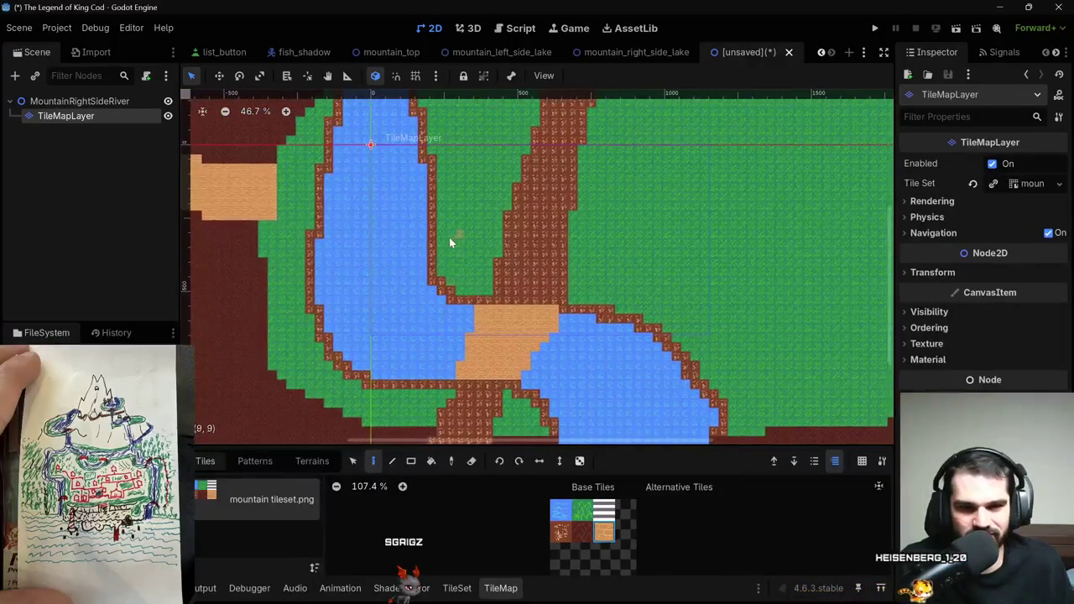
Paint a row of tan sand tiles across the upper river, extending it one tile left.
{"action": "left_click", "coordinate": [309, 237]}
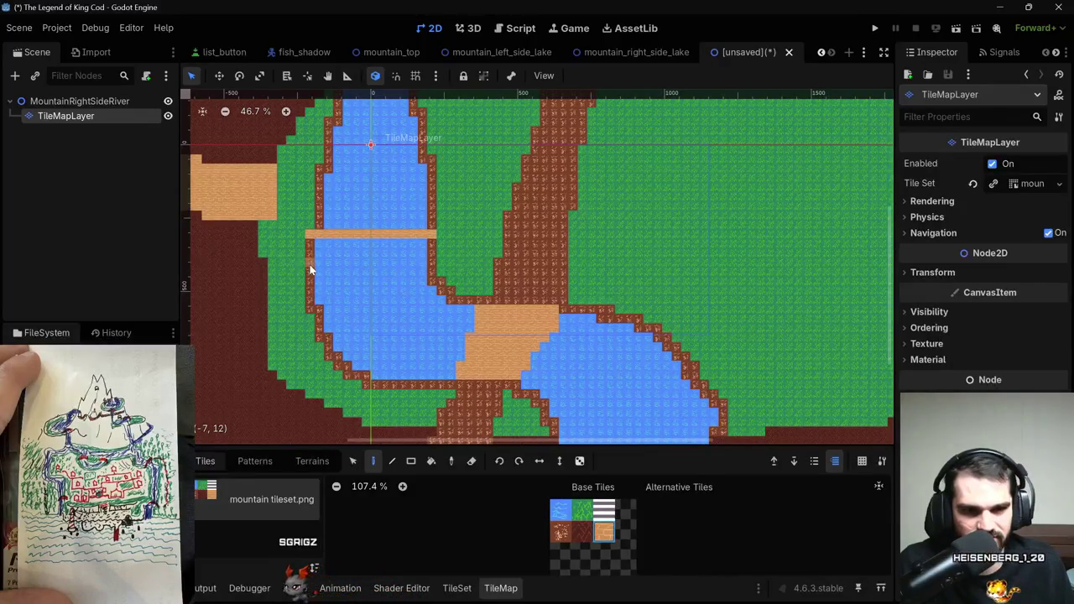
{"action": "left_click_drag", "start_coordinate": [319, 268], "coordinate": [410, 263]}
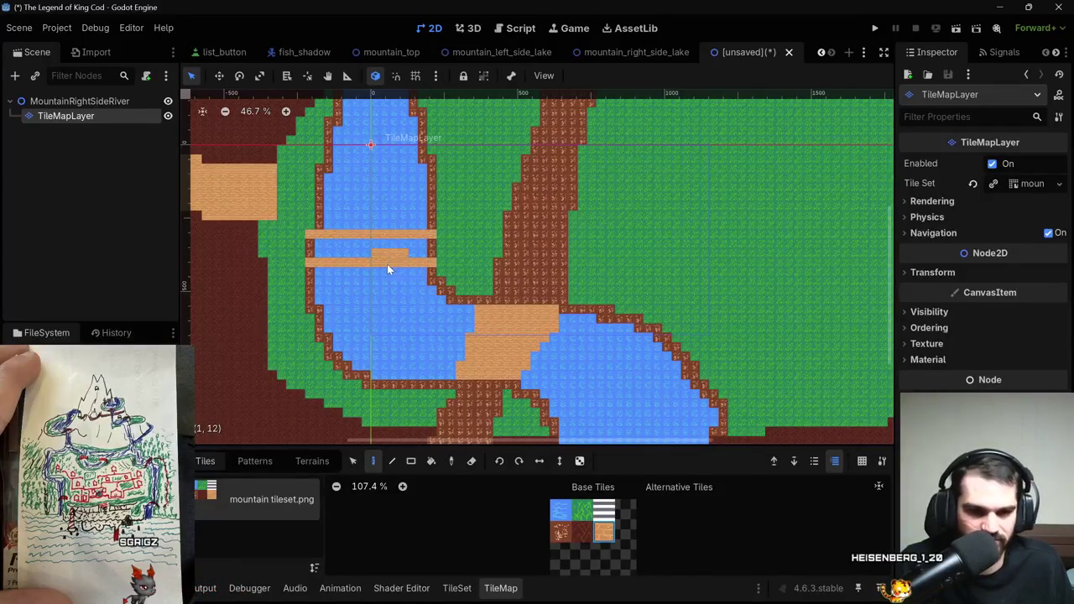
{"action": "key", "text": "g"}
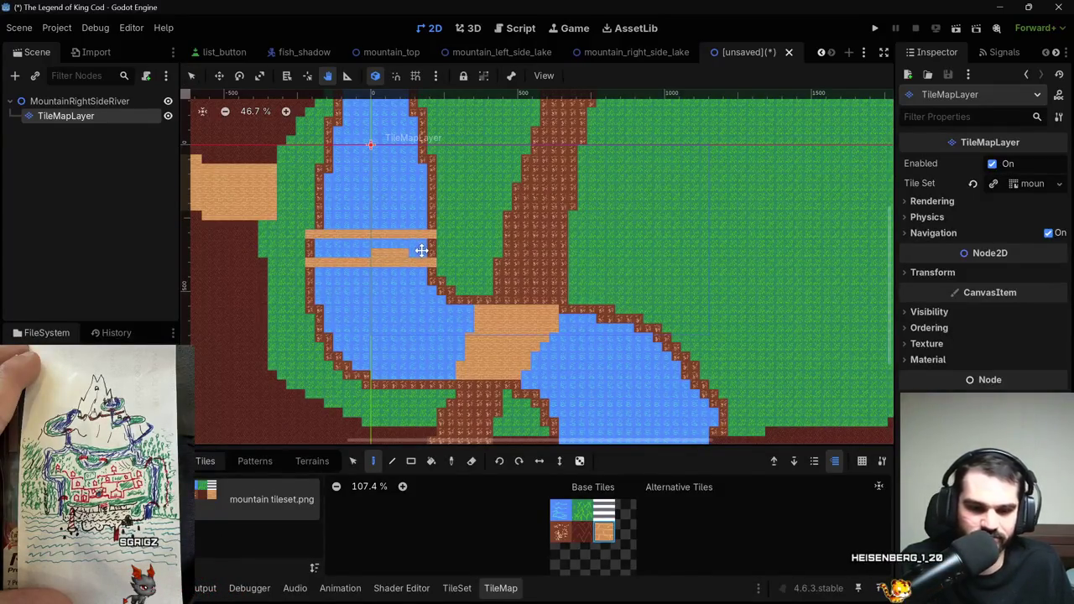
Bucket Fill the gap between the sand rows with sand to complete the bridge.
{"action": "key", "text": "b"}
{"action": "scroll", "coordinate": [419, 252], "scroll_direction": "down", "scroll_amount": 3}
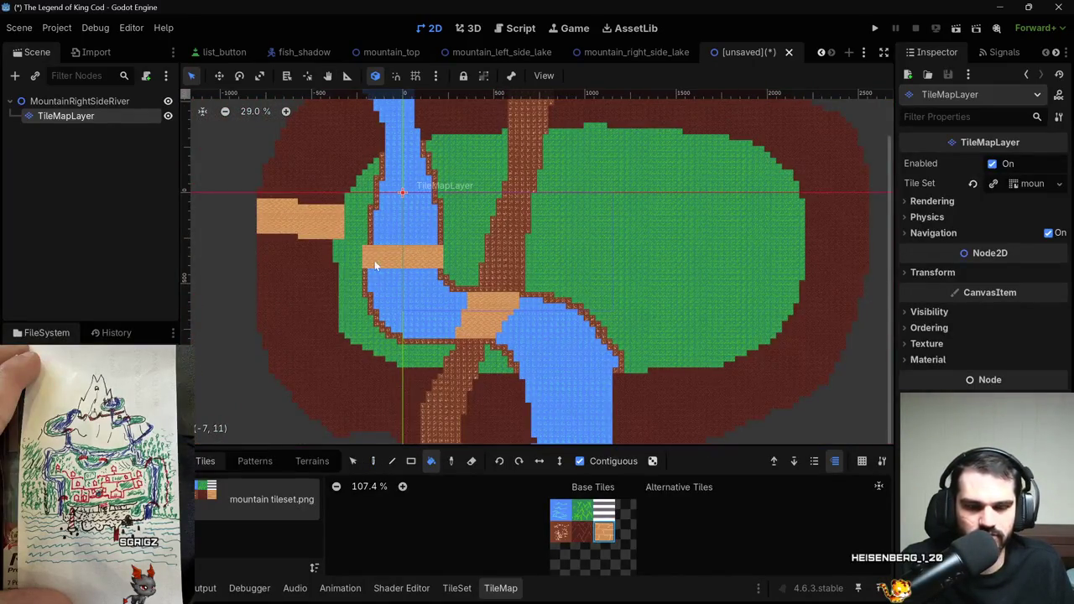
{"action": "scroll", "coordinate": [403, 262], "scroll_direction": "down", "scroll_amount": 3}
{"action": "left_click_drag", "start_coordinate": [515, 292], "coordinate": [523, 233]}
{"action": "left_click", "coordinate": [504, 281]}
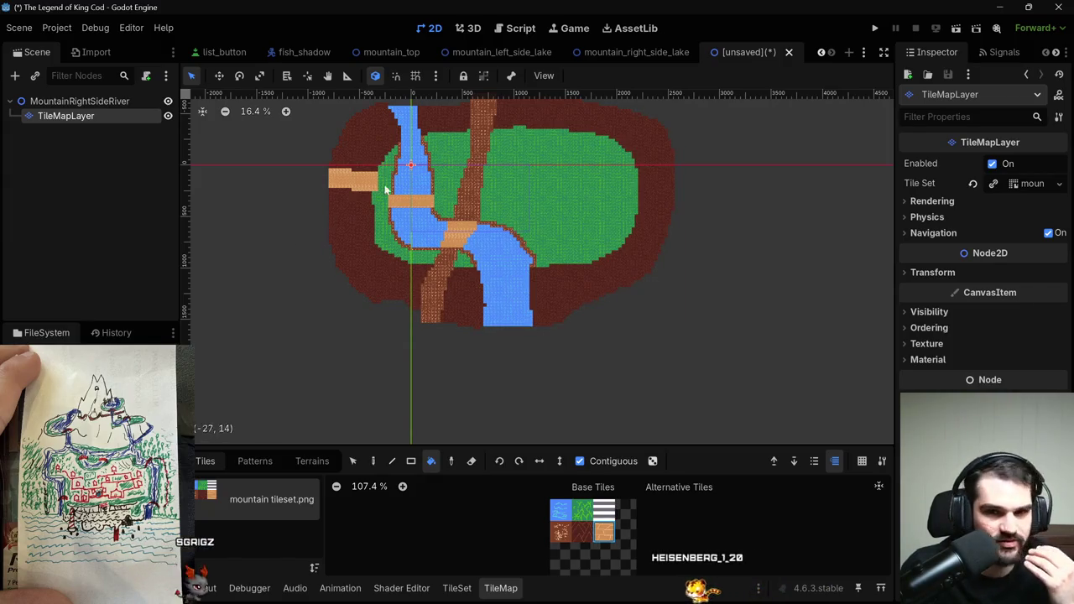
{"action": "scroll", "coordinate": [483, 273], "scroll_direction": "down", "scroll_amount": 3}
{"action": "left_click", "coordinate": [573, 185]}
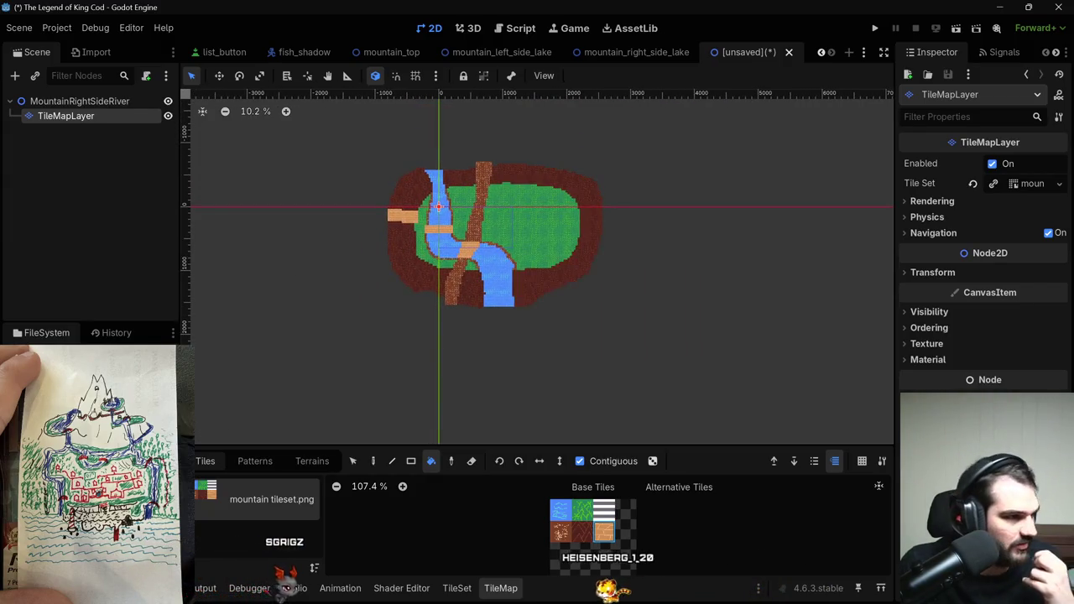